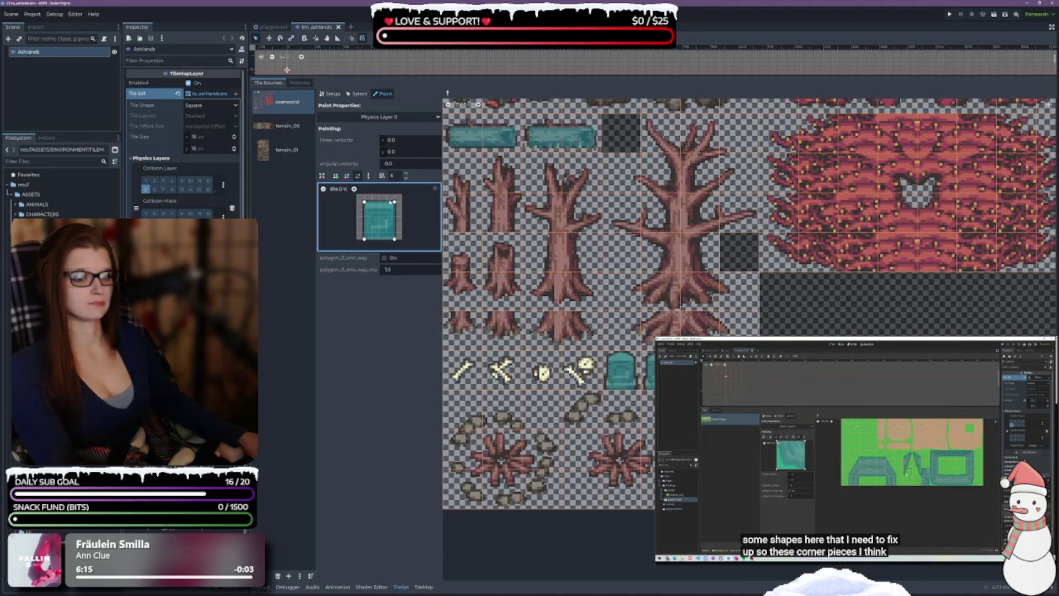
Pull the teal tile polygon's top-middle vertex up into a peak, then pick the tree-root tile
drag(379, 201, 380, 203)
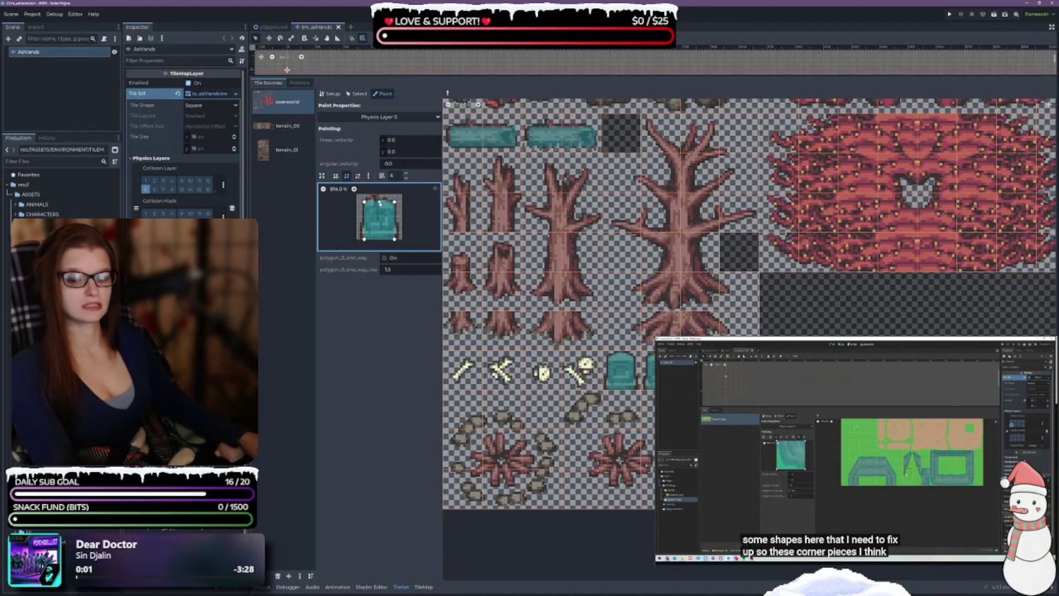
drag(379, 202, 379, 194)
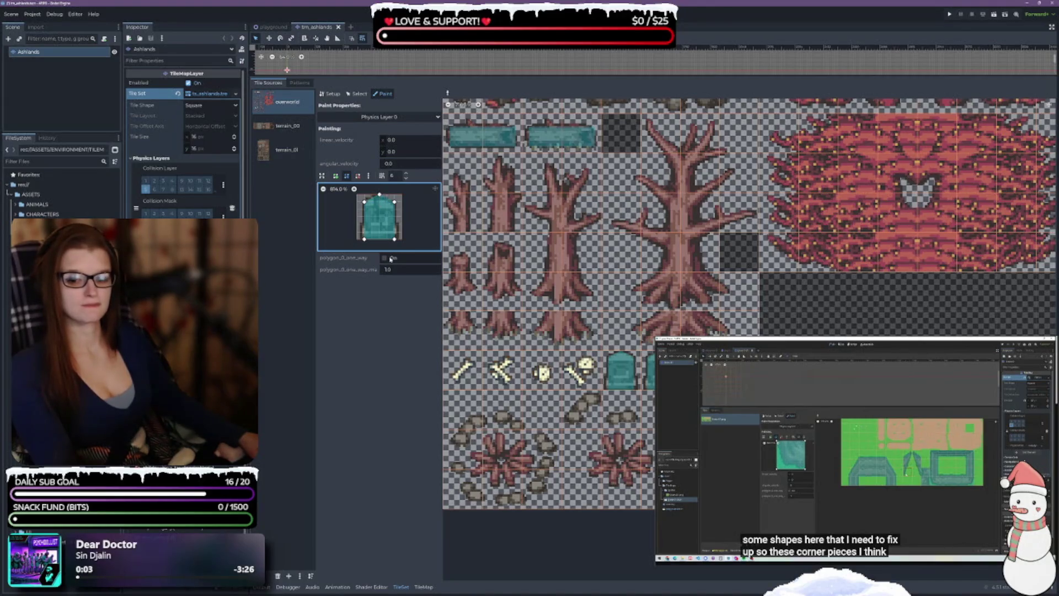
scroll(749, 304, down, 2)
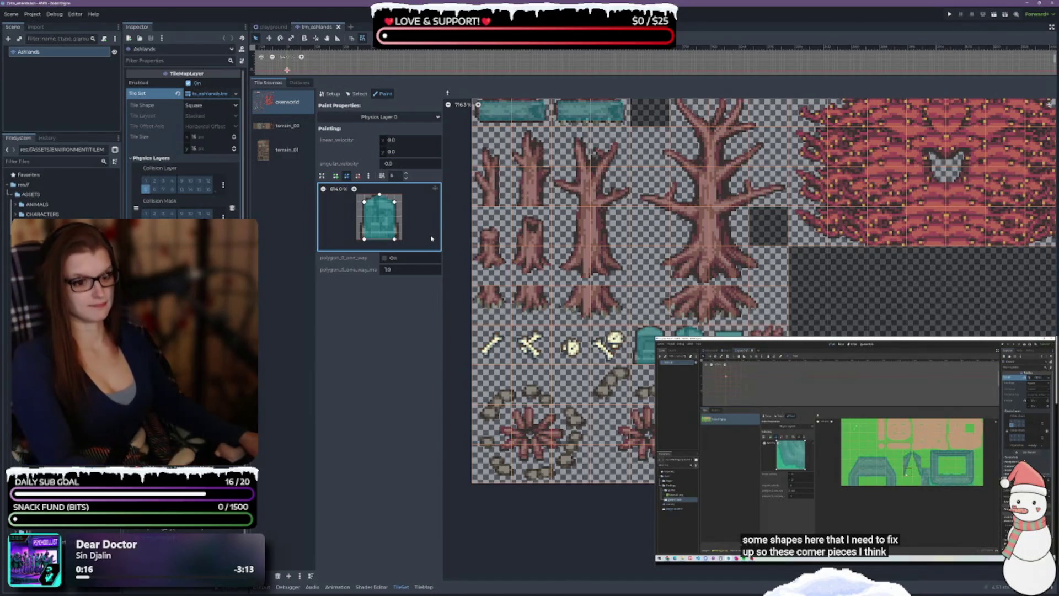
click(571, 304)
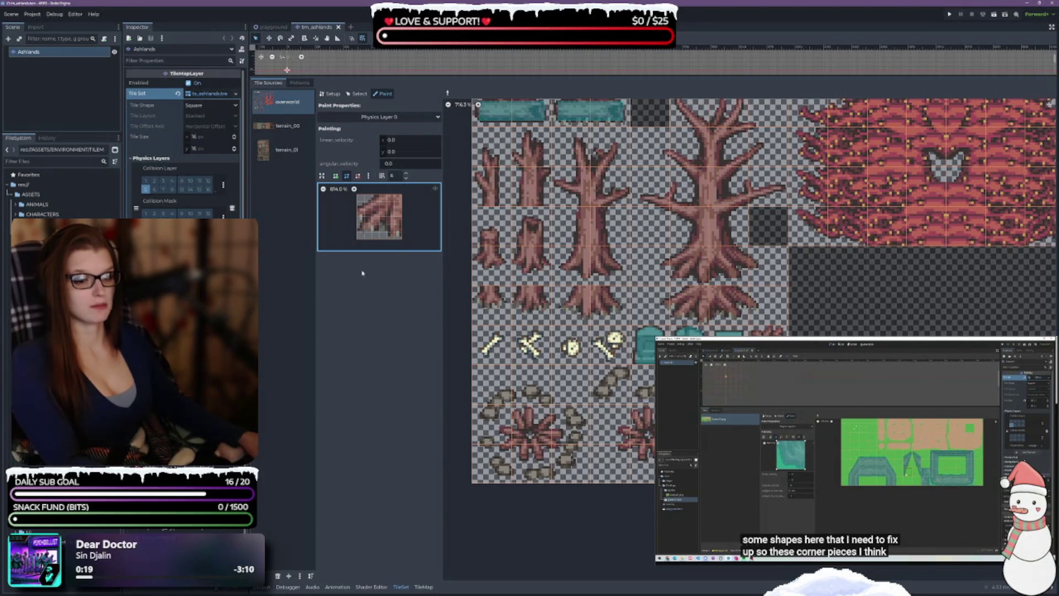
Draw a new four-point collision polygon over the tile's right side in the Paint preview
click(354, 189)
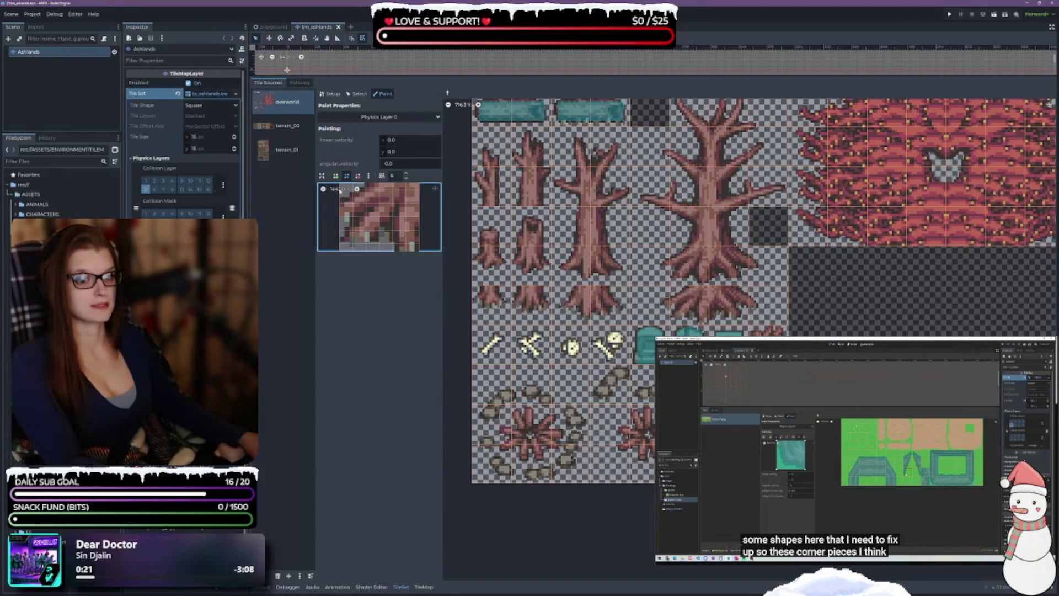
click(323, 190)
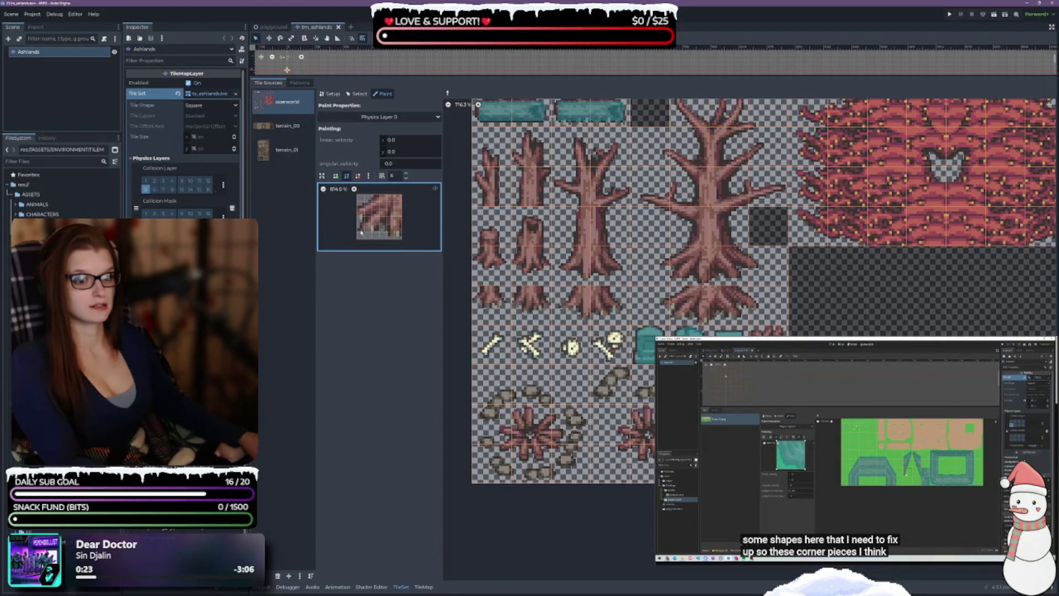
click(335, 176)
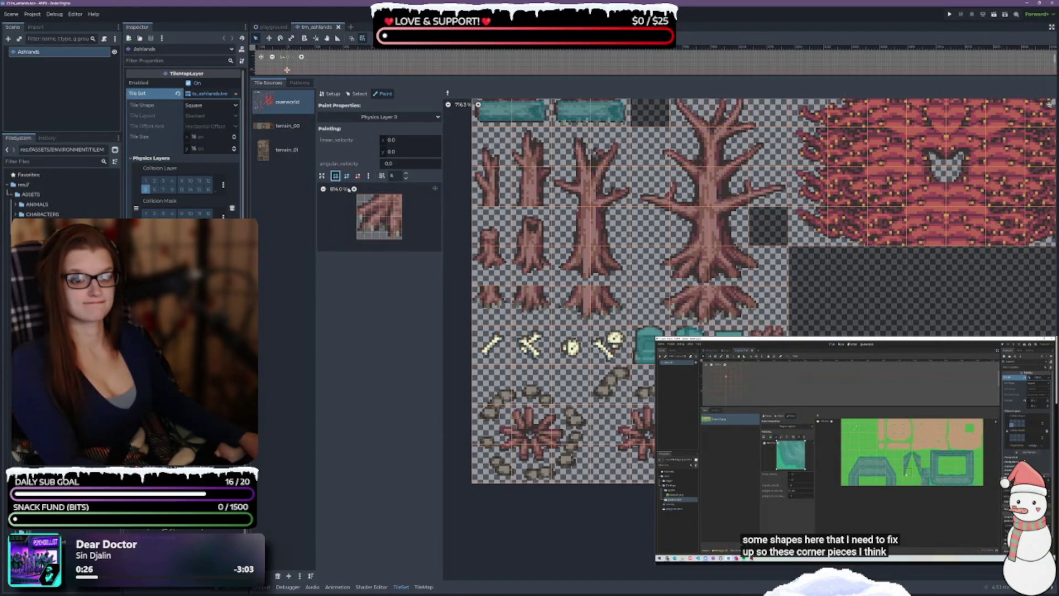
click(373, 197)
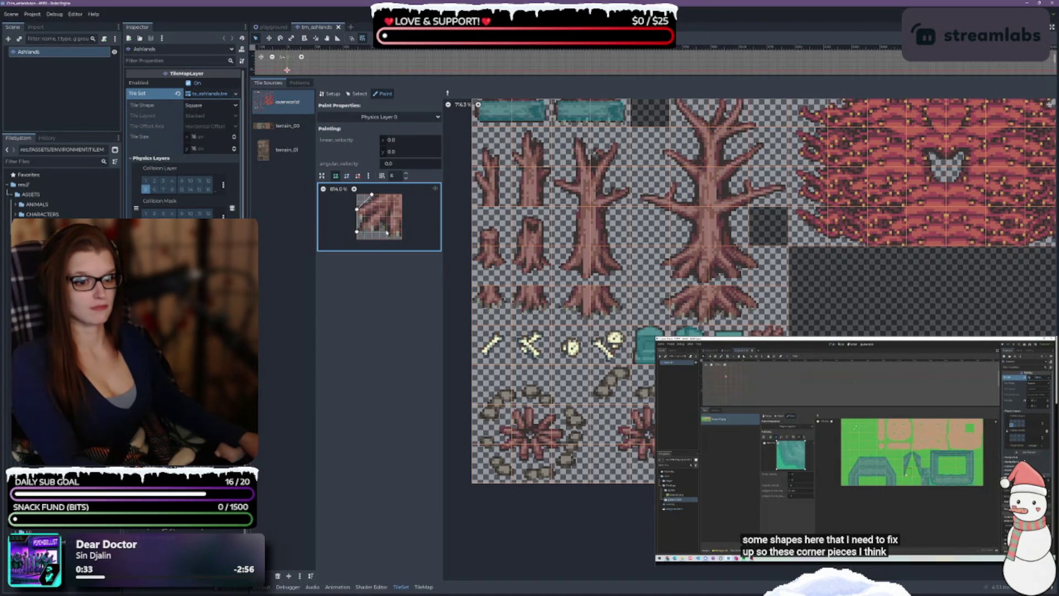
click(402, 240)
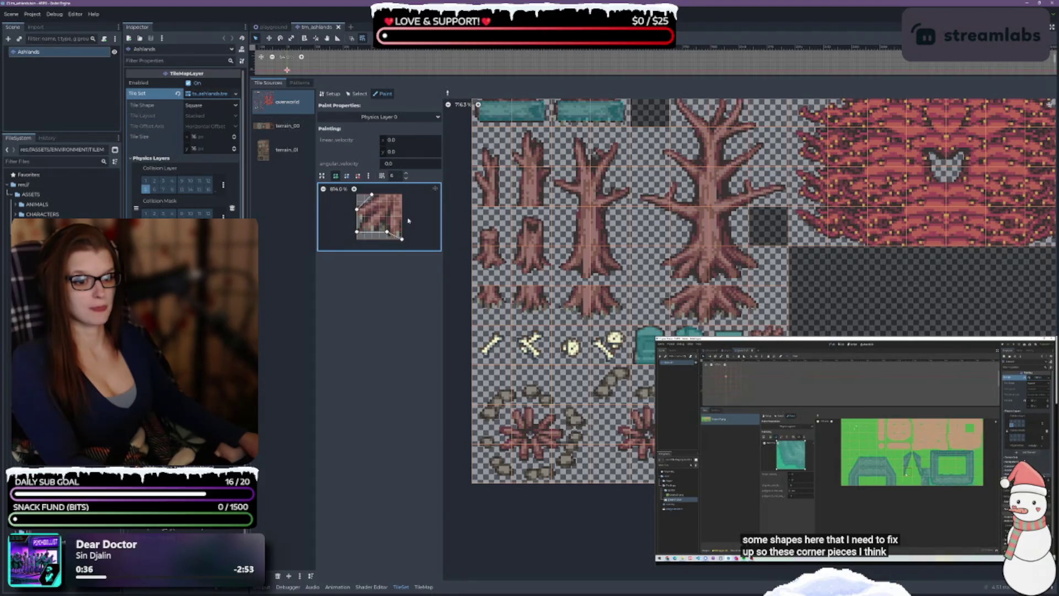
click(402, 195)
click(372, 195)
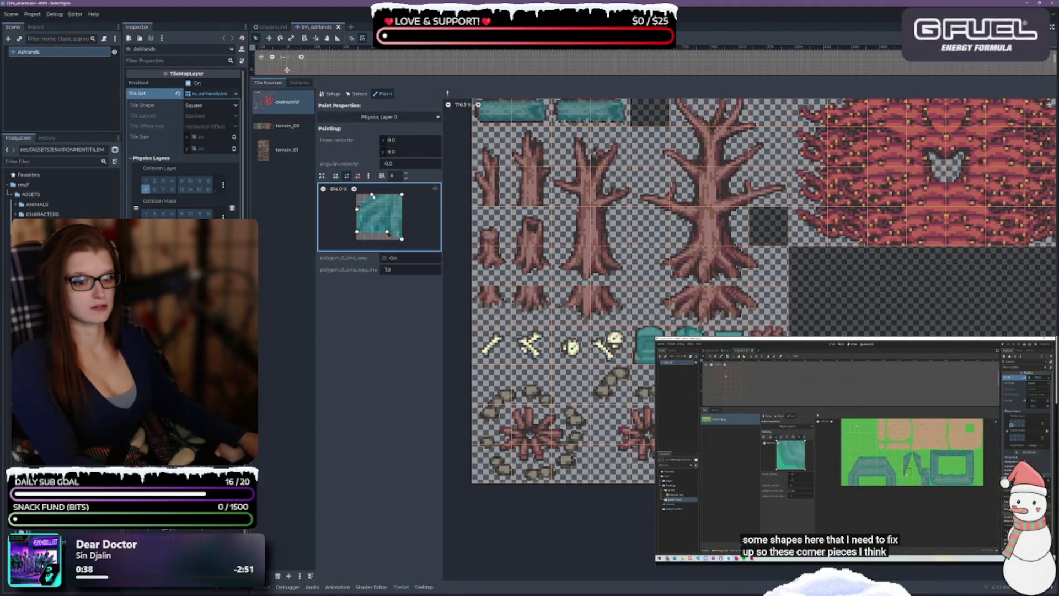
Paint the polygon onto the tree-root tiles, reshape its bottom points, then paint the tree-base and trunk-base tiles
click(688, 305)
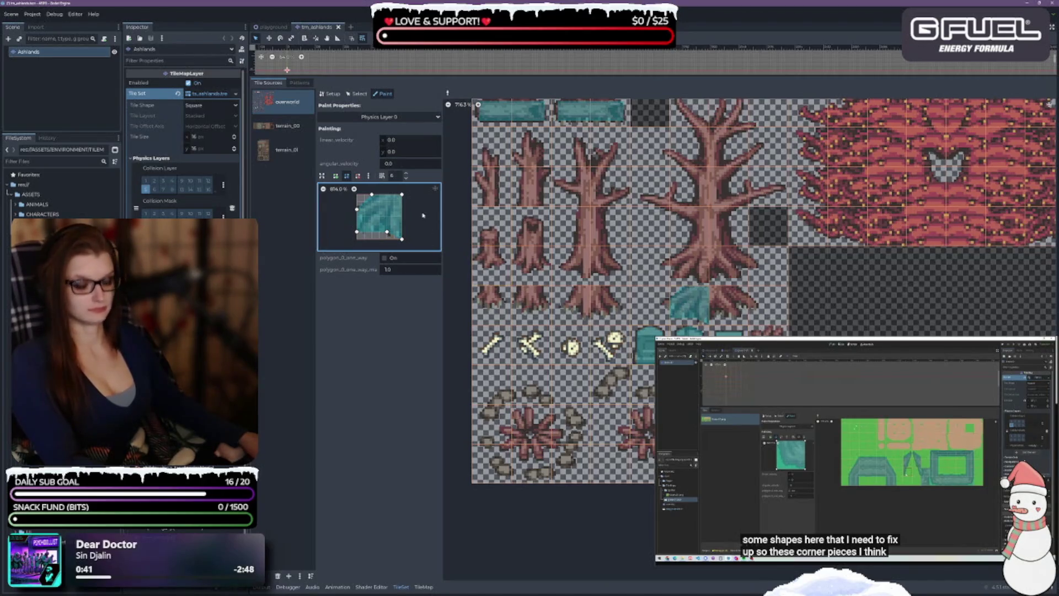
click(726, 304)
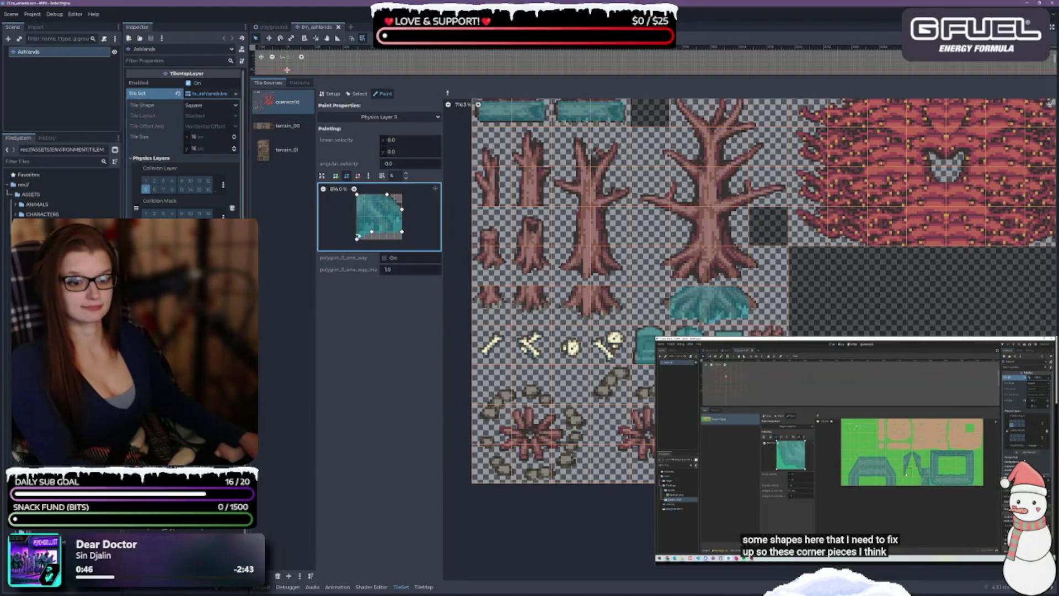
mouse_move(357, 239)
mouse_down()
mouse_move(372, 225)
mouse_move(395, 233)
mouse_move(393, 215)
mouse_move(372, 226)
mouse_move(403, 222)
mouse_move(402, 201)
mouse_up()
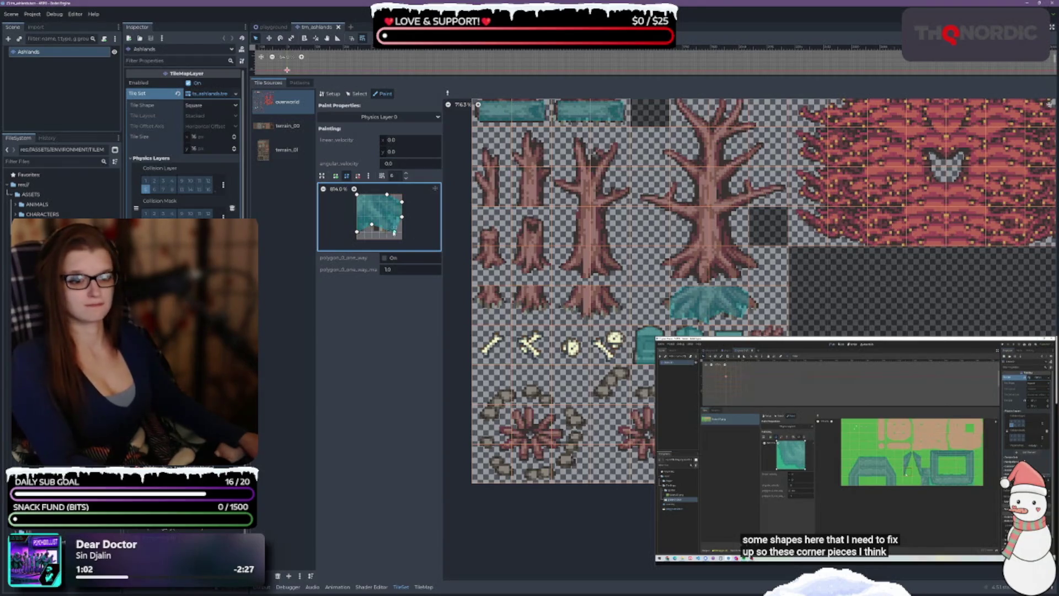
drag(379, 232, 387, 232)
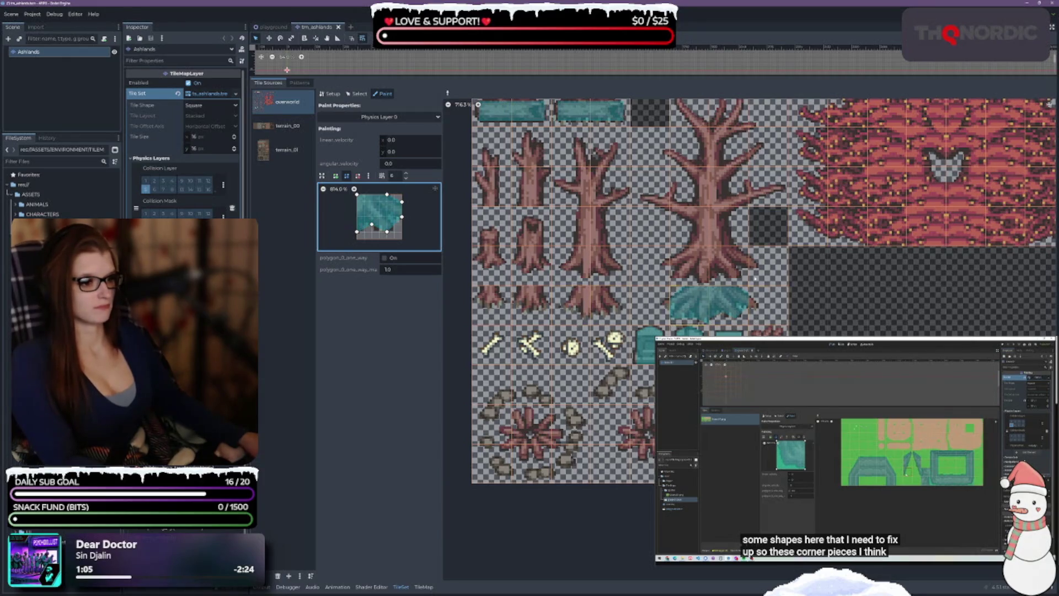
click(728, 264)
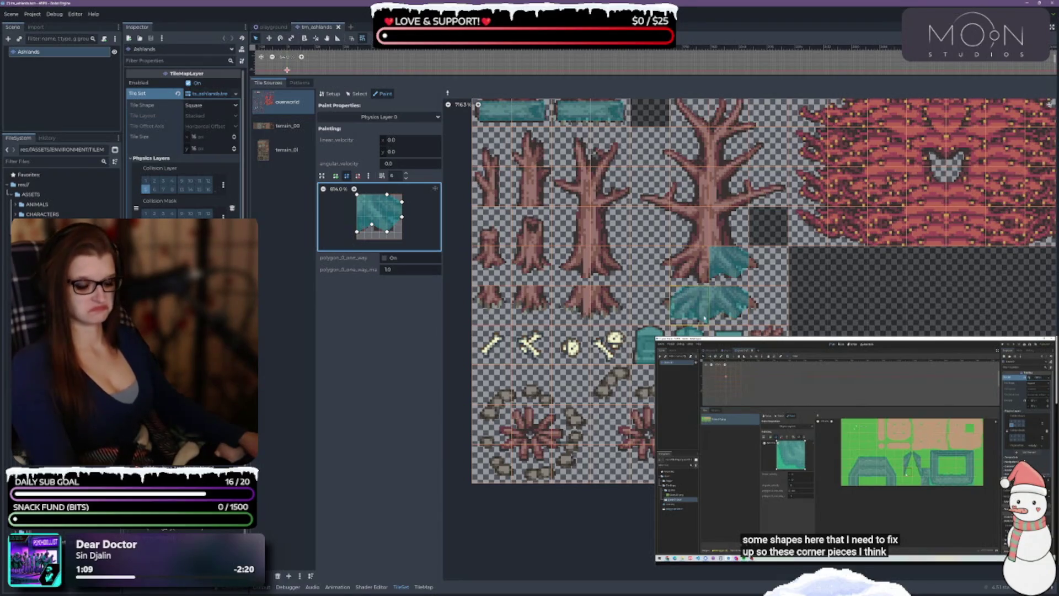
click(698, 263)
click(698, 262)
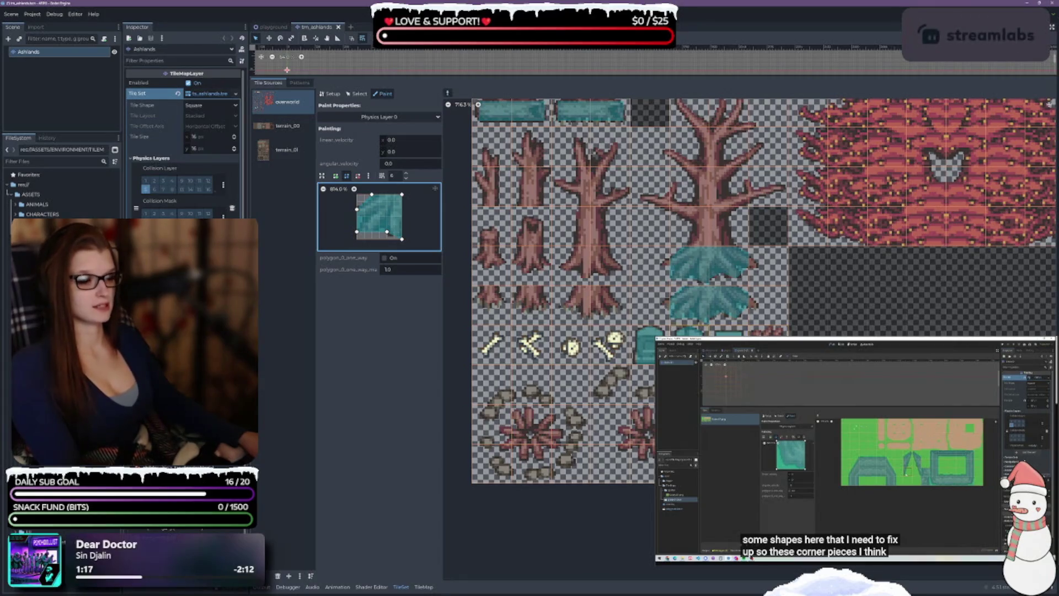
click(574, 304)
Slant the polygon's left edge into a corner shape, paint it on a trunk tile, then adjust its left points
mouse_move(371, 194)
mouse_down()
mouse_move(380, 194)
mouse_move(365, 218)
mouse_up()
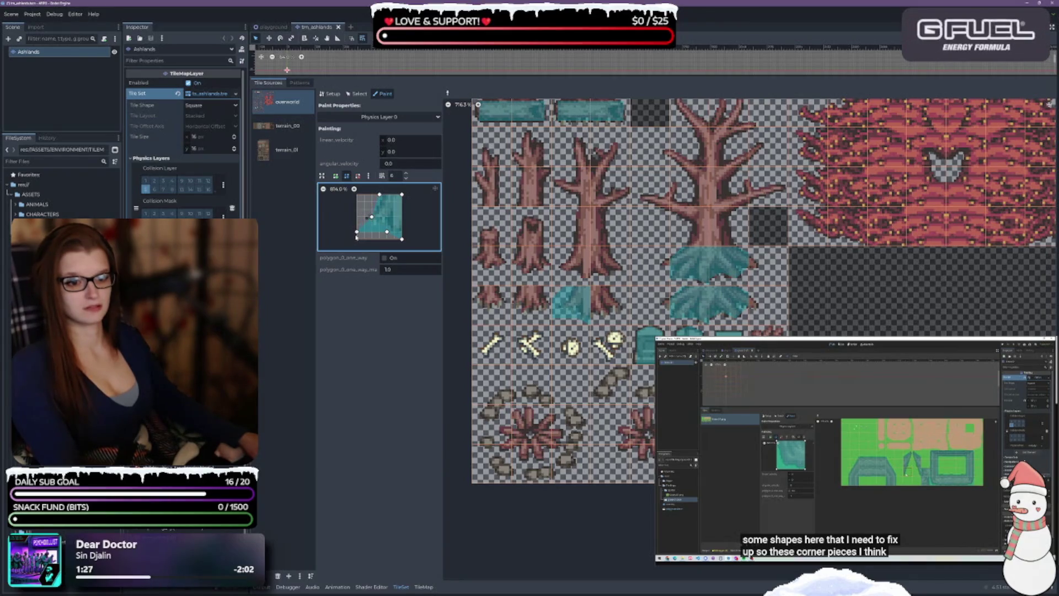
mouse_move(357, 232)
mouse_down()
mouse_move(384, 224)
mouse_move(394, 203)
mouse_move(387, 216)
mouse_move(402, 232)
mouse_up()
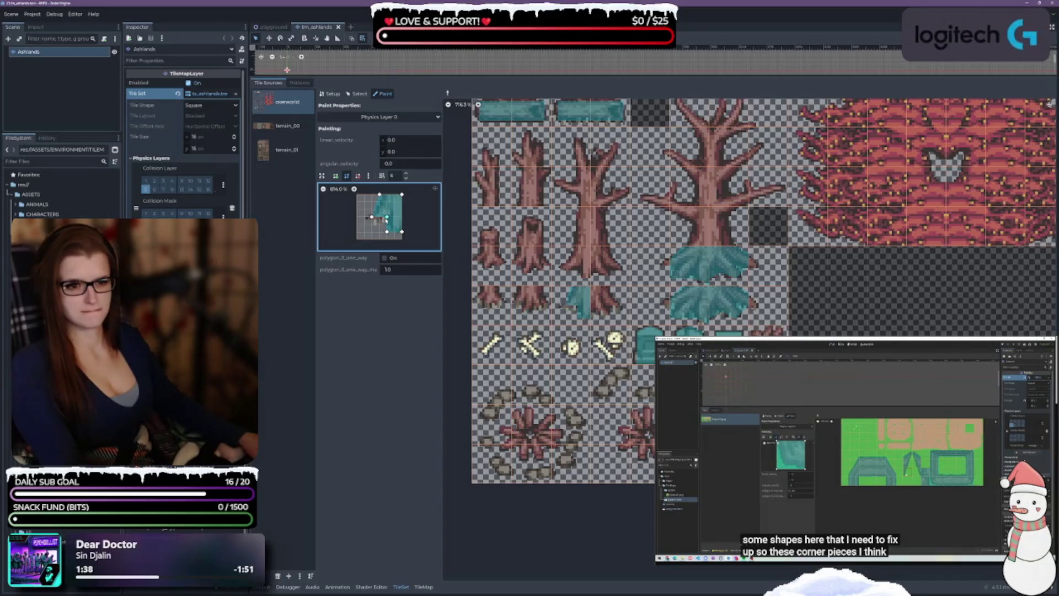
click(579, 262)
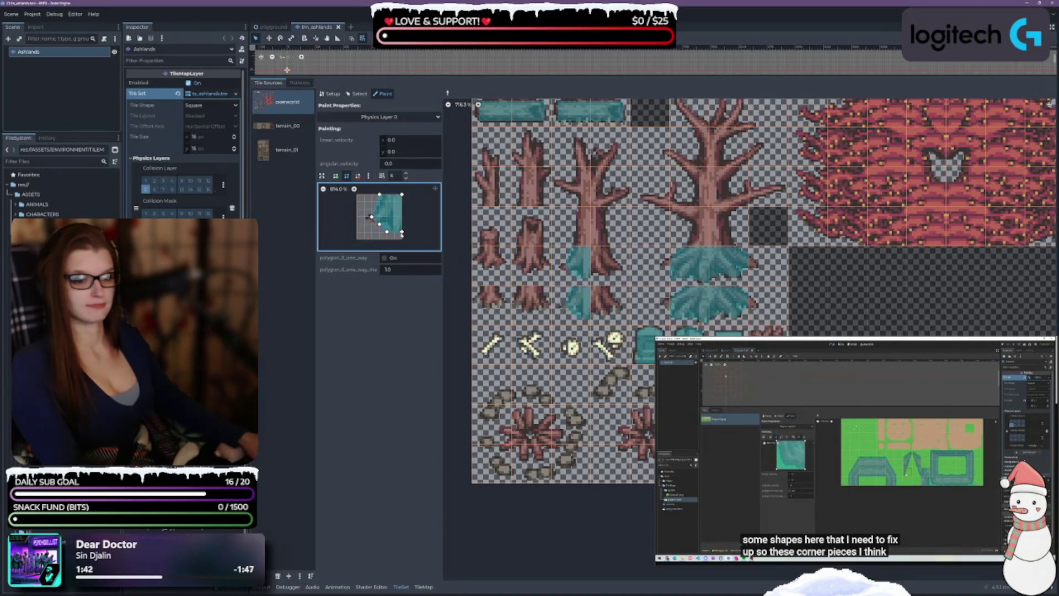
drag(371, 217, 394, 233)
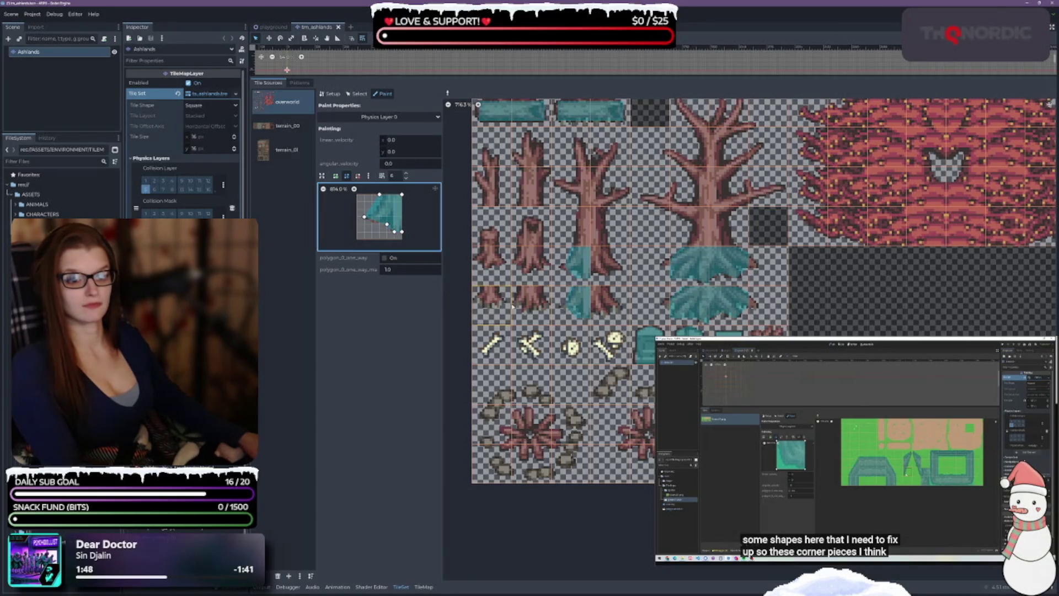
drag(379, 195, 386, 195)
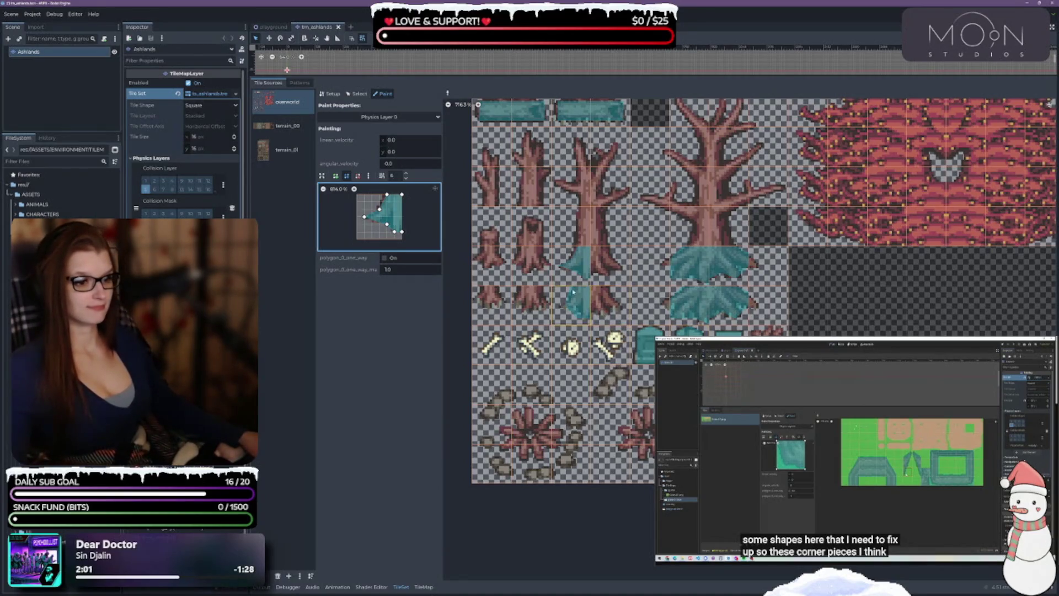
Take a root tile's polygon, mirror it horizontally, and drag its lower points to notch the bottom
scroll(606, 317, up, 5)
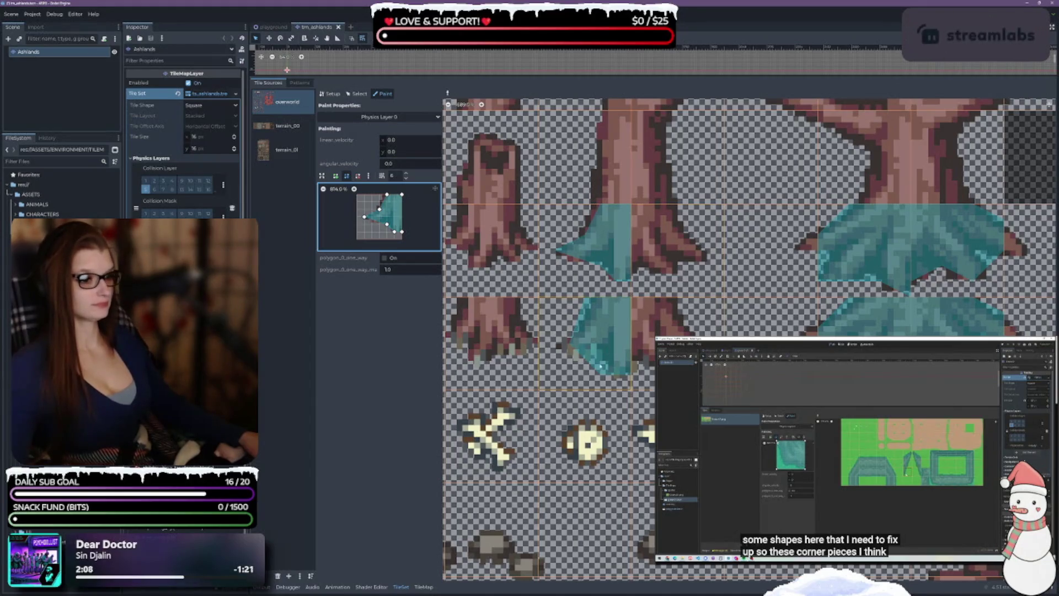
ctrl+click(599, 341)
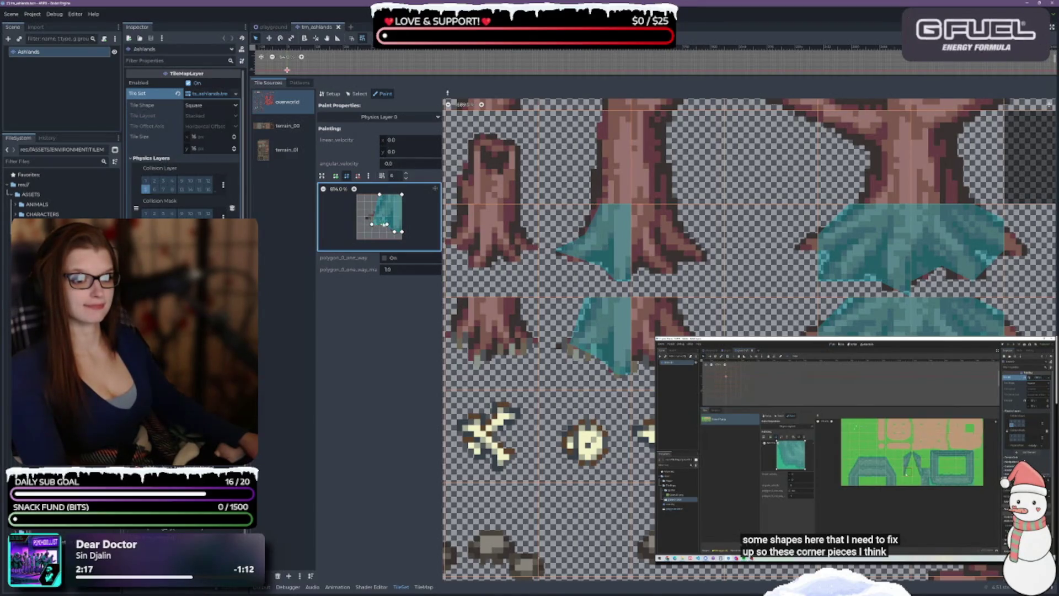
key(ctrl+z)
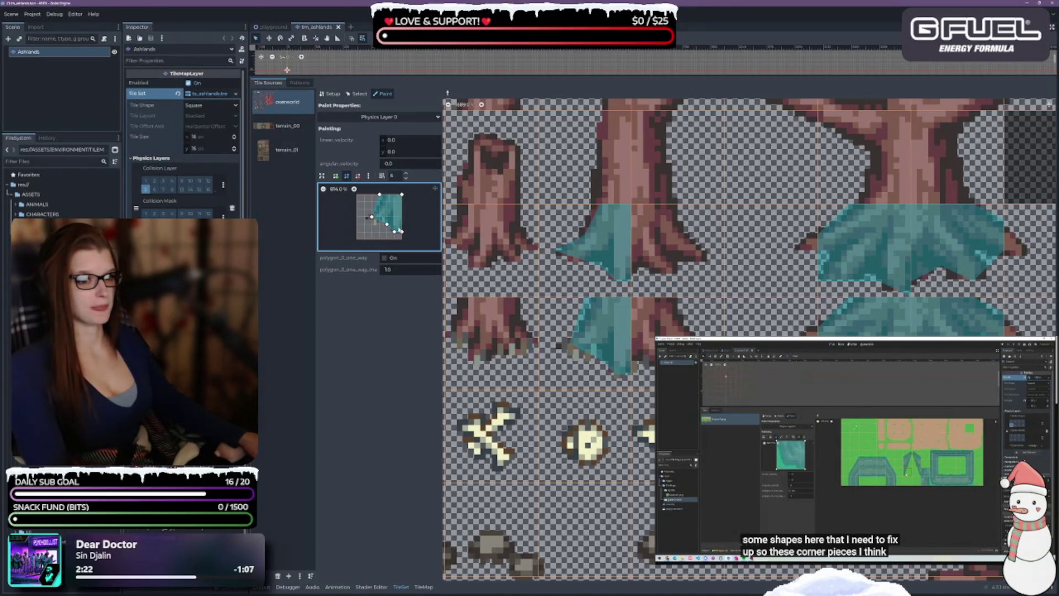
key(ctrl+z)
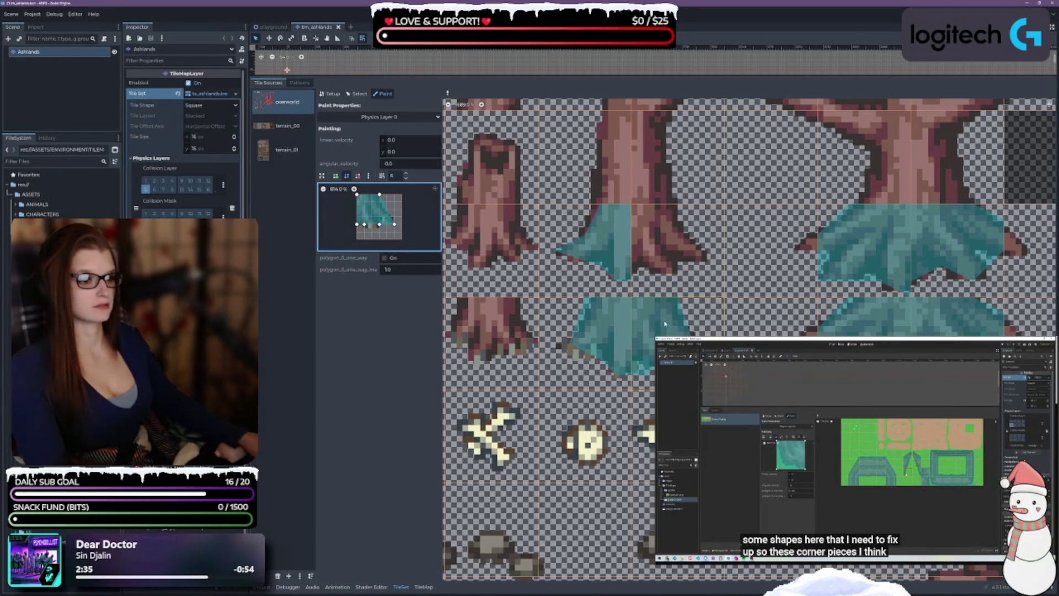
drag(379, 224, 374, 232)
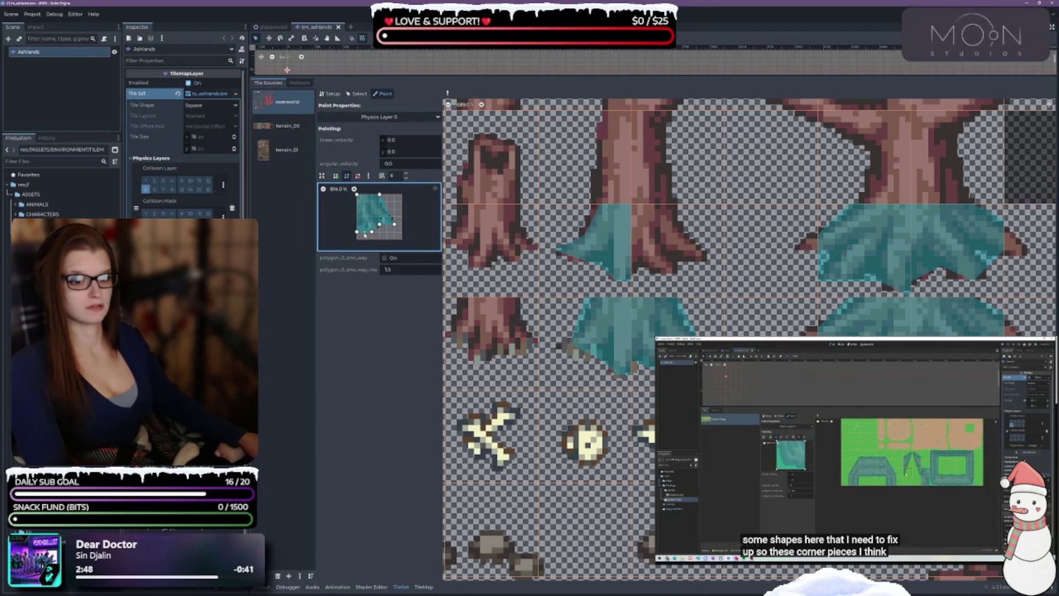
drag(358, 225, 364, 226)
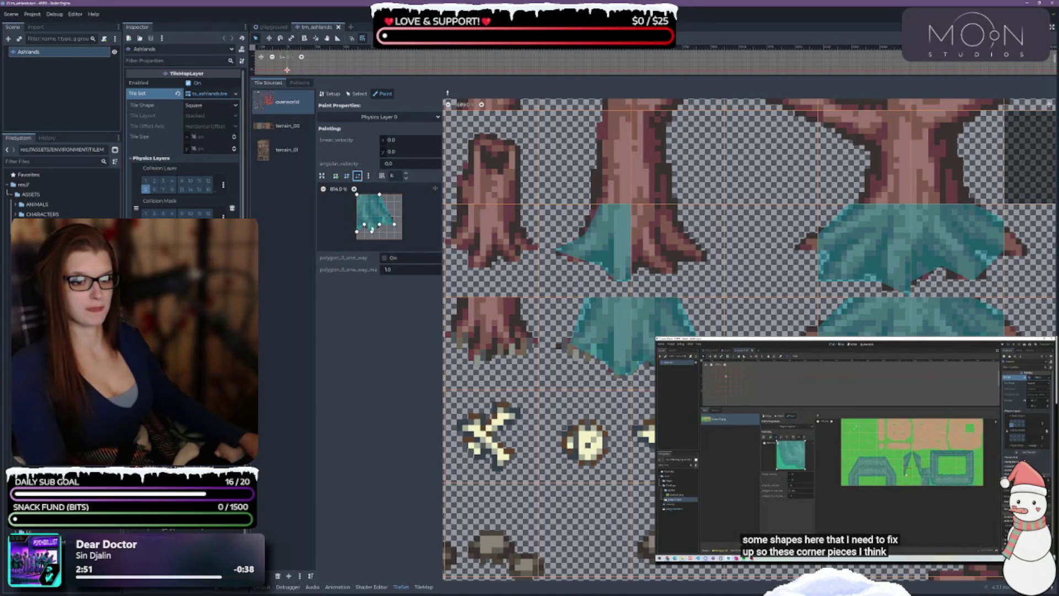
Add an inward right-edge point and shift the lower and notch points to fill out the polygon
click(346, 176)
drag(387, 208, 395, 217)
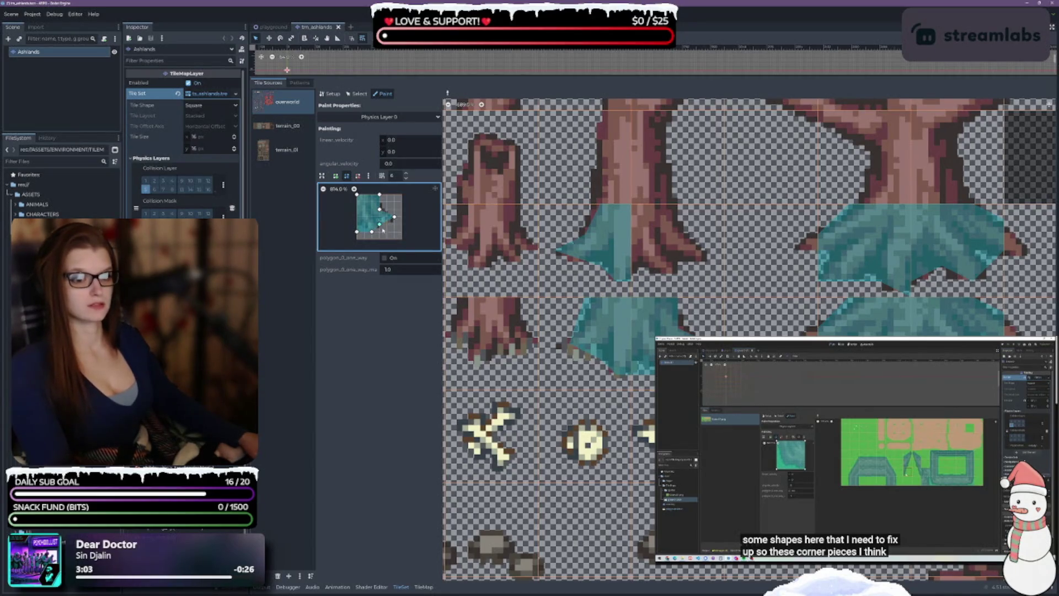
drag(379, 225, 388, 224)
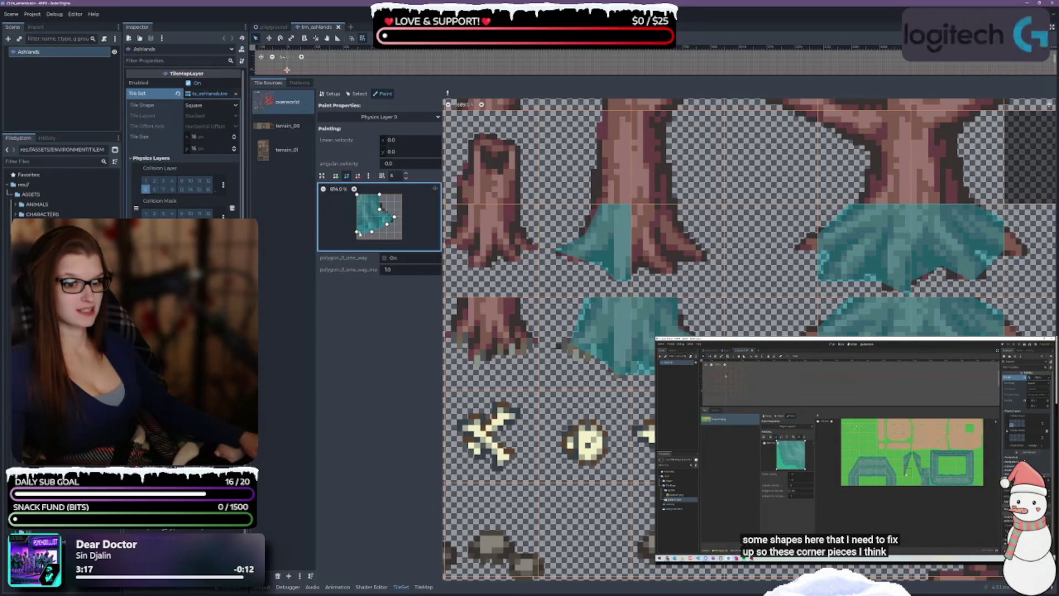
drag(357, 232, 356, 232)
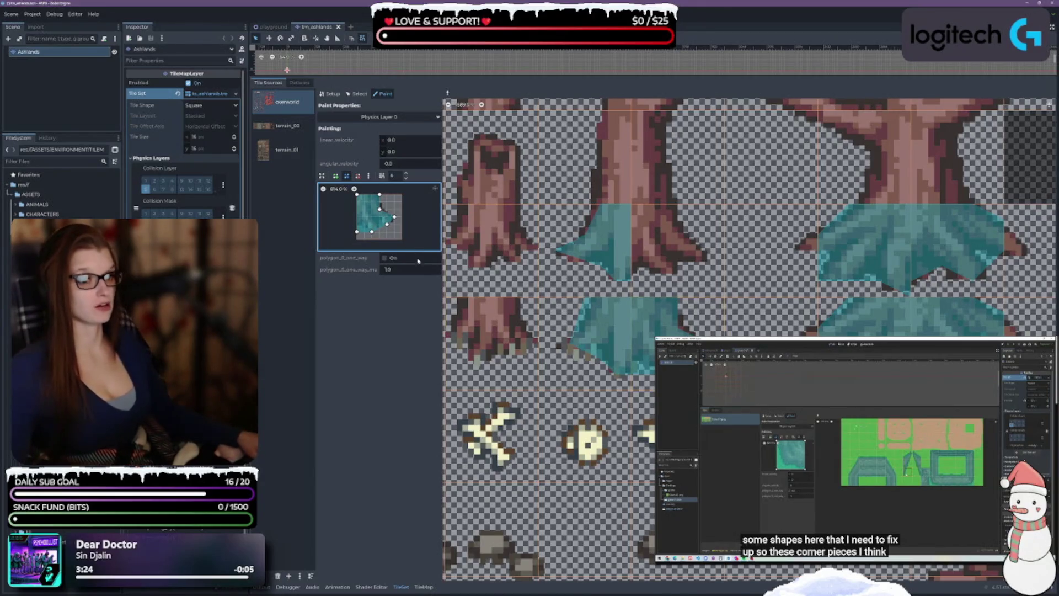
drag(380, 209, 386, 209)
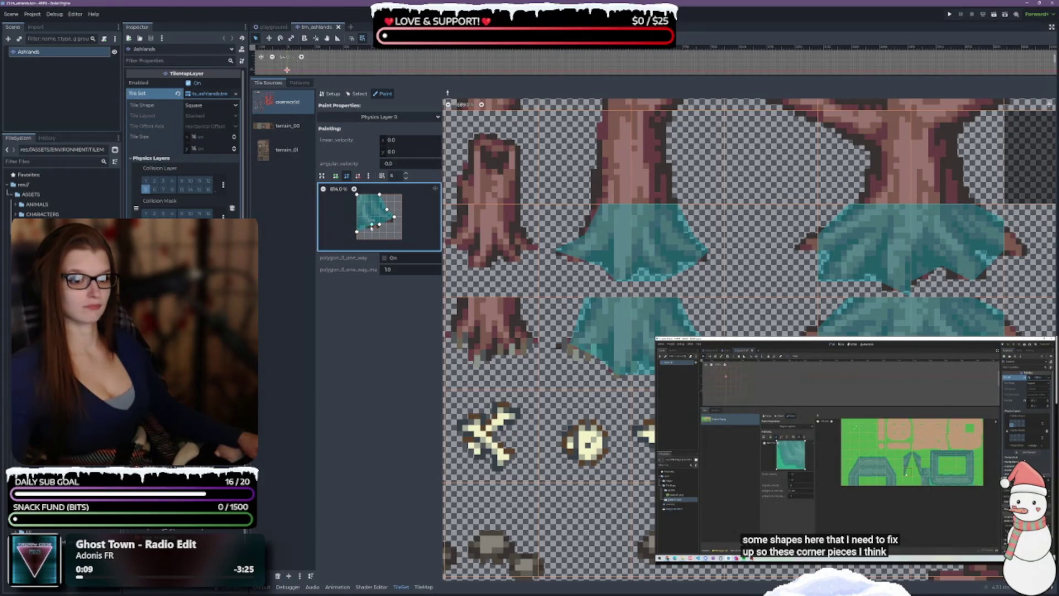
Rework the polygon's lower edge, undoing one edit and lowering the lower-left and inner bottom points
drag(371, 225, 373, 231)
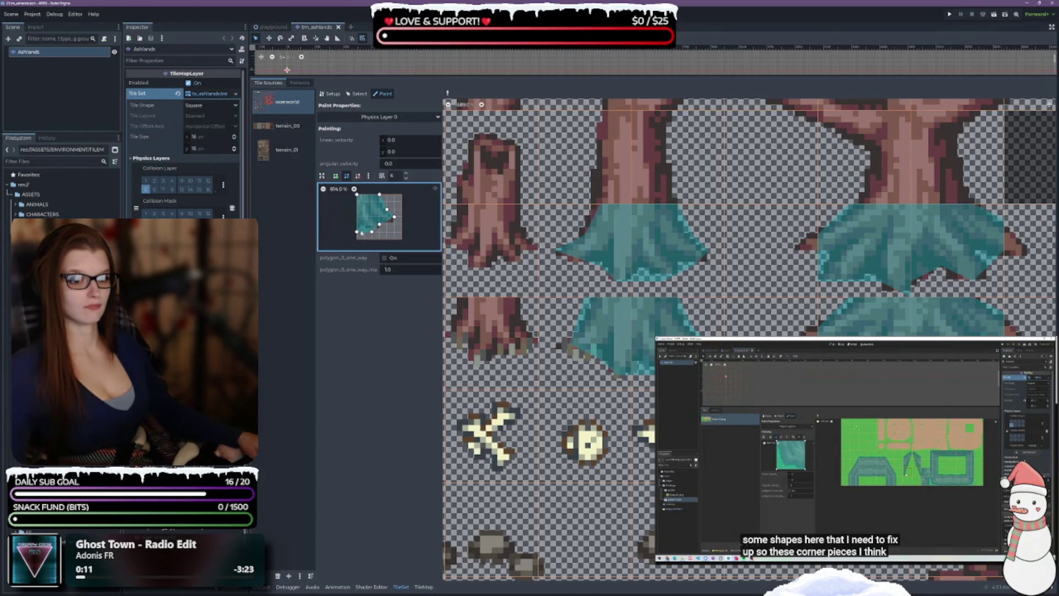
drag(371, 231, 371, 224)
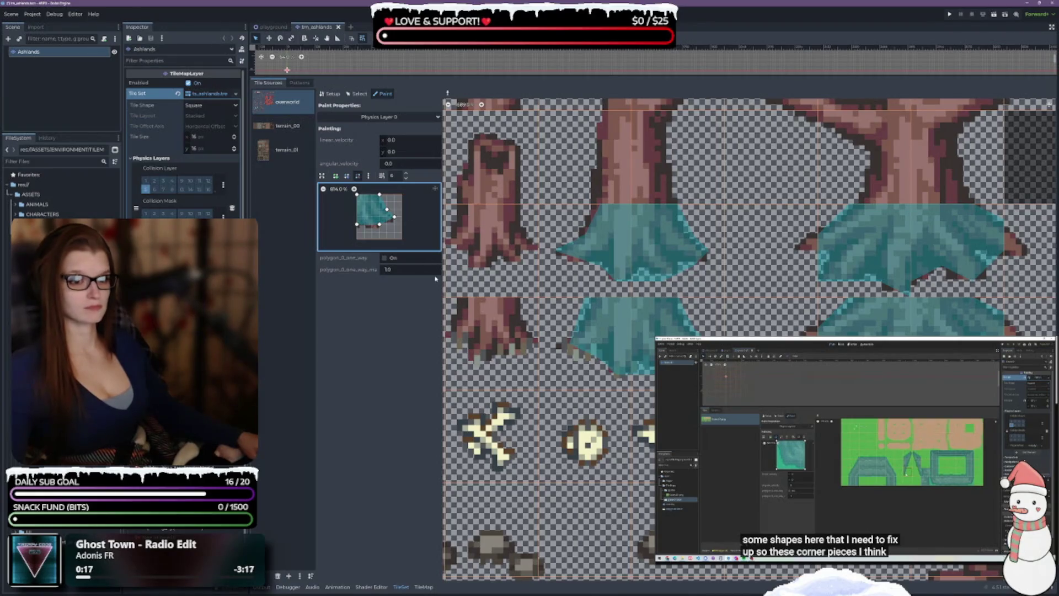
click(348, 176)
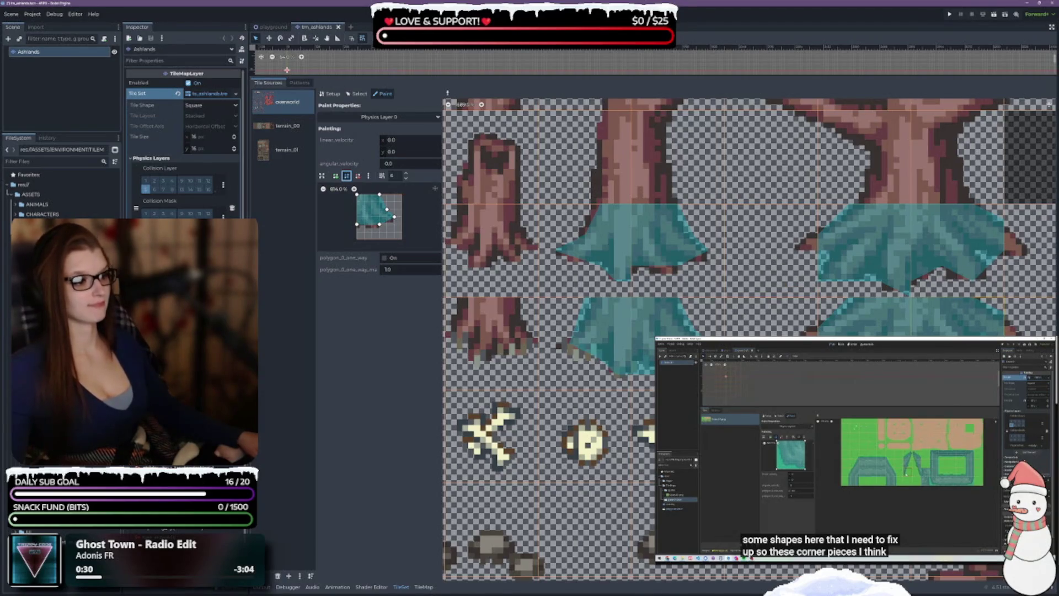
key(ctrl+z)
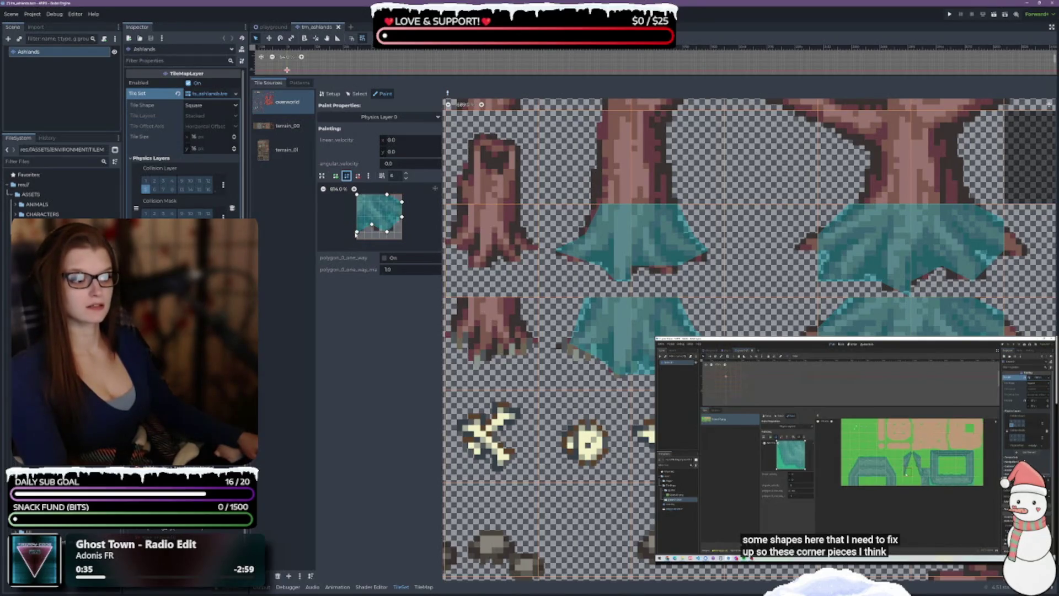
drag(356, 233, 357, 238)
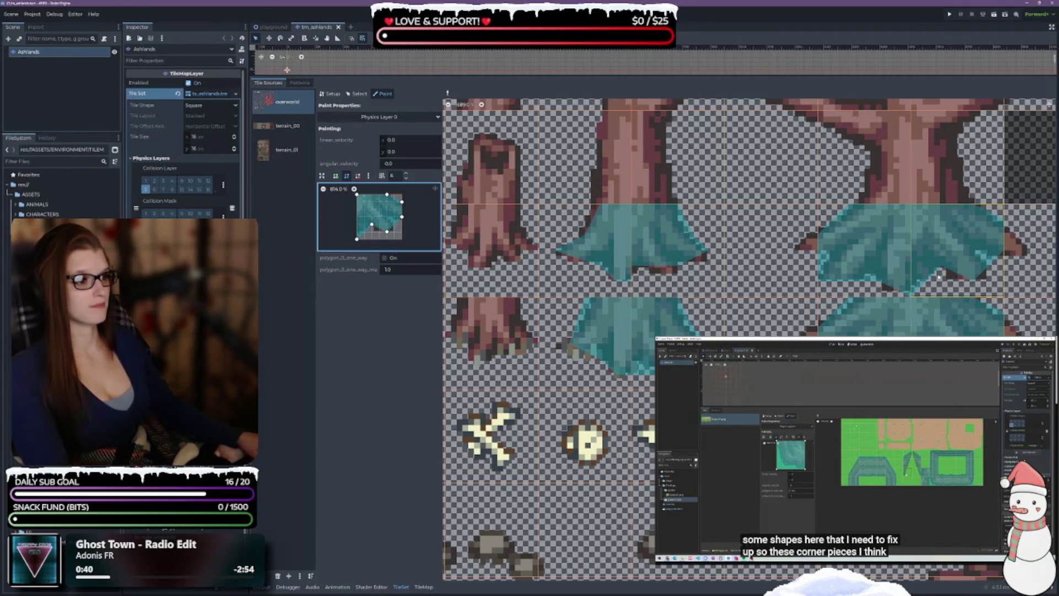
drag(372, 226, 372, 232)
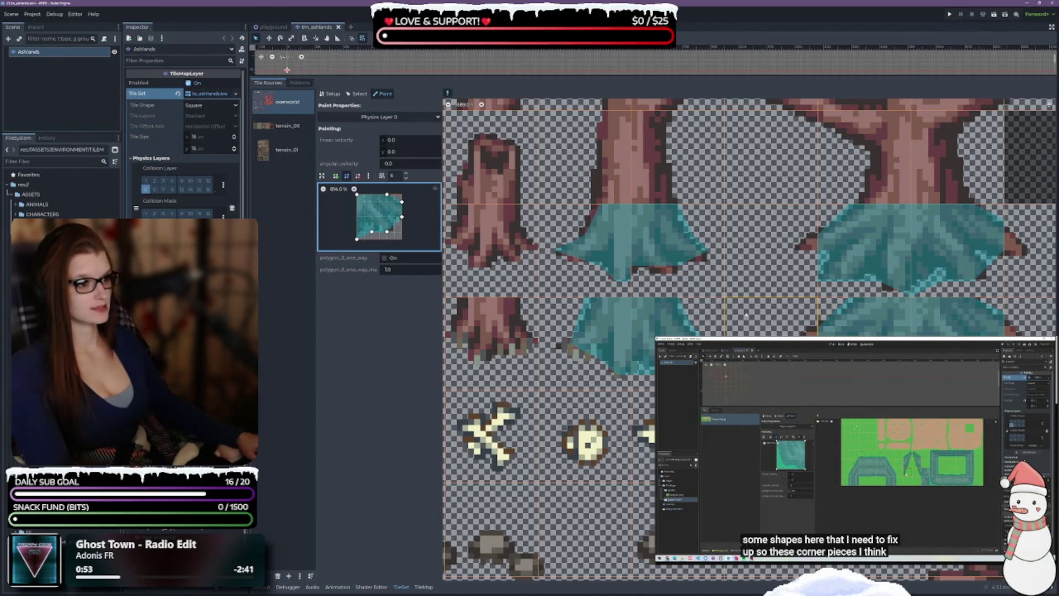
Pick up the foliage tiles' polygons, shift points, undo two edits, and drag the notch point left to deepen it
right_click(587, 353)
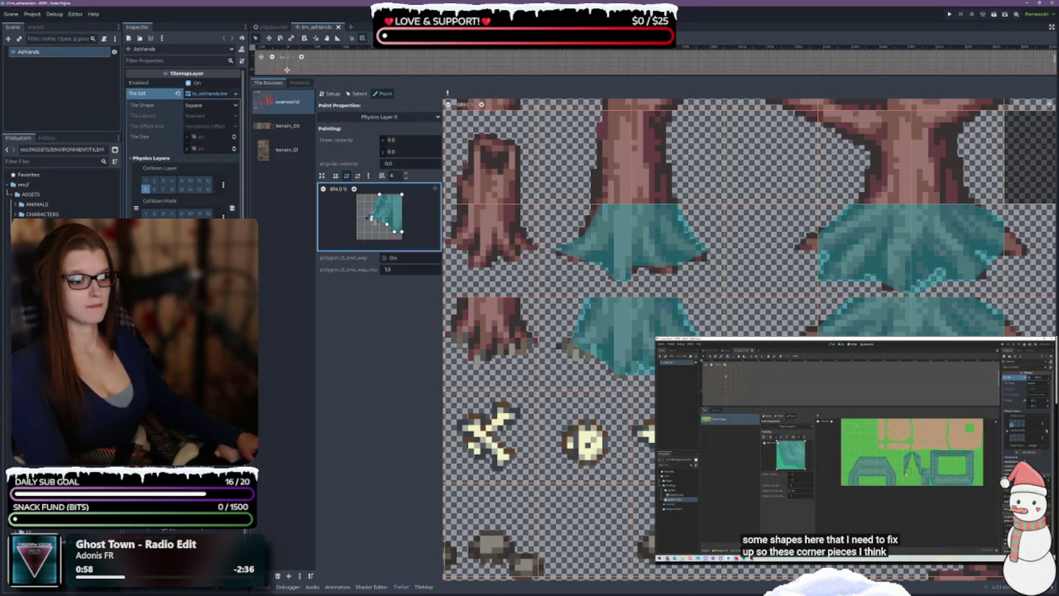
drag(372, 217, 380, 209)
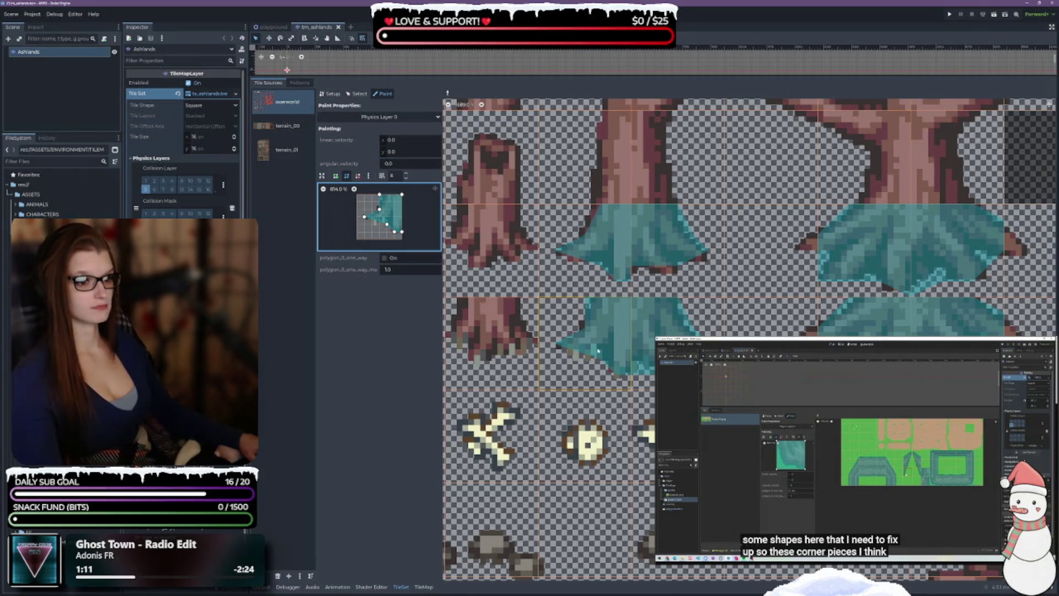
drag(380, 194, 387, 194)
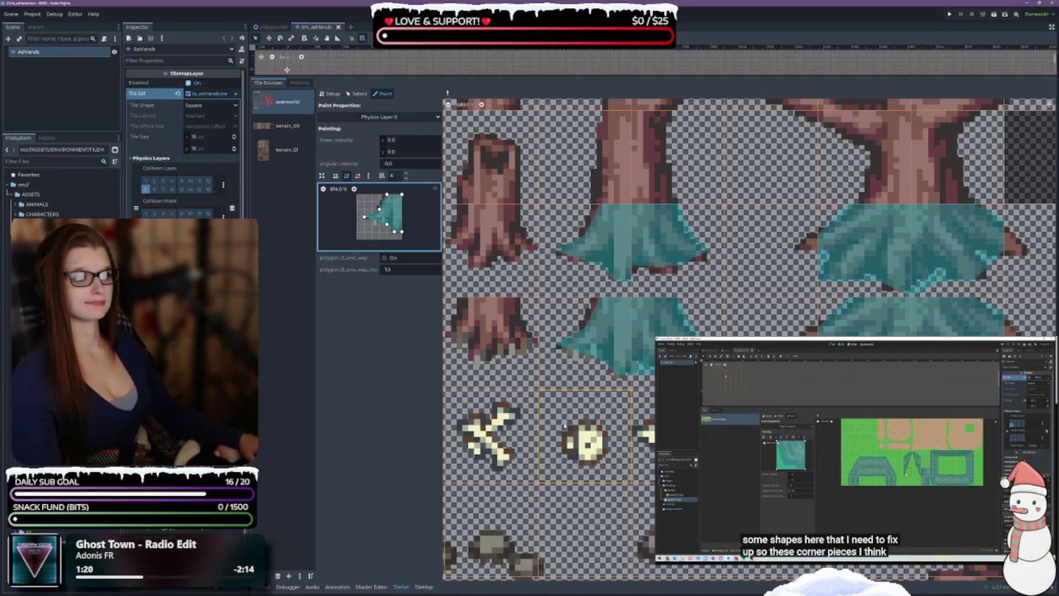
right_click(666, 262)
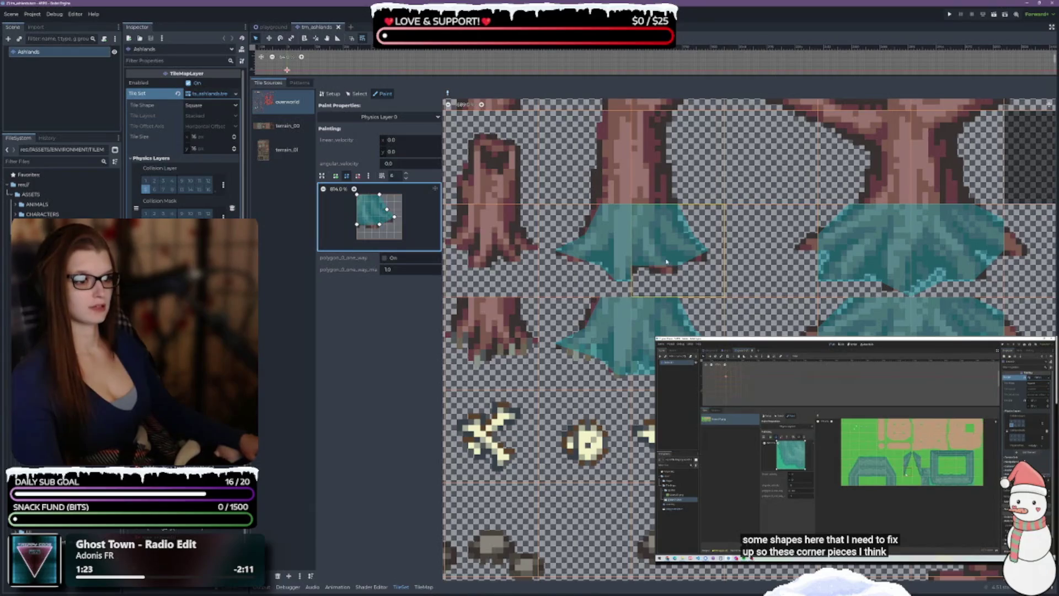
right_click(578, 304)
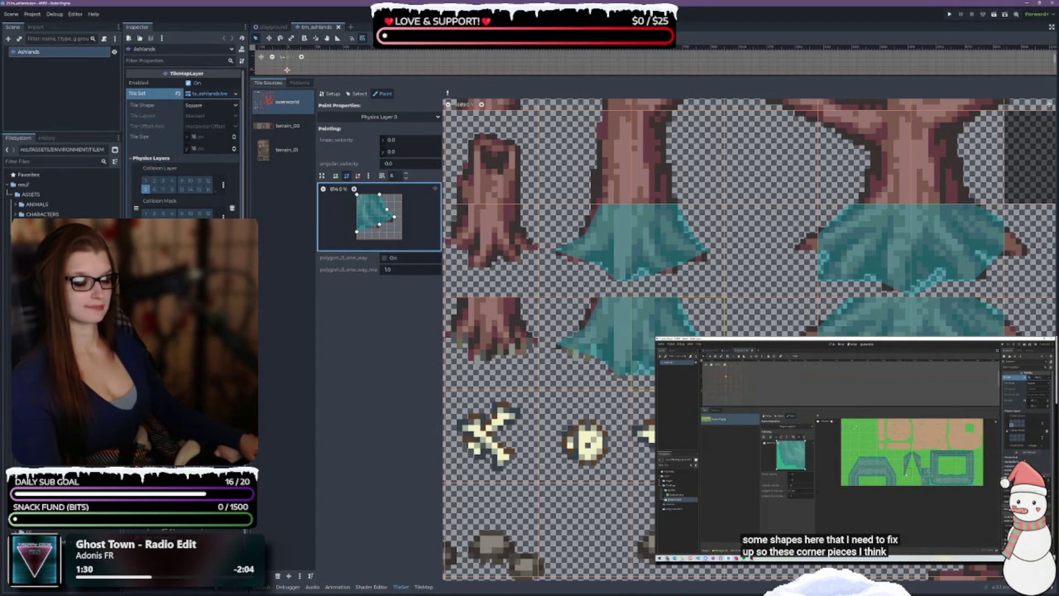
key(ctrl+z)
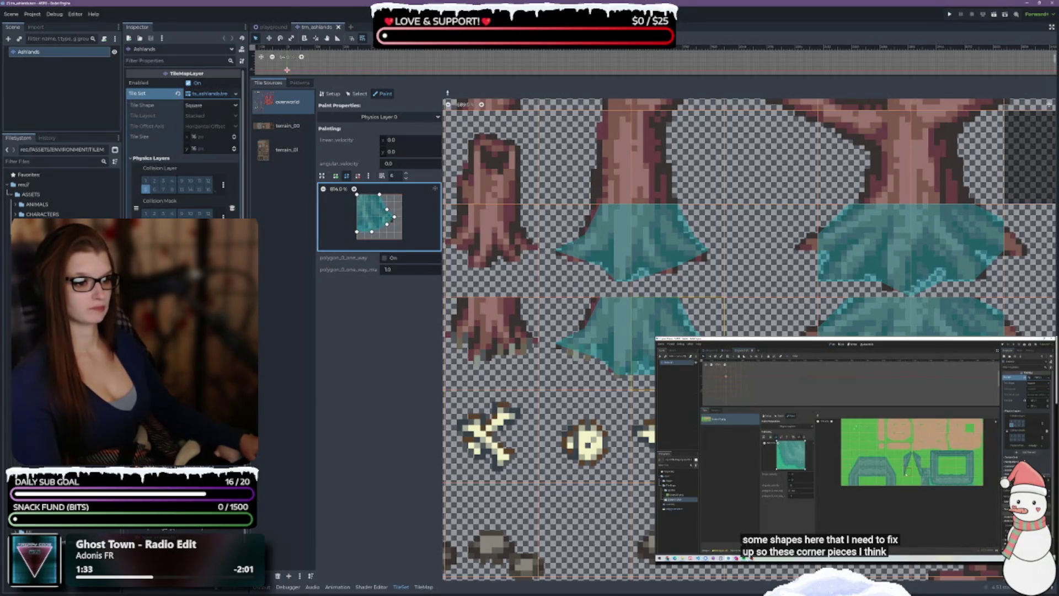
key(ctrl+z)
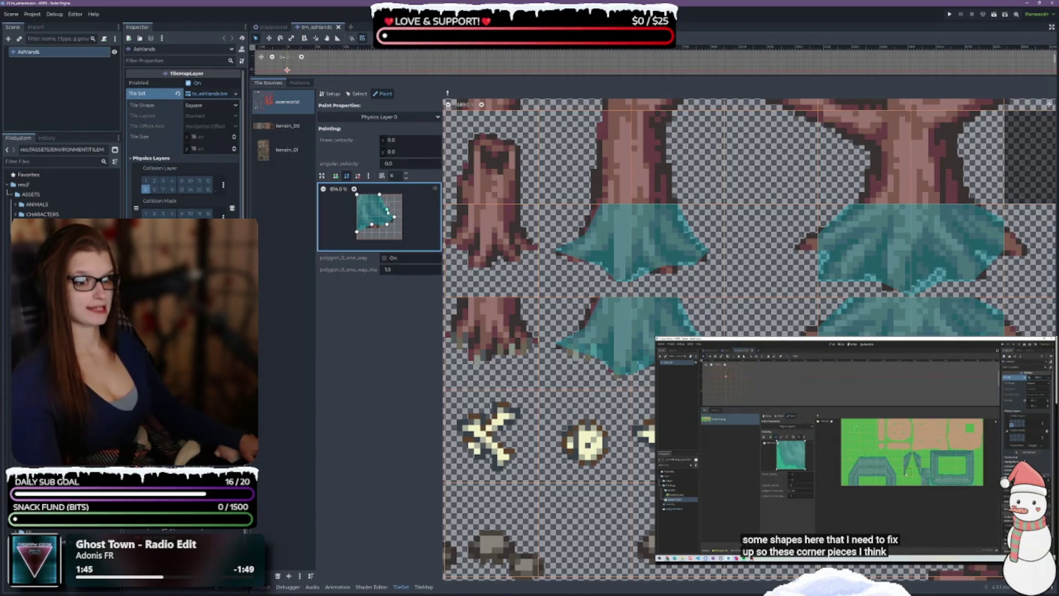
drag(387, 210, 379, 209)
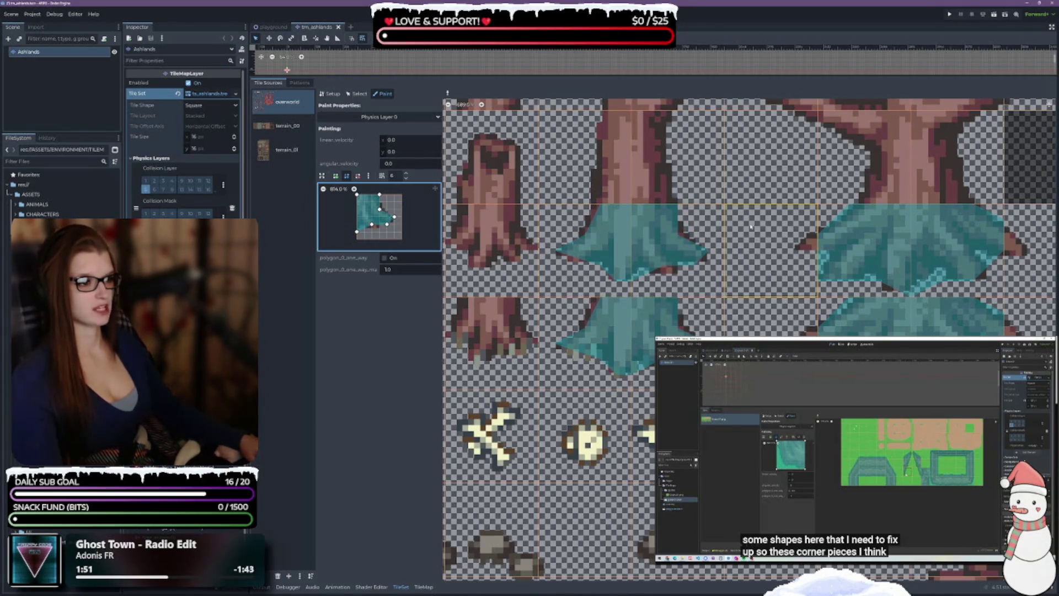
scroll(740, 270, up, 5)
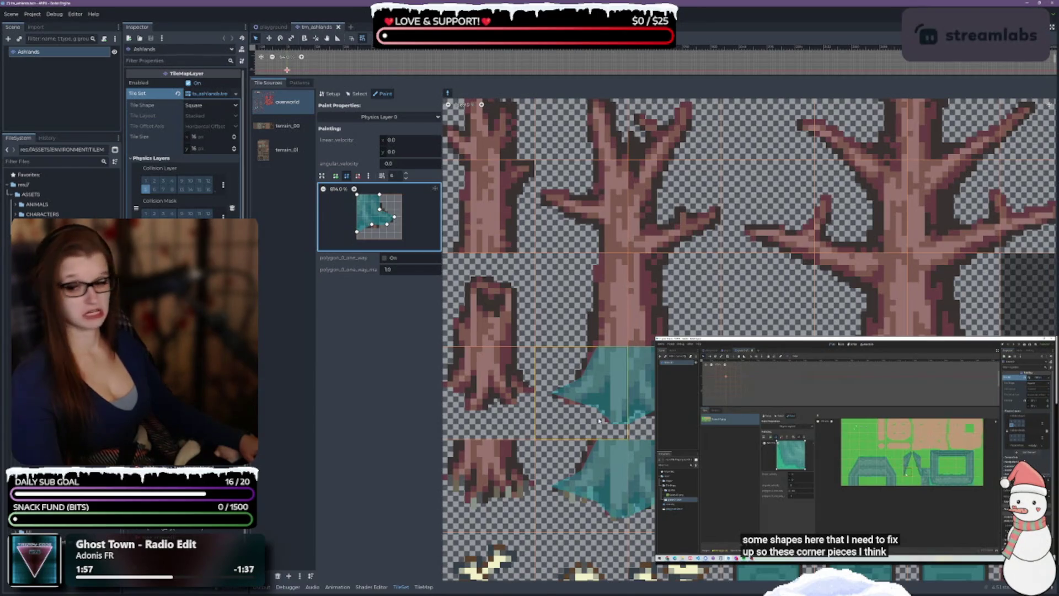
Load a tree-trunk tile, view the full atlas sheet, and switch the TileSet editor to Select mode
ctrl+click(607, 306)
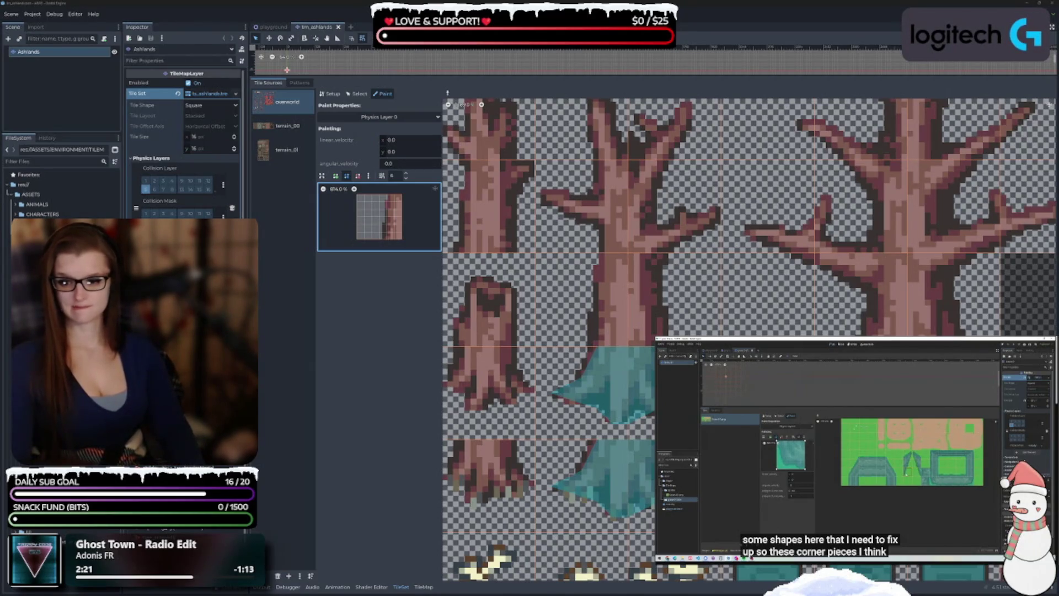
scroll(629, 366, down, 3)
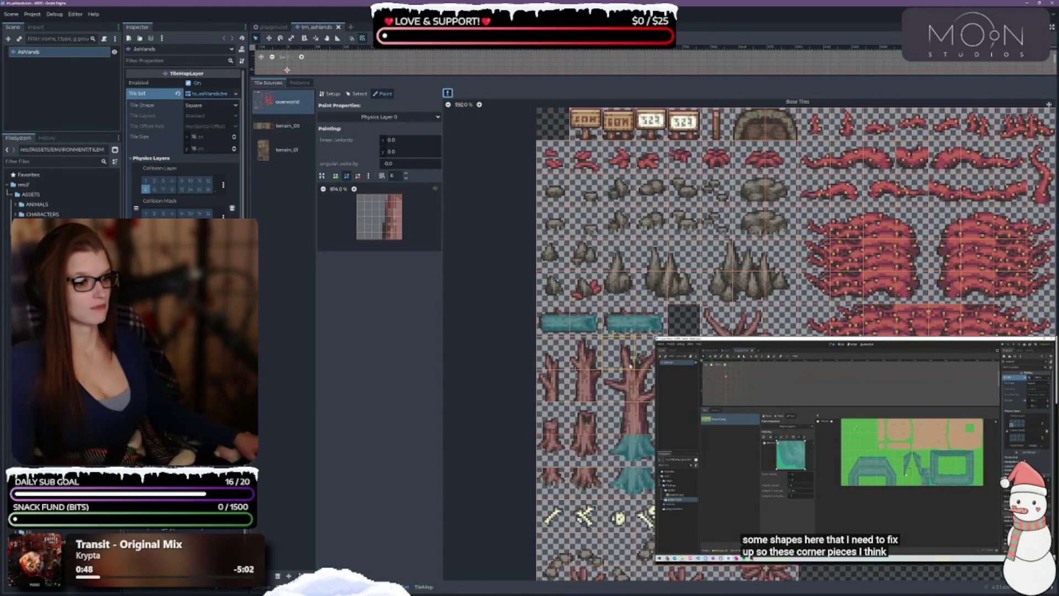
click(571, 357)
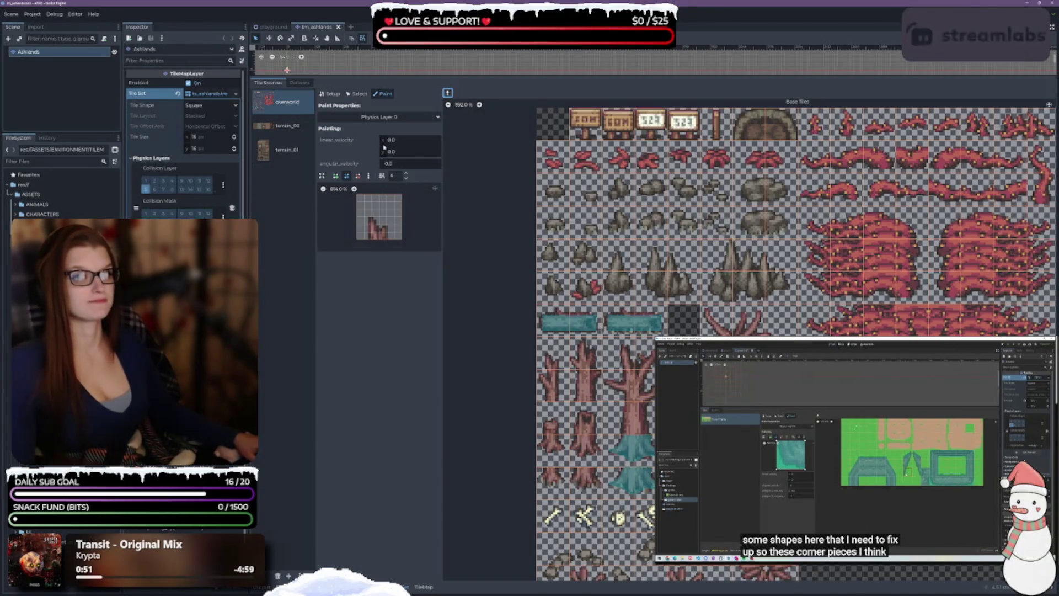
click(357, 95)
Select the tree-trunk tiles, expand Physics Layer 0, inspect the stump tile's polygon, then return to Paint
drag(542, 335, 649, 393)
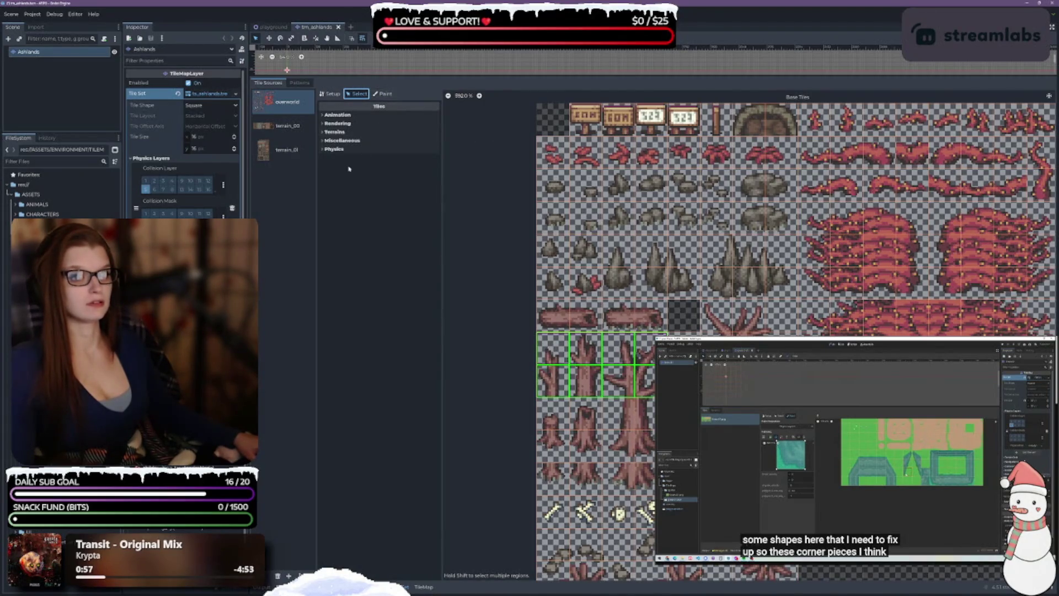
click(331, 149)
click(328, 157)
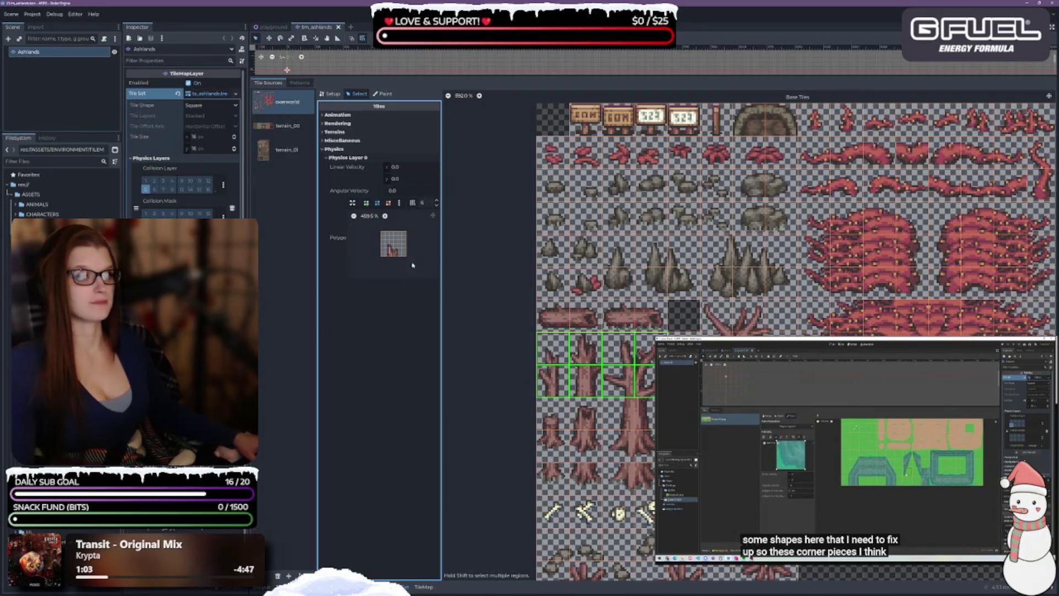
click(554, 355)
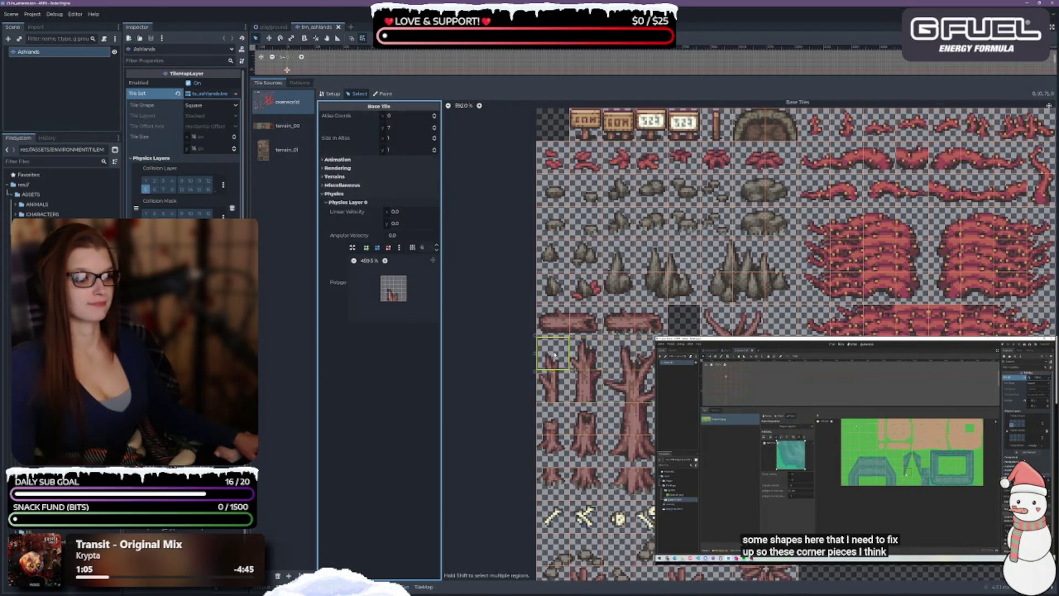
scroll(475, 351, up, 3)
scroll(609, 426, down, 3)
click(692, 380)
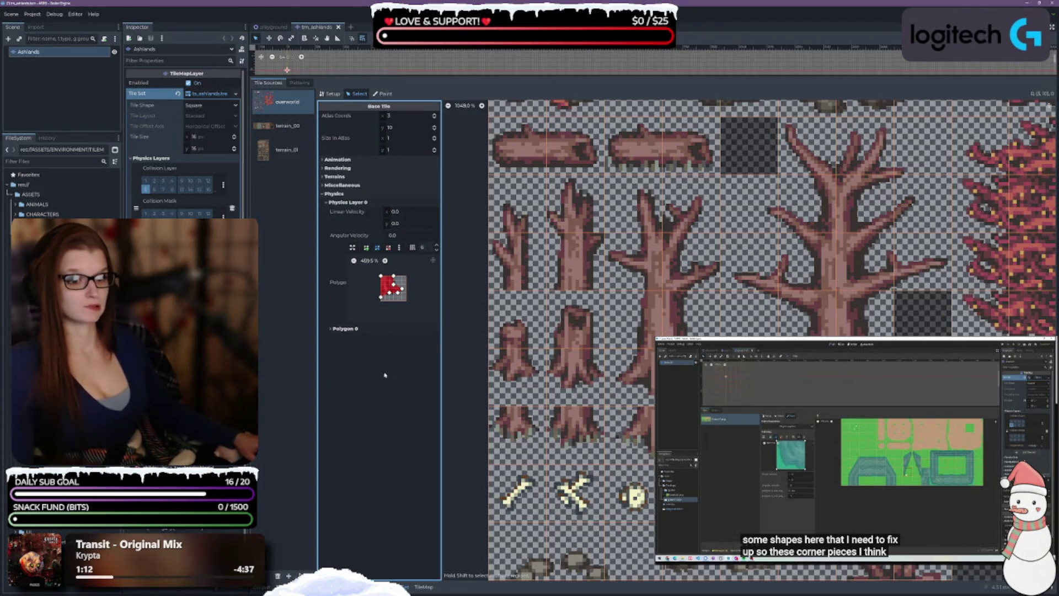
click(385, 93)
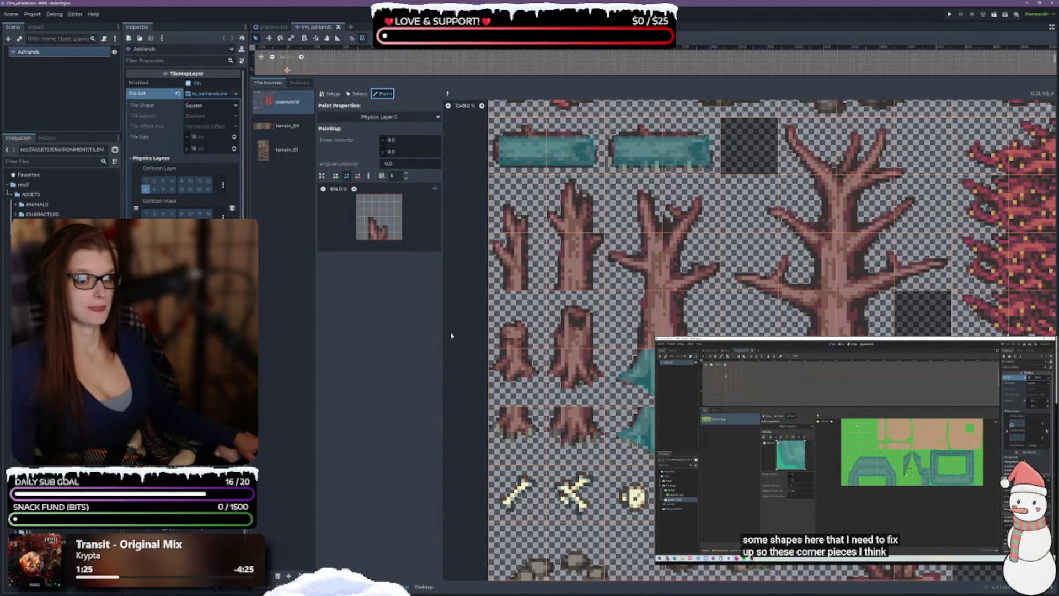
Load the tree-trunk tile and create a new collision polygon starting at the tile bottom
click(369, 176)
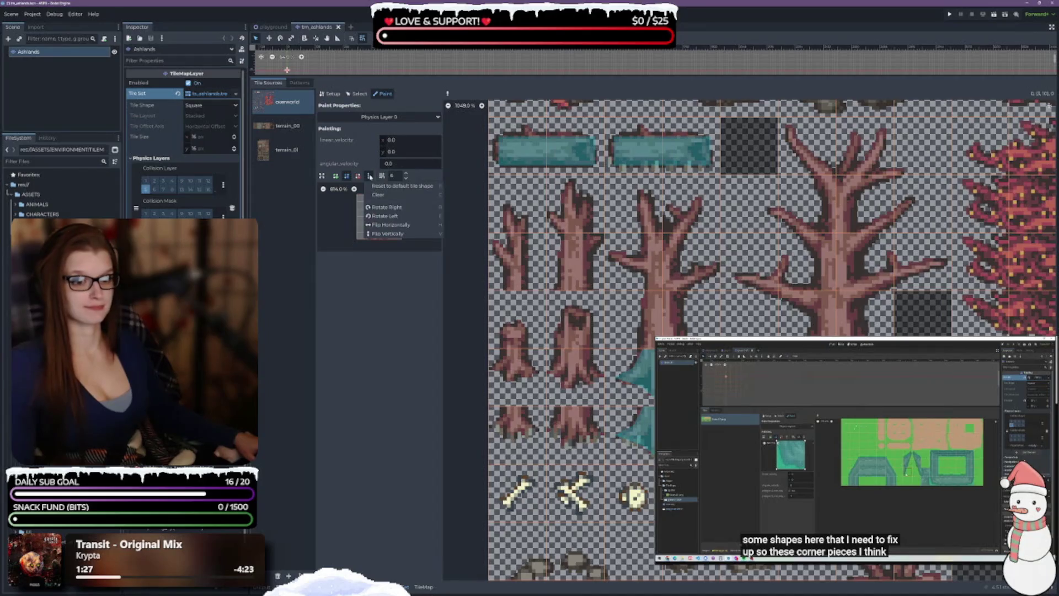
click(369, 177)
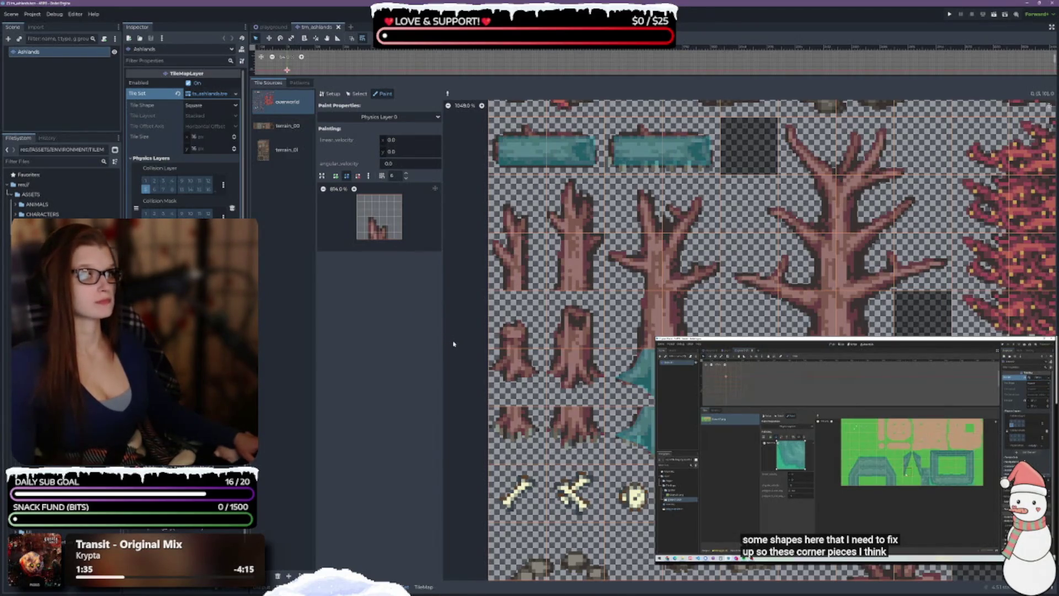
scroll(645, 320, up, 1)
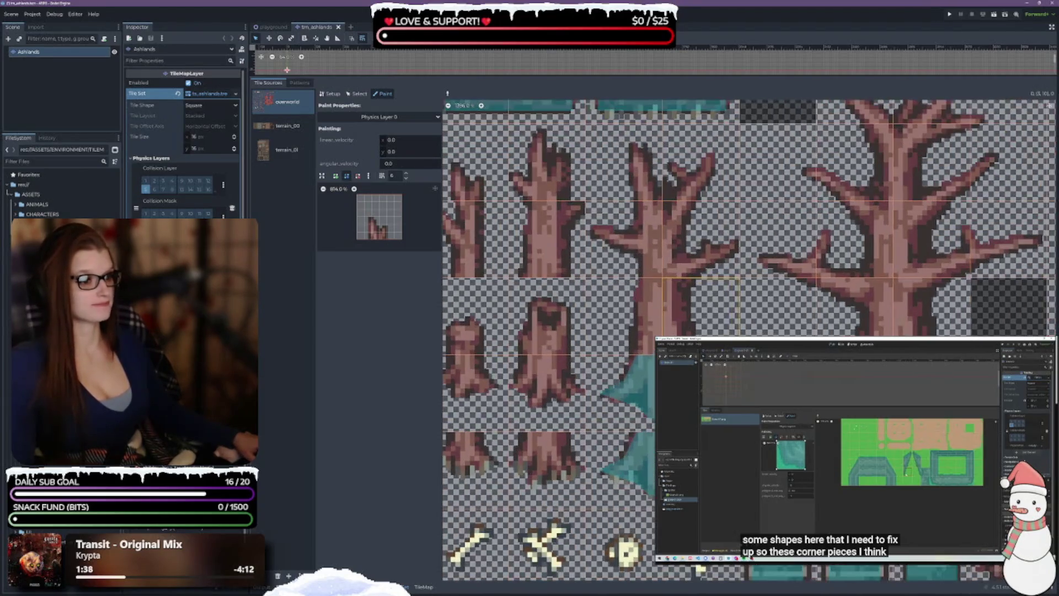
click(645, 320)
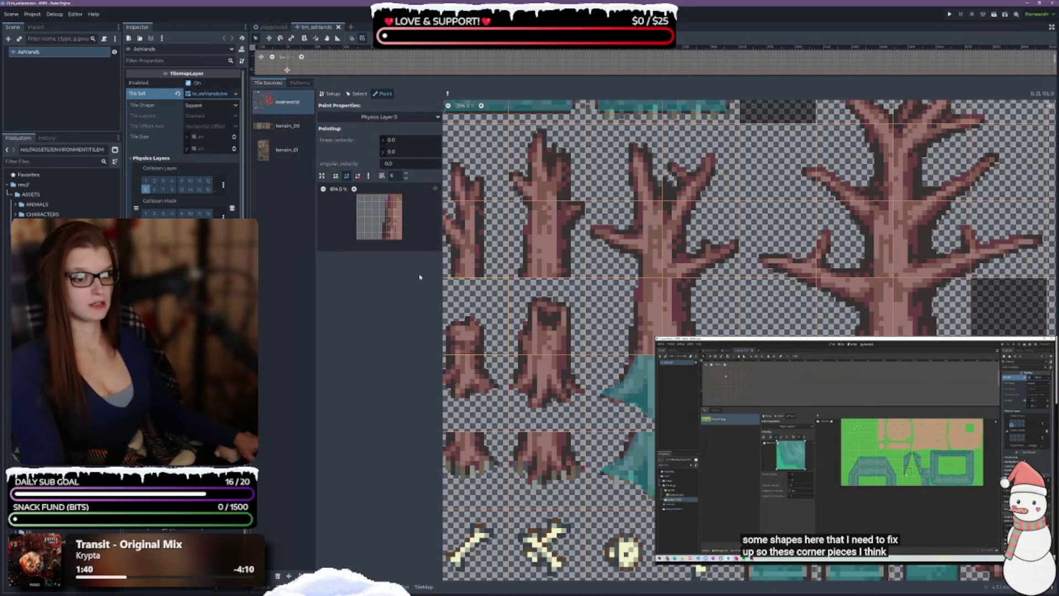
click(387, 238)
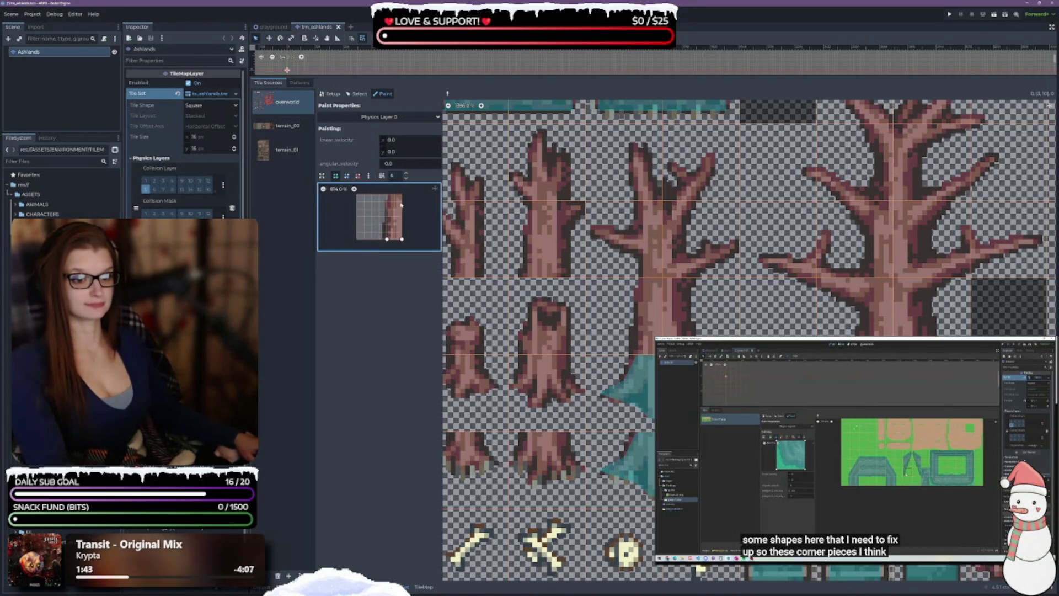
click(388, 240)
Paint the polygon onto the trunk tiles, widening its bottom corners and repainting a trunk tile
click(640, 313)
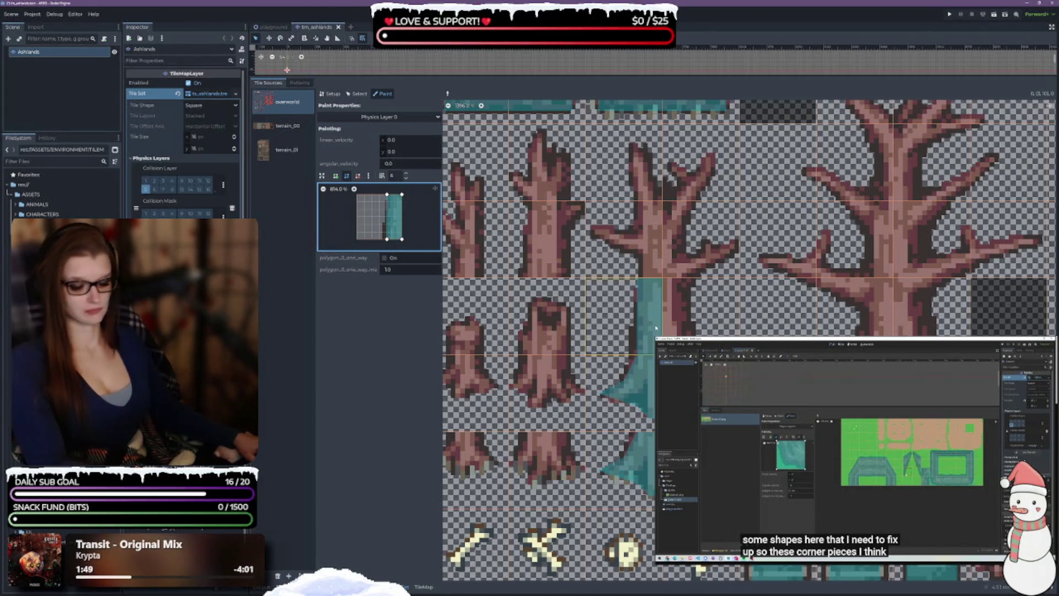
click(677, 309)
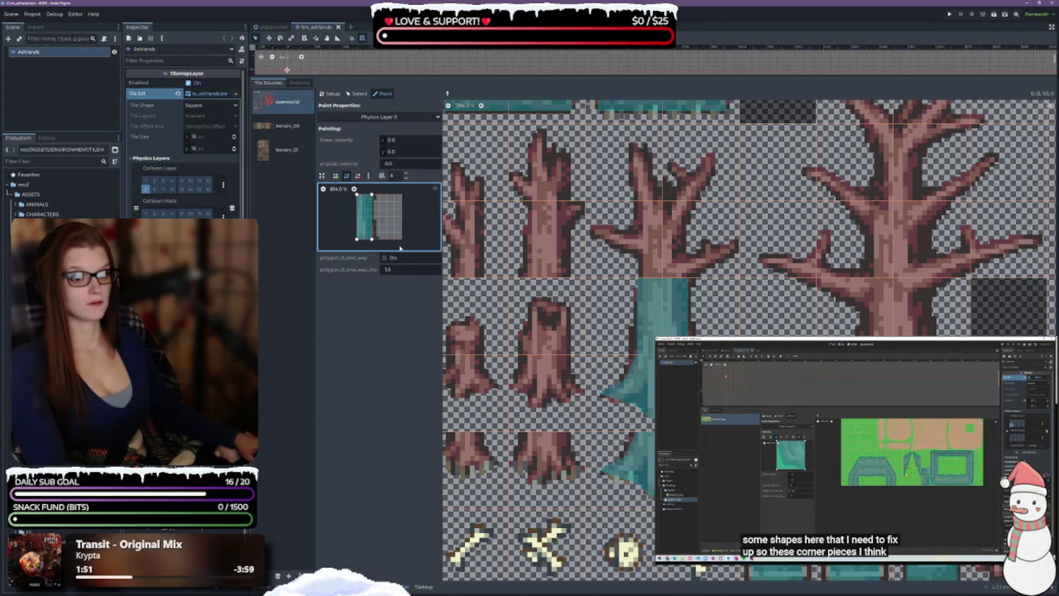
drag(371, 238, 380, 239)
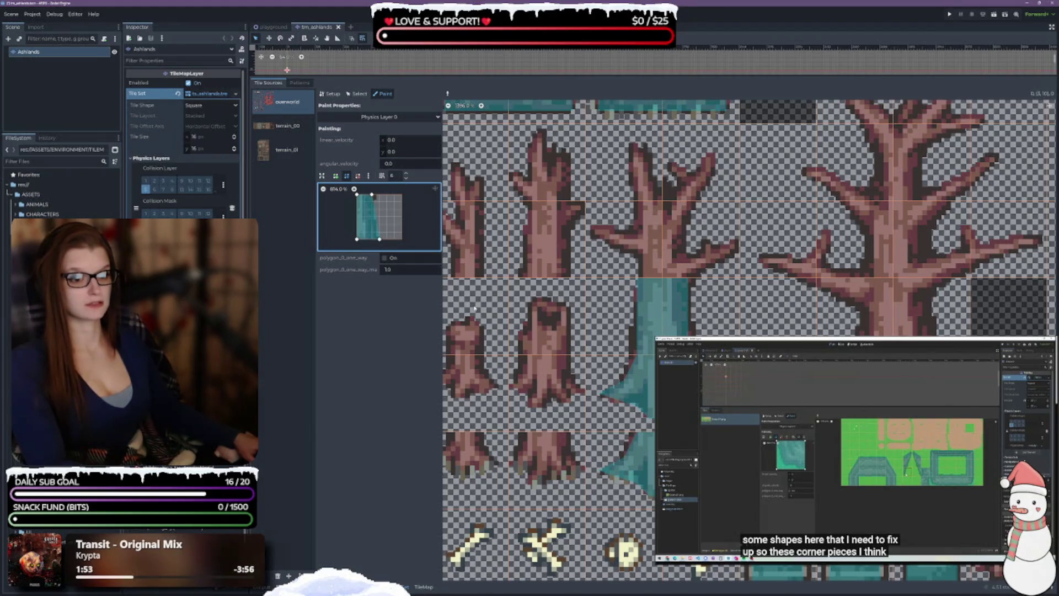
click(685, 327)
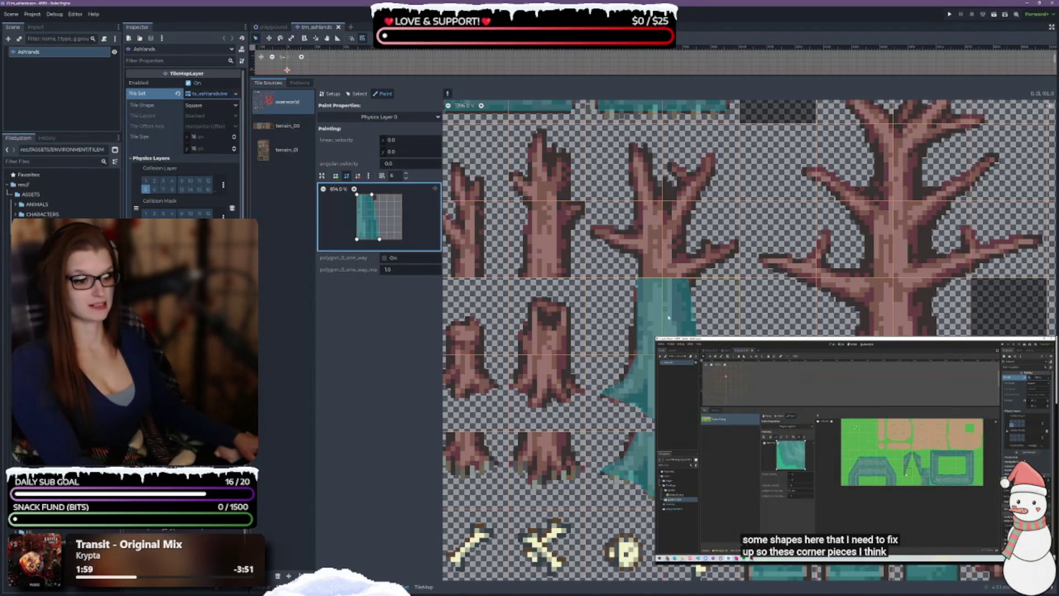
drag(386, 241, 388, 241)
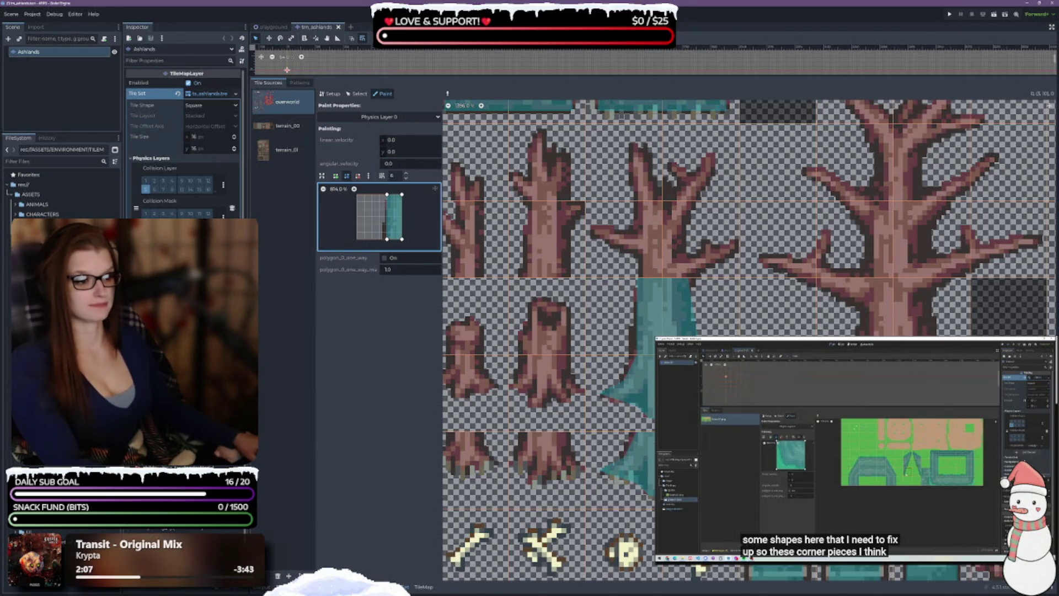
Add a vertex to the polygon's left edge, pull it over the branch, and paint the branch tile
scroll(534, 295, up, 1)
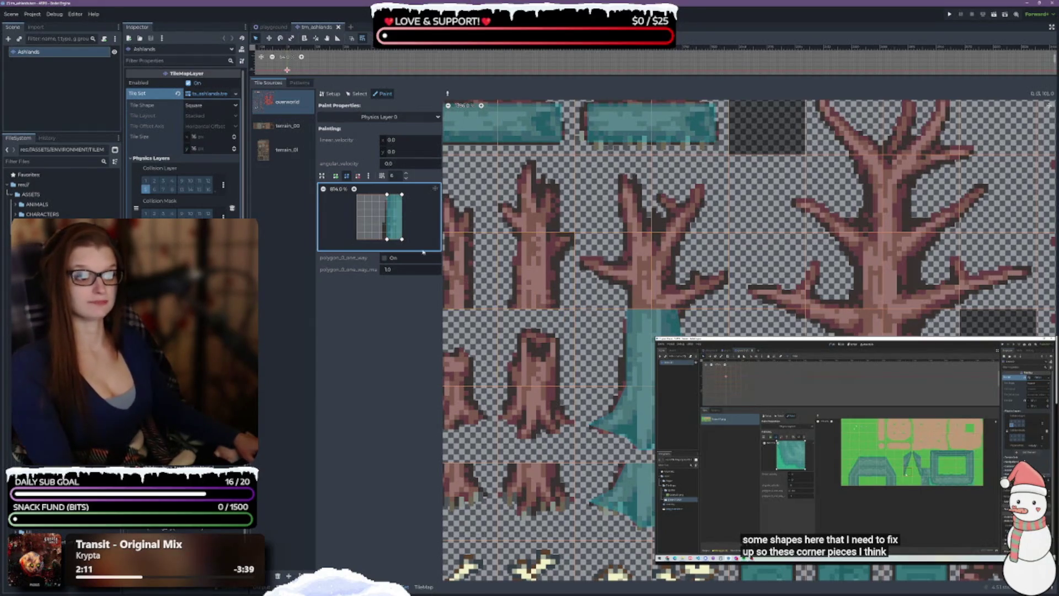
click(612, 270)
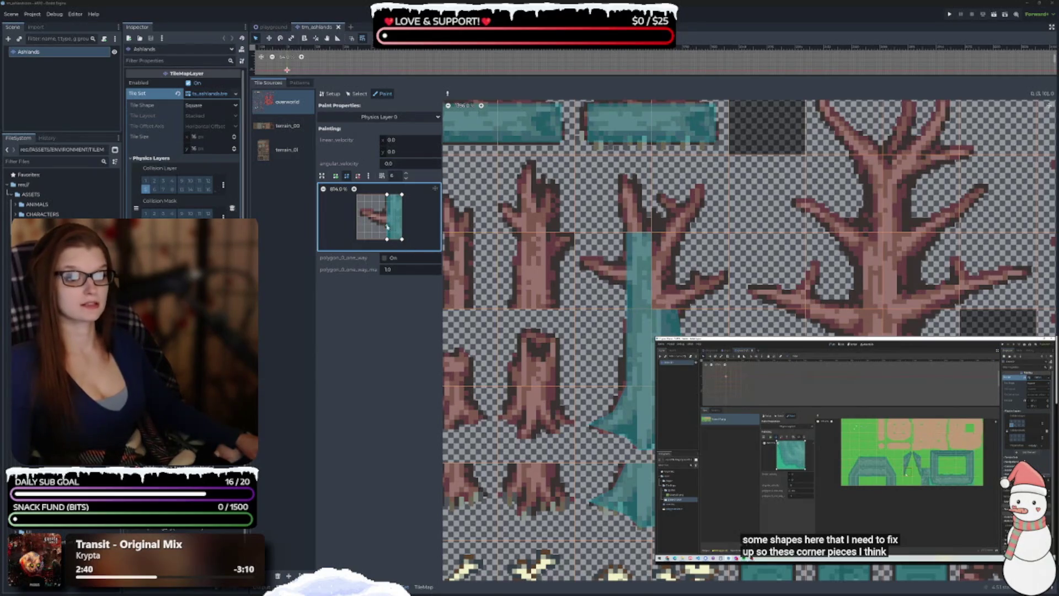
click(388, 225)
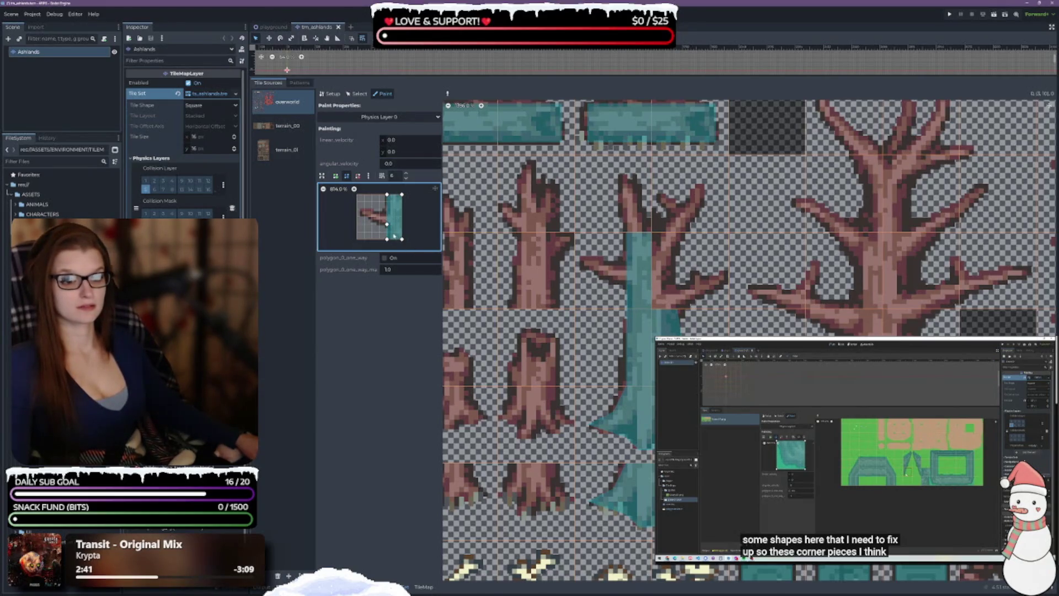
mouse_move(388, 224)
mouse_down()
mouse_move(356, 210)
mouse_move(380, 226)
mouse_move(387, 210)
mouse_up()
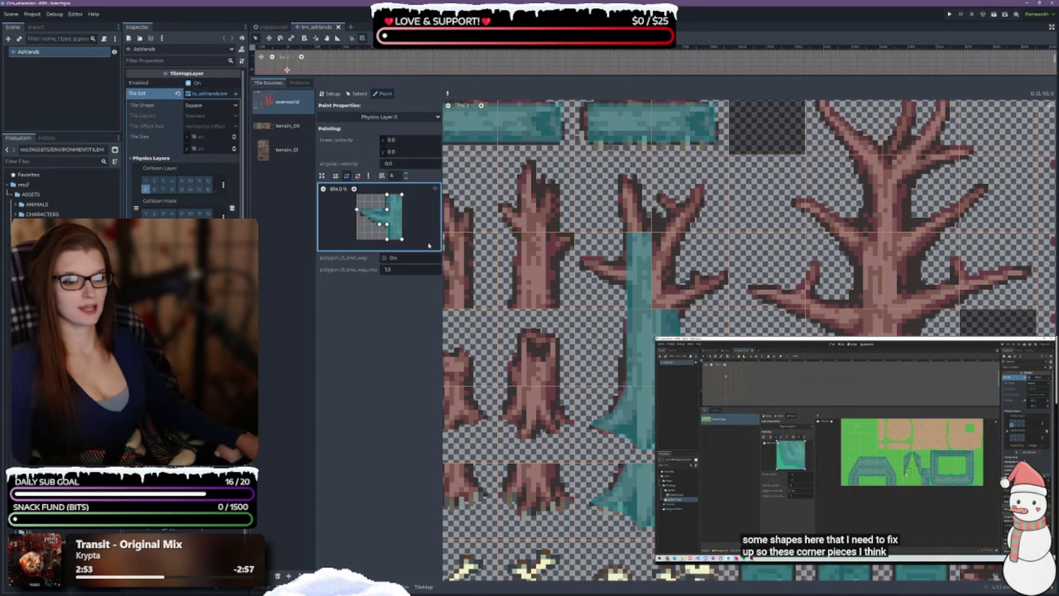
click(612, 270)
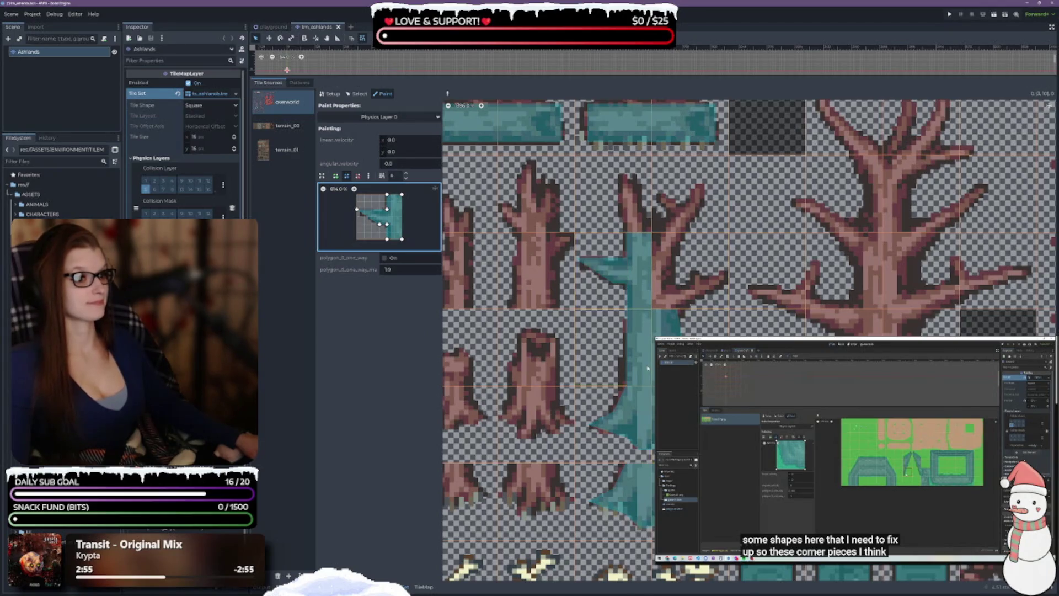
Reshape the left arm and paint the big tree's trunk tile and the tile above it
drag(387, 204, 386, 209)
scroll(553, 367, up, 1)
scroll(553, 367, down, 1)
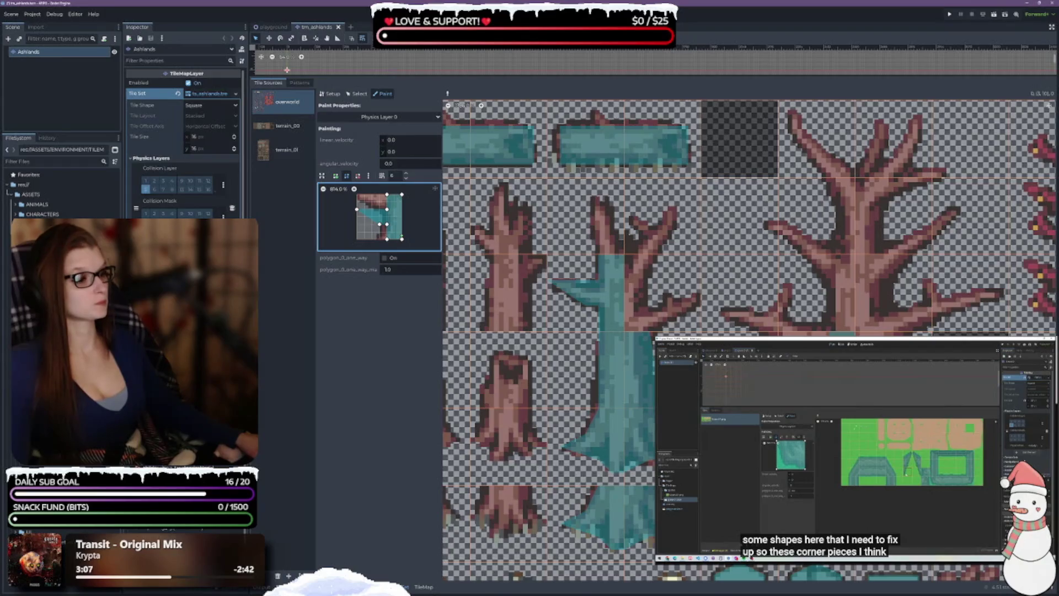
click(837, 299)
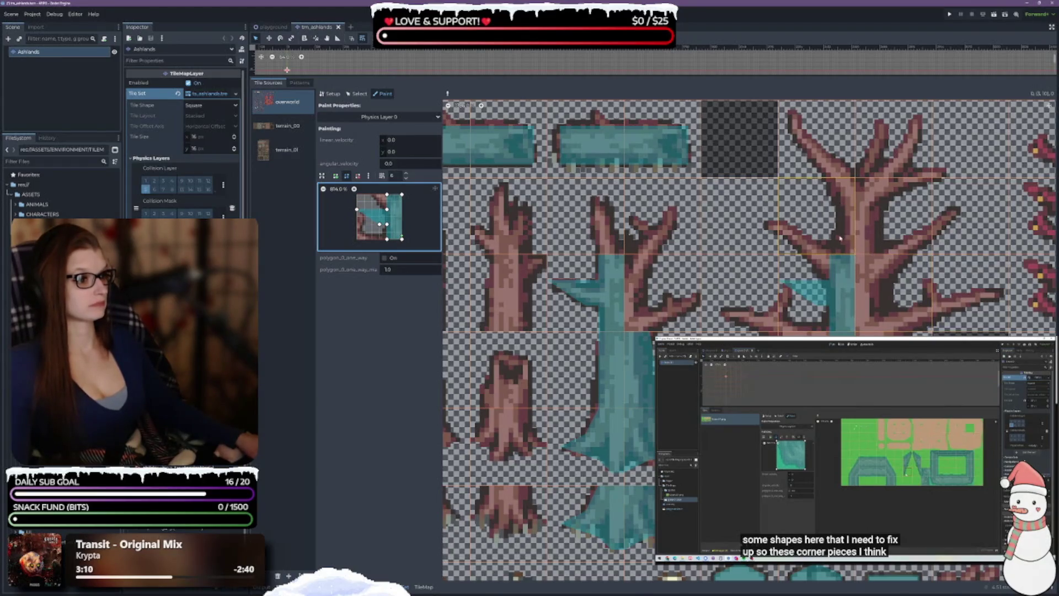
click(838, 220)
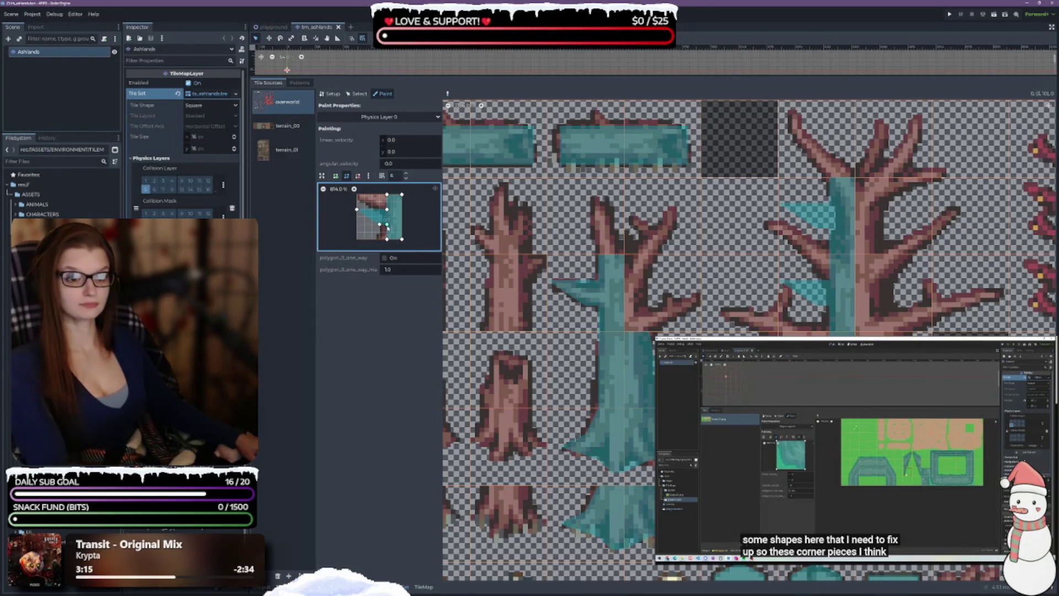
mouse_move(387, 224)
mouse_down()
mouse_move(387, 209)
mouse_move(379, 240)
mouse_move(380, 208)
mouse_move(358, 200)
mouse_move(359, 191)
mouse_move(386, 195)
mouse_up()
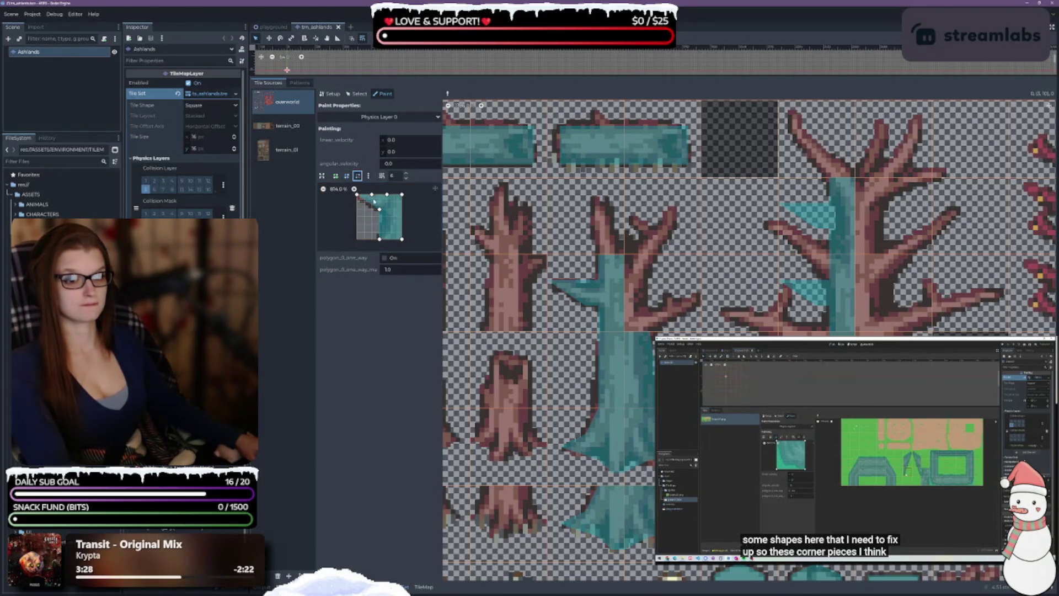
Insert an upper-left vertex and drag the inner corner points into a notch, undoing the last edit
click(346, 175)
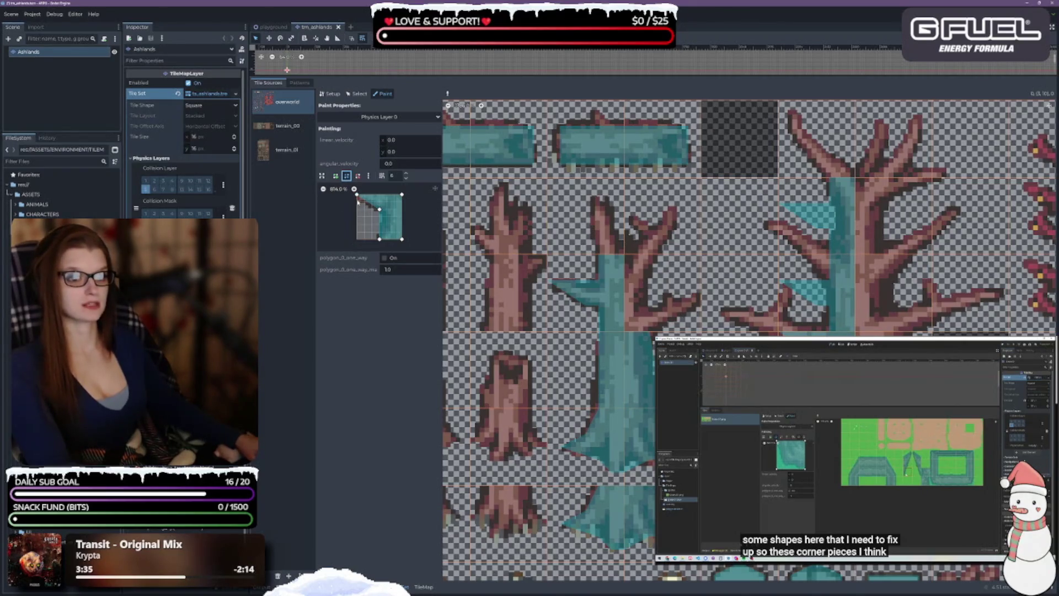
click(364, 201)
drag(364, 201, 357, 202)
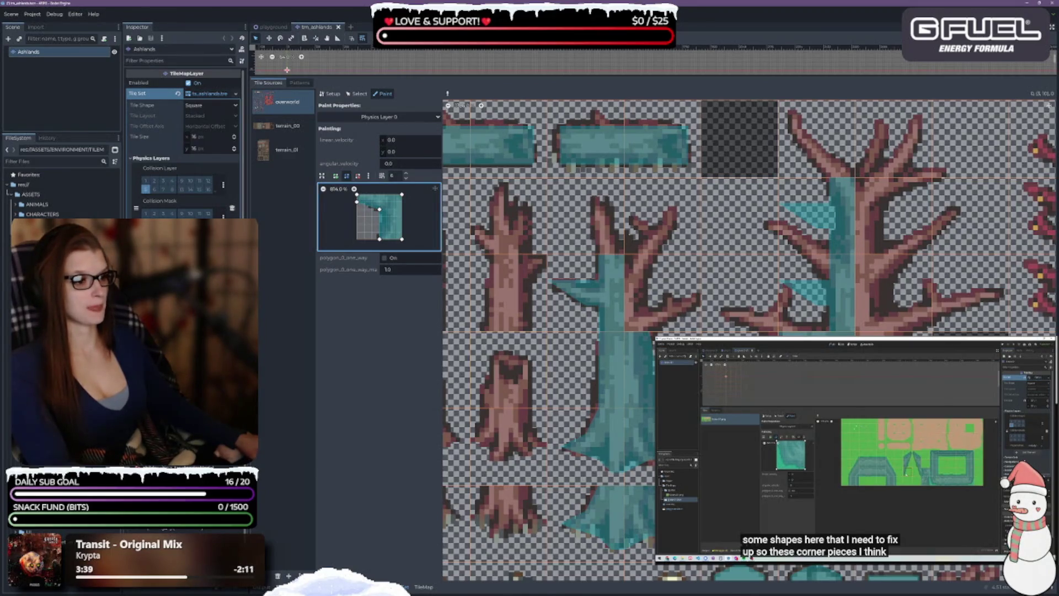
drag(380, 209, 386, 210)
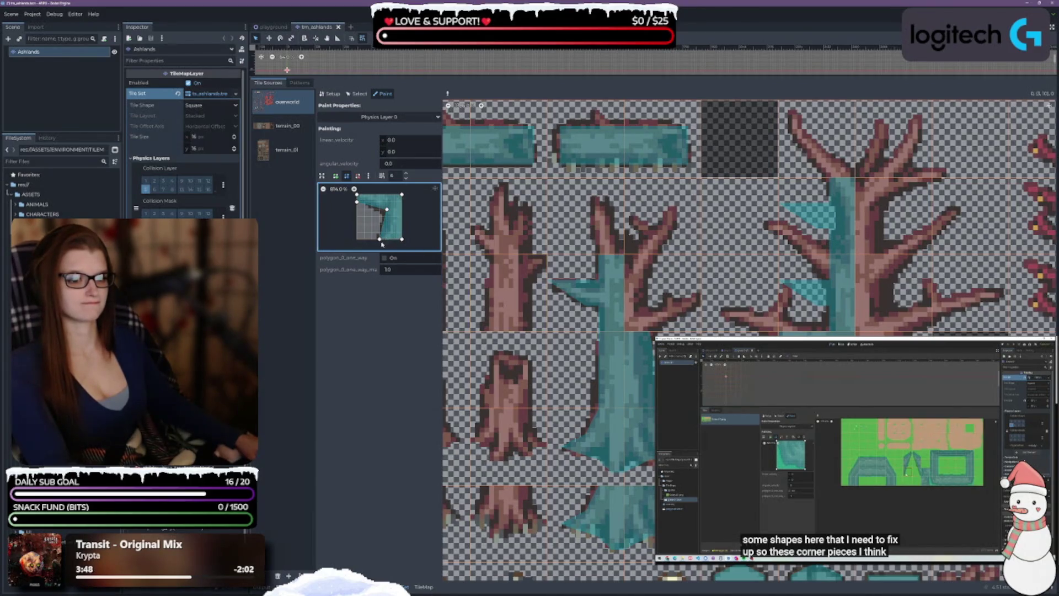
drag(378, 239, 372, 239)
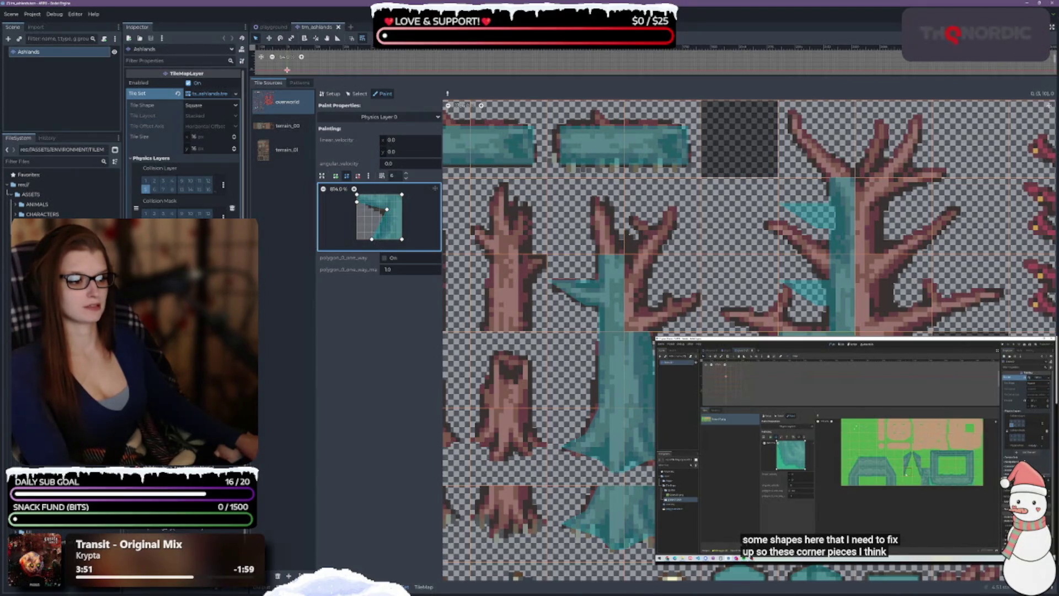
drag(385, 211, 380, 209)
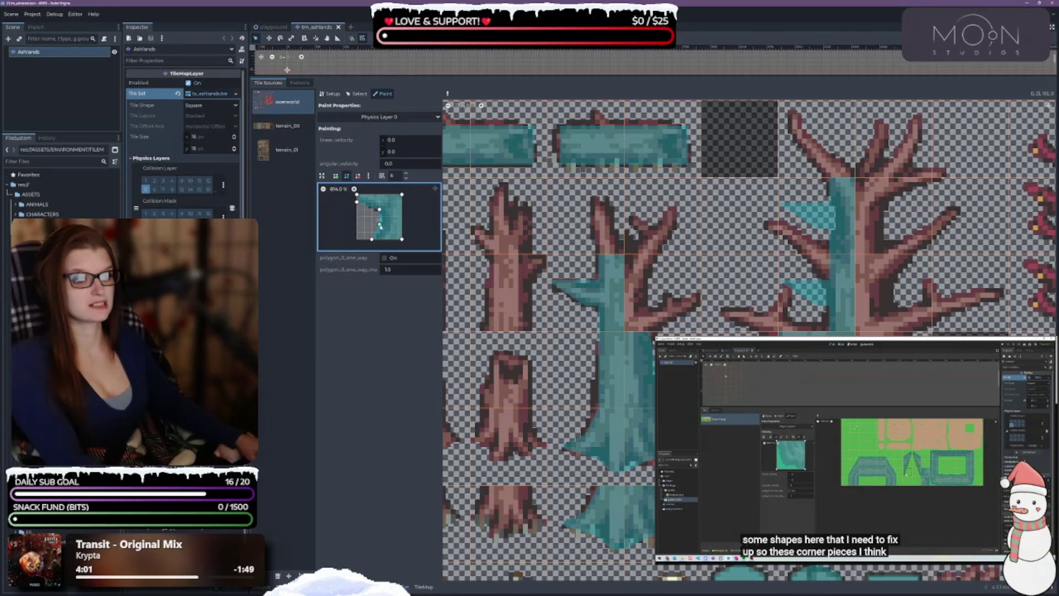
drag(380, 210, 380, 239)
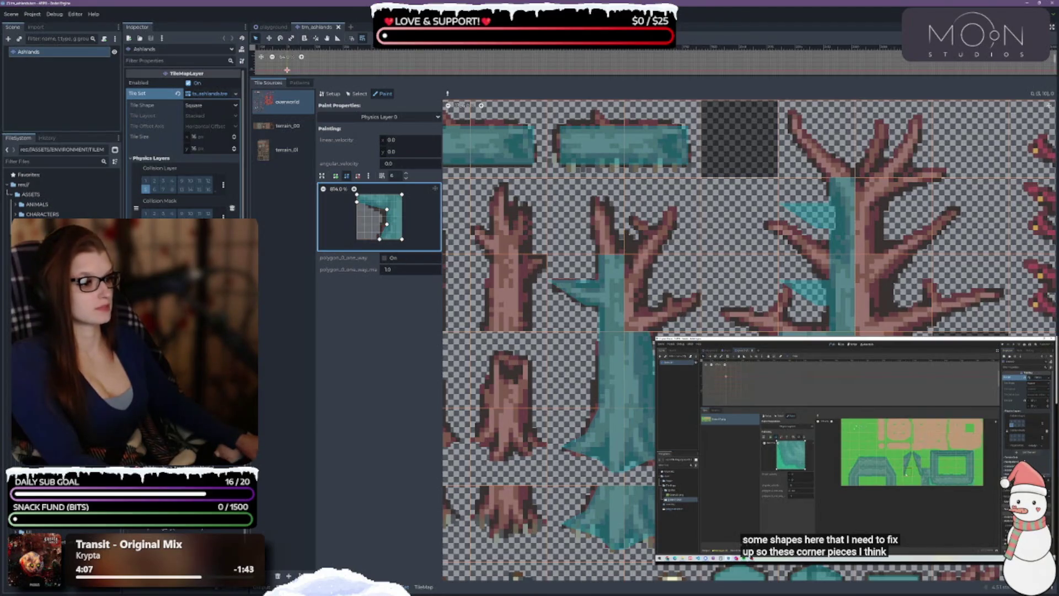
drag(378, 239, 379, 209)
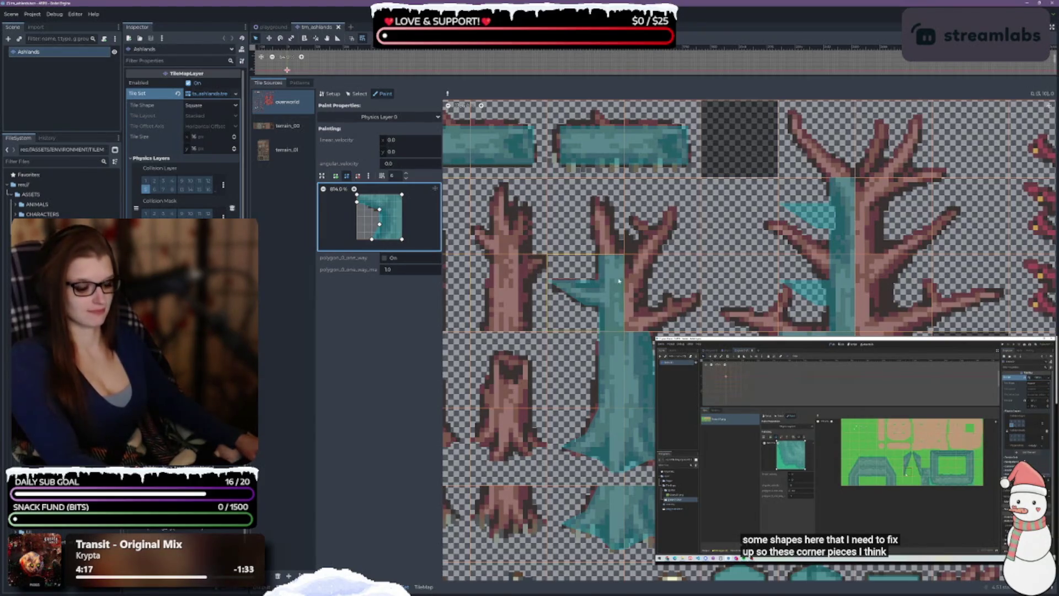
key(ctrl+z)
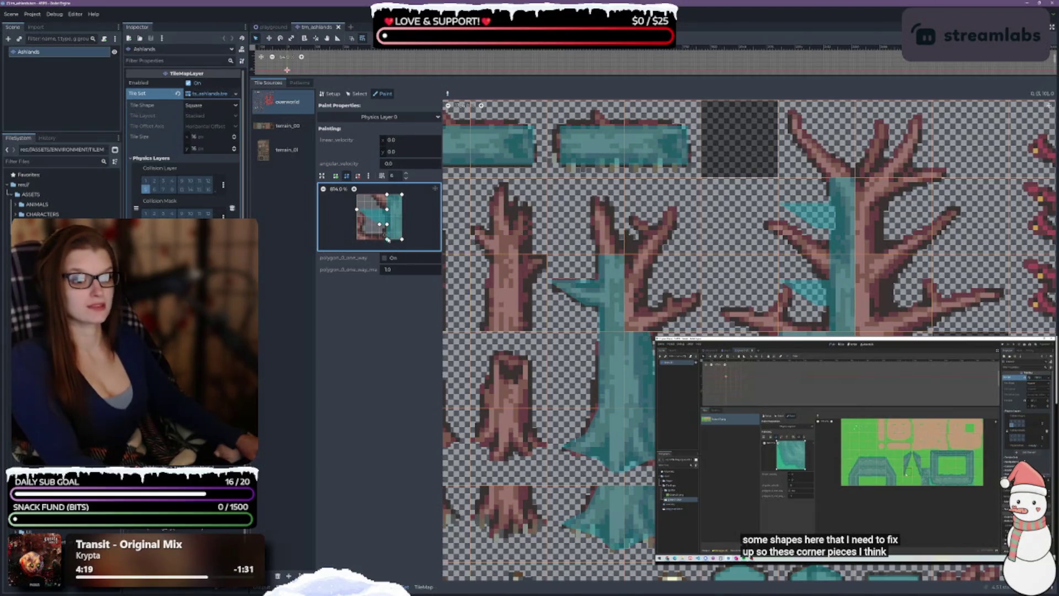
Undo once more, rework the polygon into an L shape, and paint it onto a big-tree tile
key(ctrl+z)
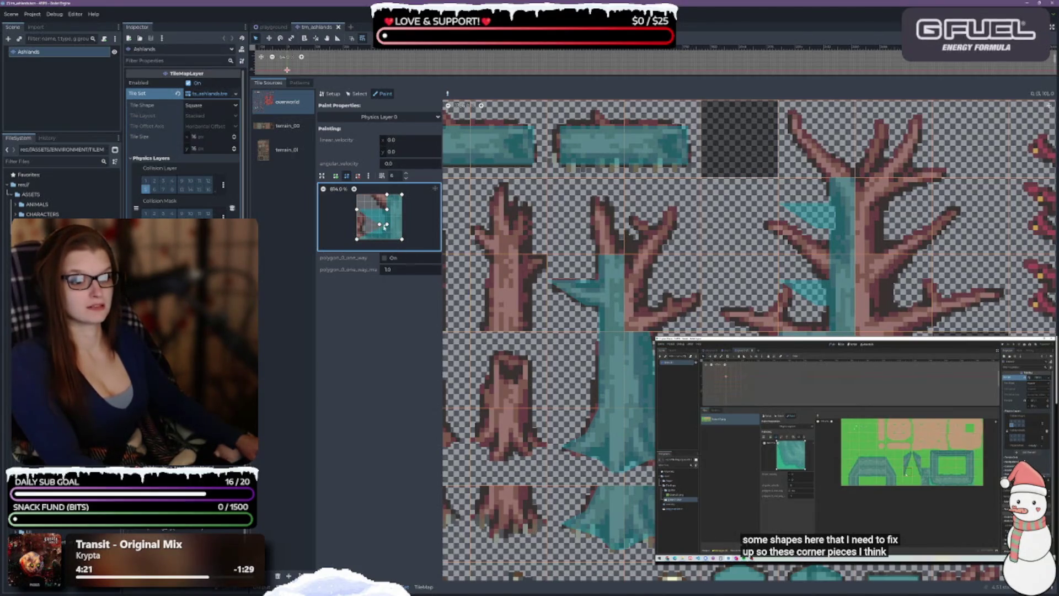
drag(380, 224, 363, 217)
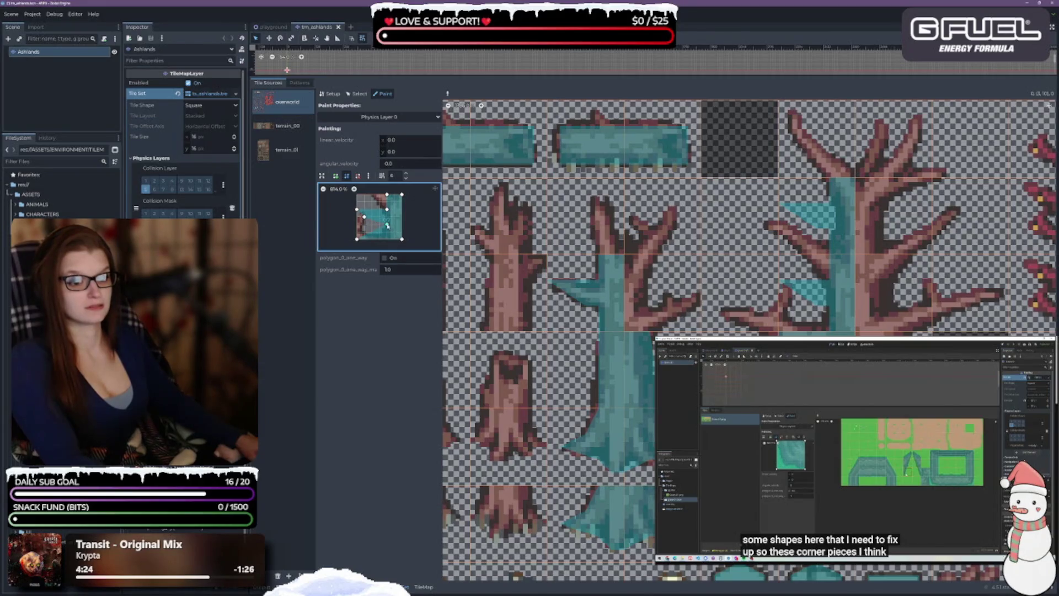
mouse_move(364, 218)
mouse_down()
mouse_move(350, 217)
mouse_move(368, 220)
mouse_move(366, 233)
mouse_up()
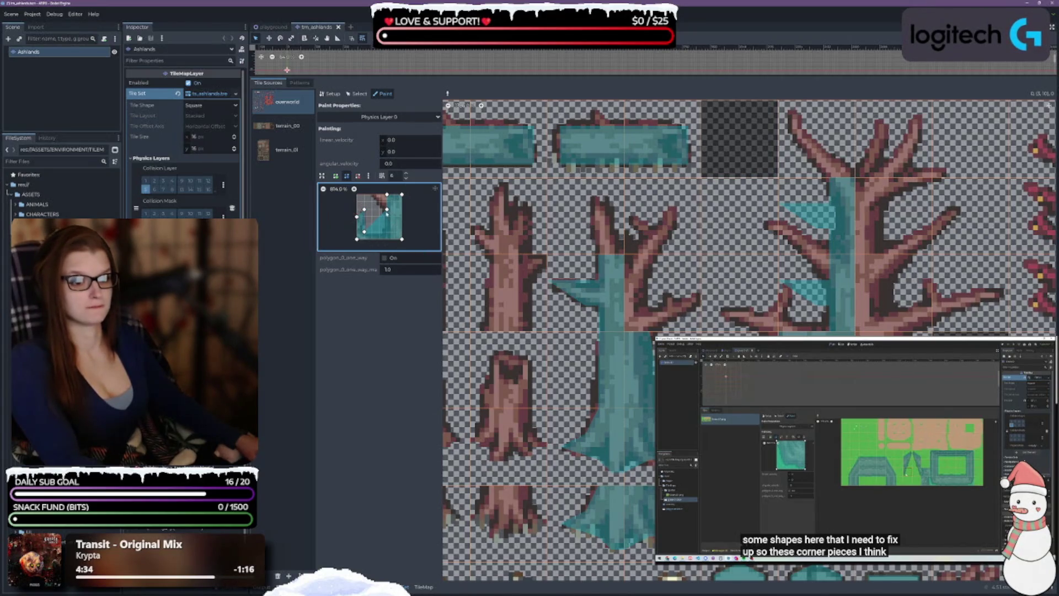
drag(387, 212, 387, 231)
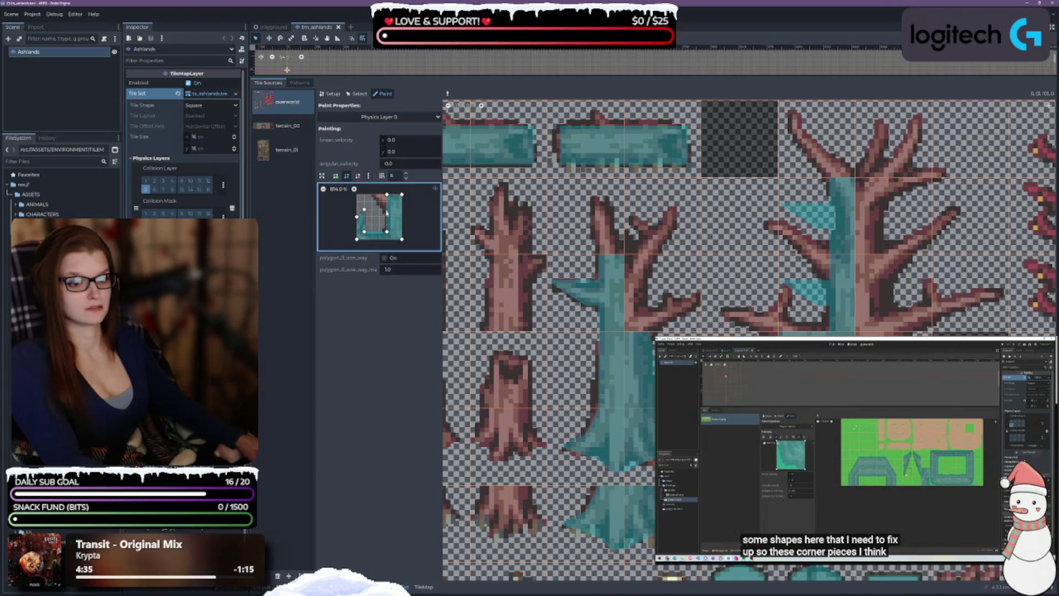
mouse_move(386, 195)
mouse_down()
mouse_move(373, 195)
mouse_move(387, 209)
mouse_up()
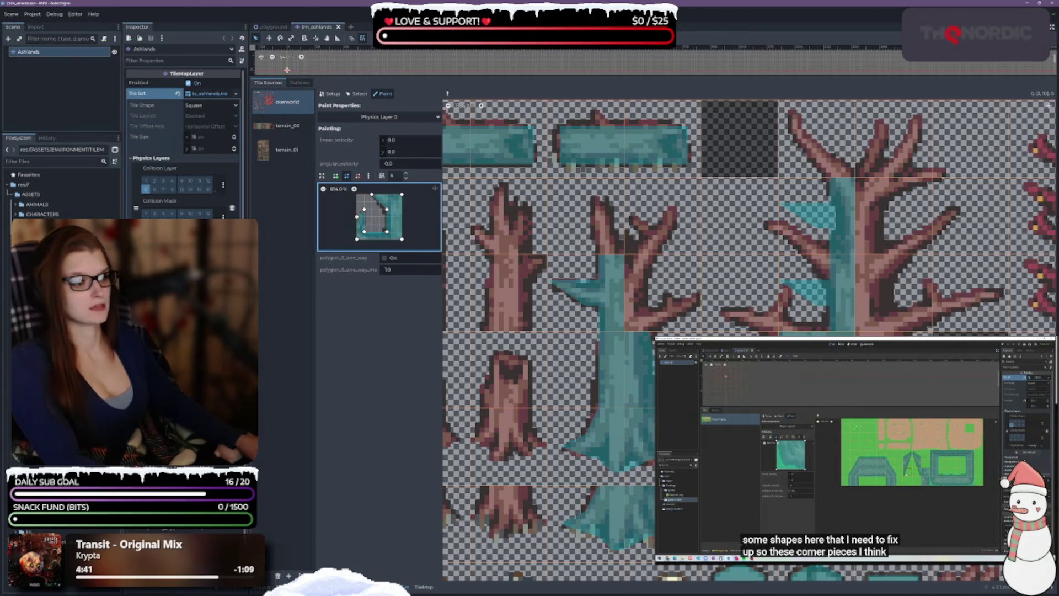
click(819, 301)
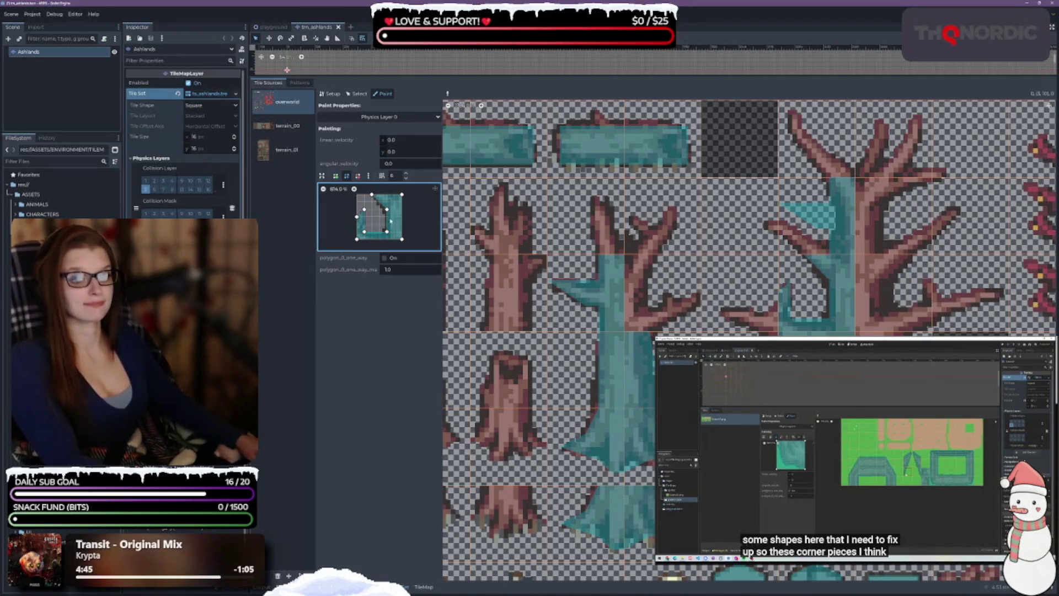
Take another branch tile's shape and angle its arm diagonally down-left
drag(387, 210, 386, 210)
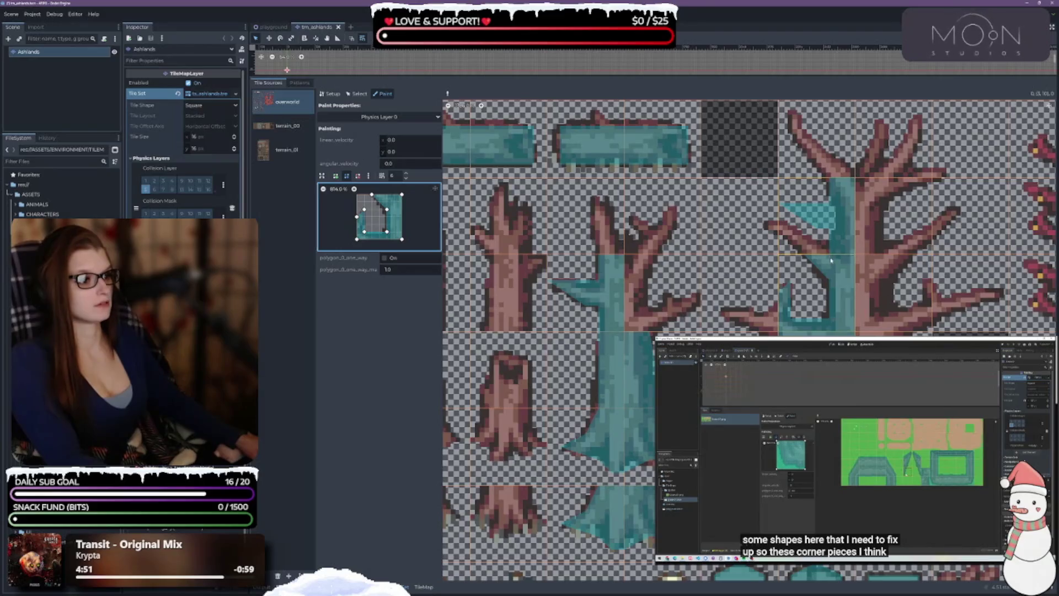
click(830, 248)
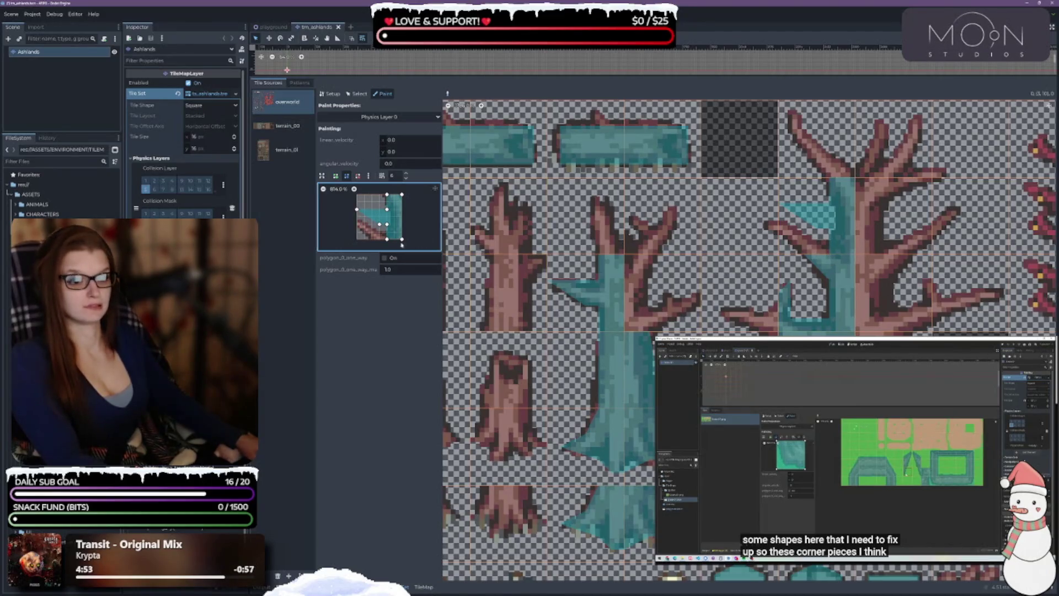
mouse_move(387, 238)
mouse_down()
mouse_move(372, 239)
mouse_move(357, 216)
mouse_move(378, 228)
mouse_move(365, 230)
mouse_move(357, 222)
mouse_move(379, 216)
mouse_up()
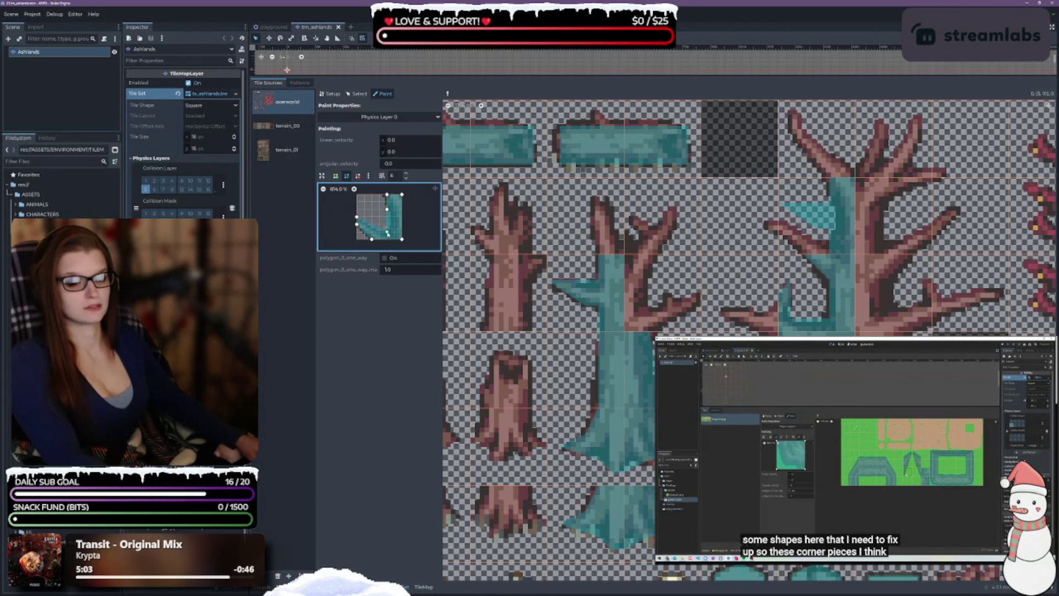
Tweak the L polygon's inner corner and paint it onto a tree tile
drag(387, 208, 387, 210)
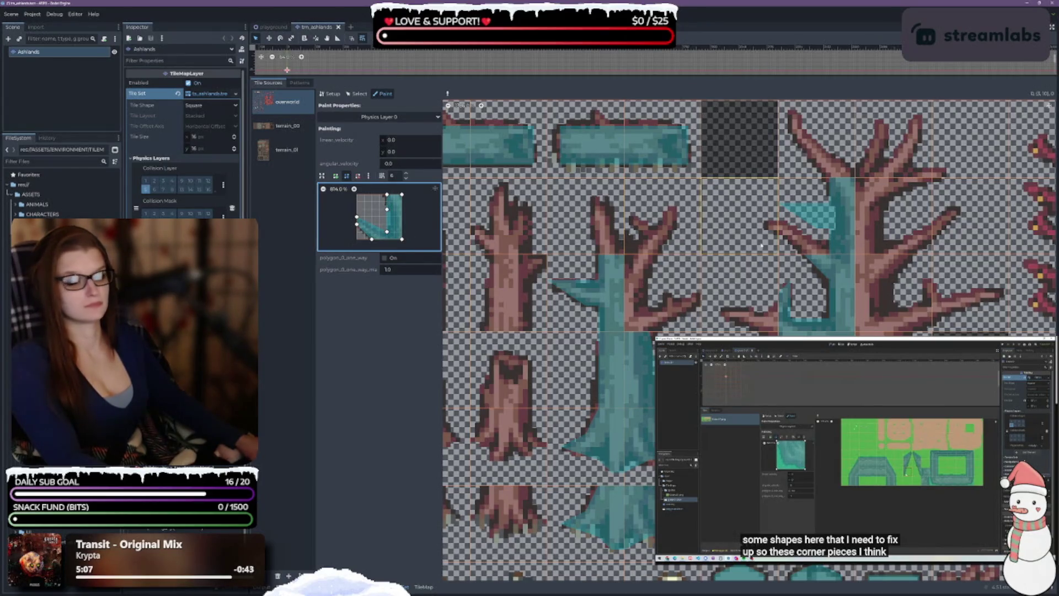
click(825, 237)
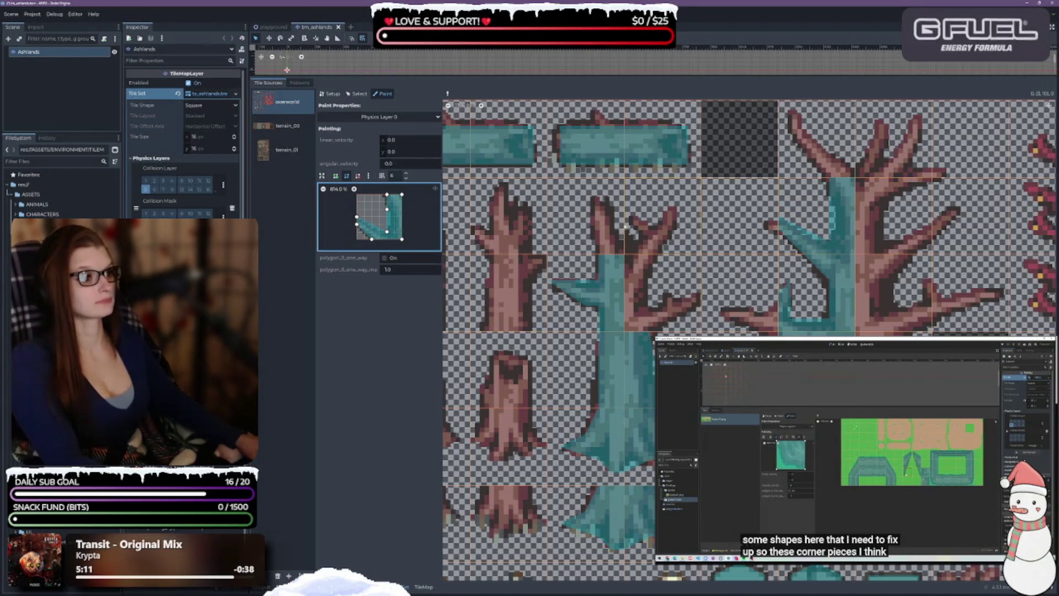
mouse_move(387, 209)
mouse_down()
mouse_move(393, 218)
mouse_move(388, 210)
mouse_up()
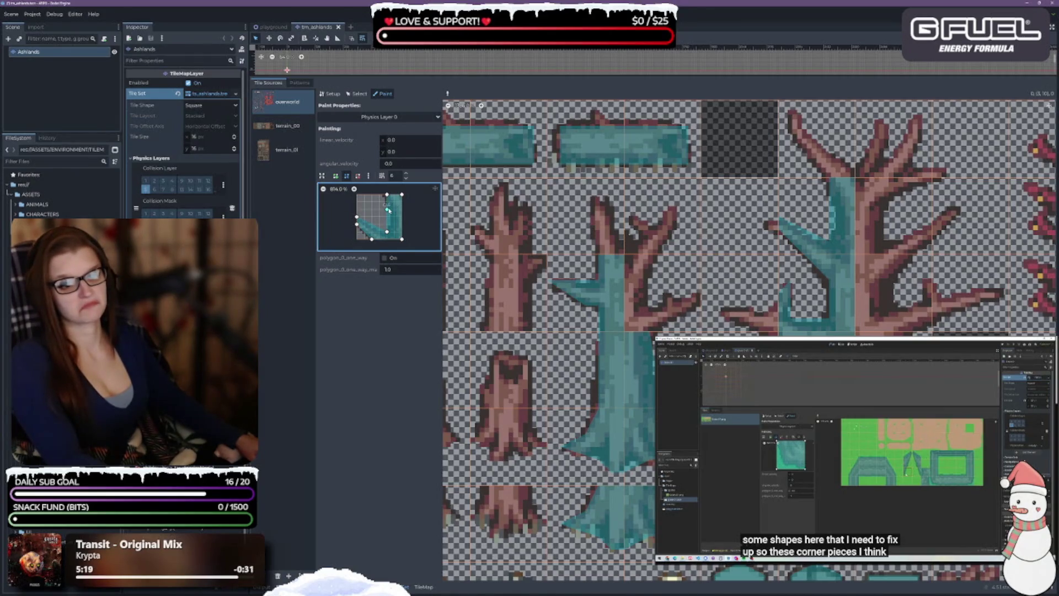
drag(390, 211, 380, 195)
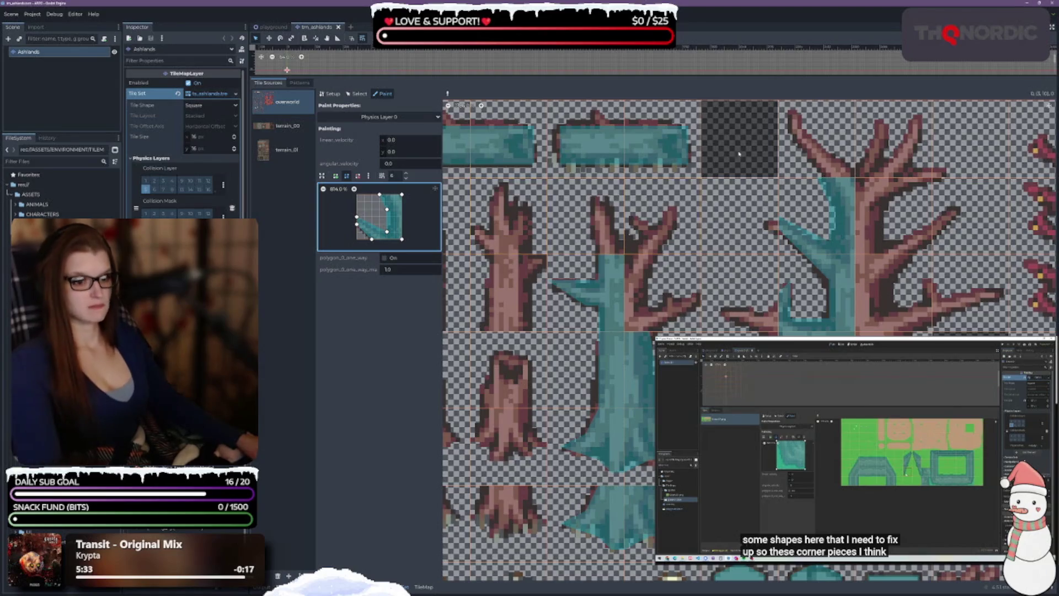
Draw and close a new diagonal branch polygon, then paint it onto the upper branch tile
click(335, 176)
click(381, 239)
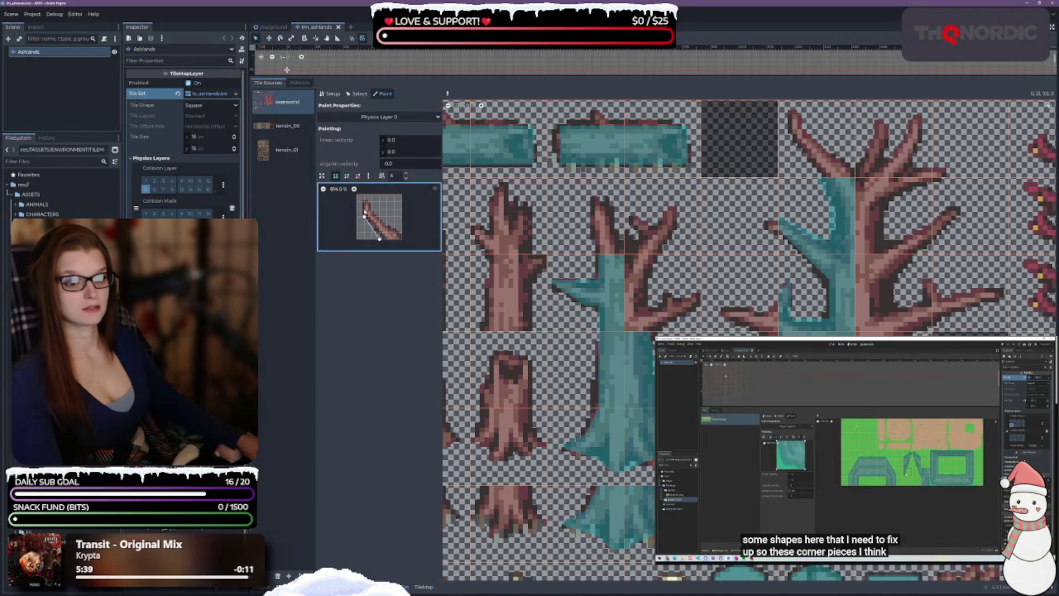
click(371, 202)
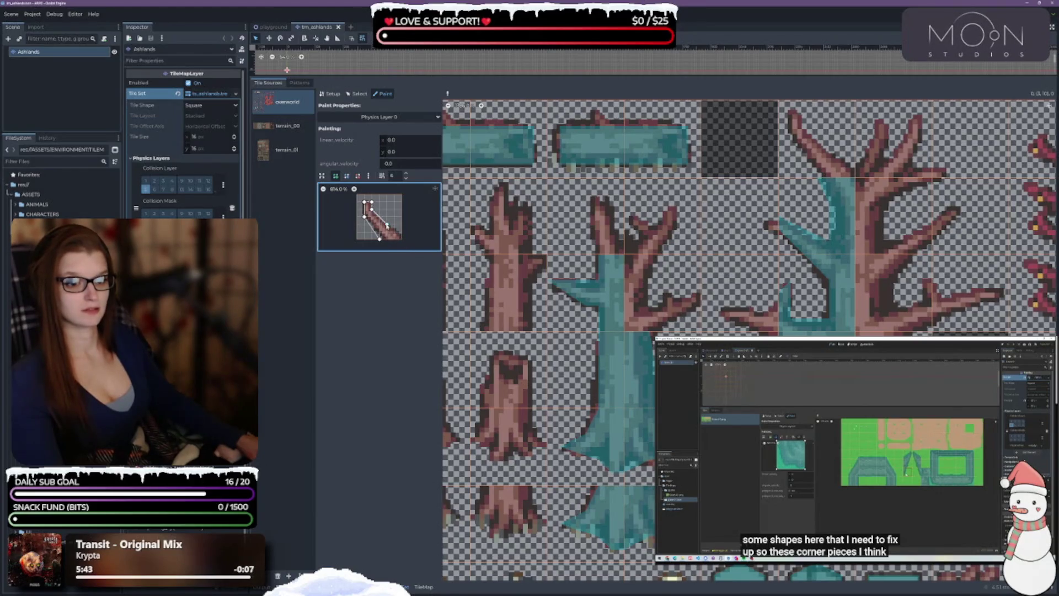
drag(403, 236, 403, 232)
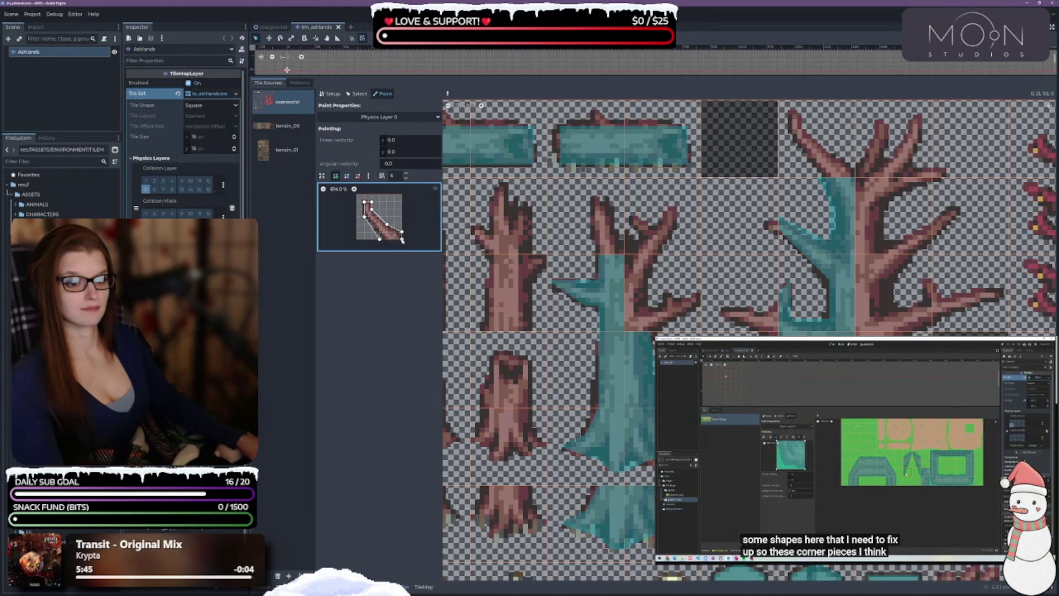
click(380, 239)
click(805, 164)
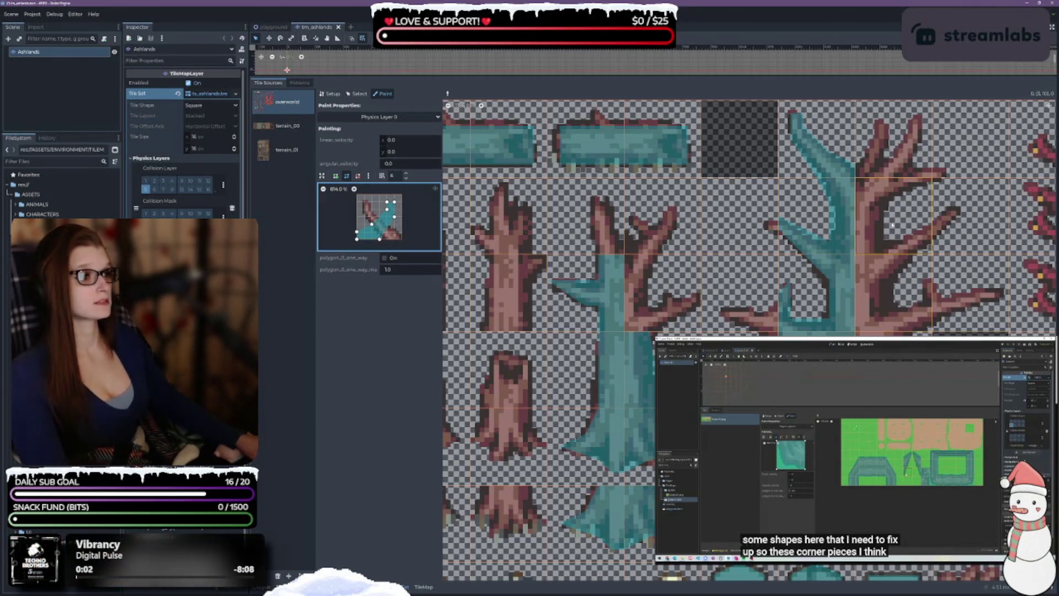
Paint the branch collision onto three branch tiles, including the middle tree's
click(661, 226)
click(684, 303)
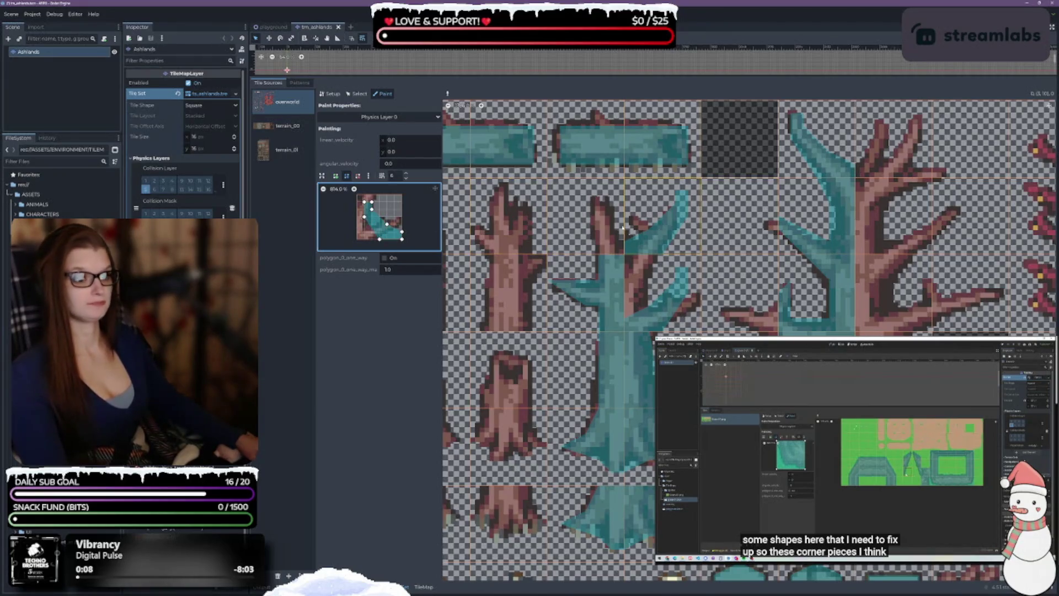
click(590, 221)
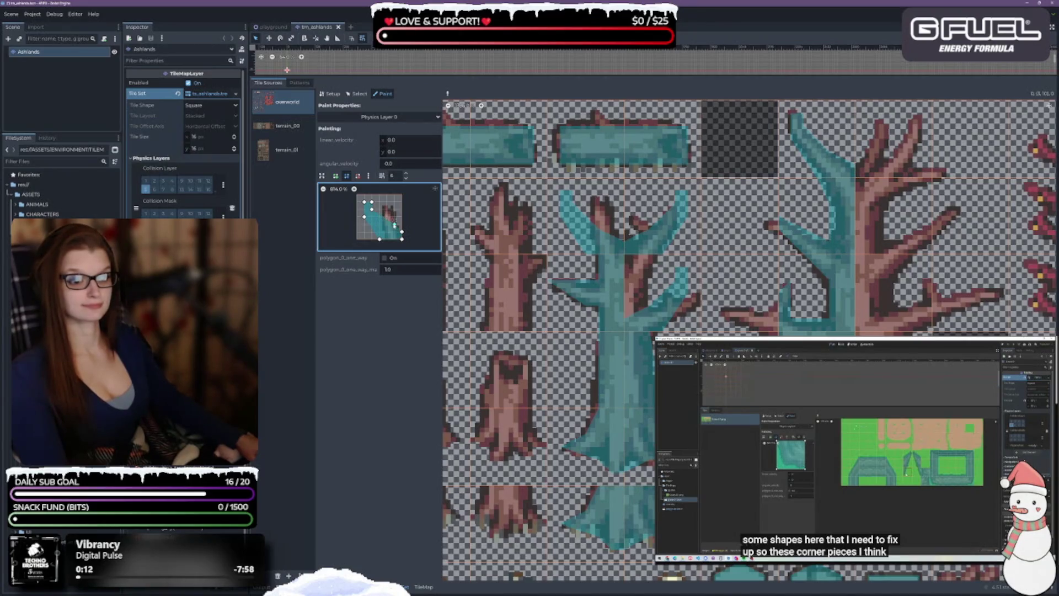
Refit the polygon into a diagonal band by deleting the left point and moving vertices
drag(396, 223, 394, 210)
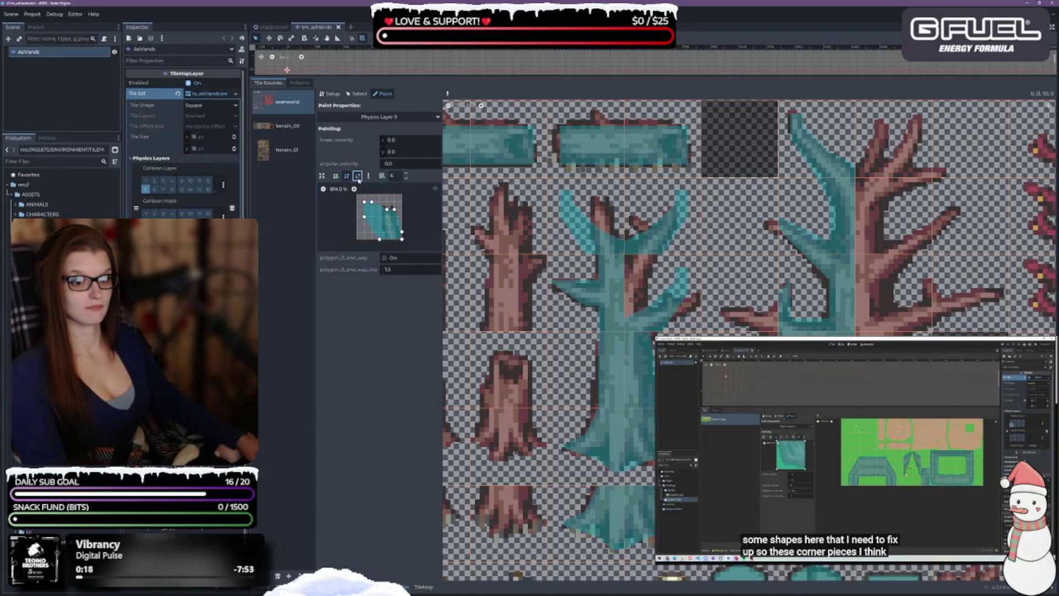
right_click(364, 216)
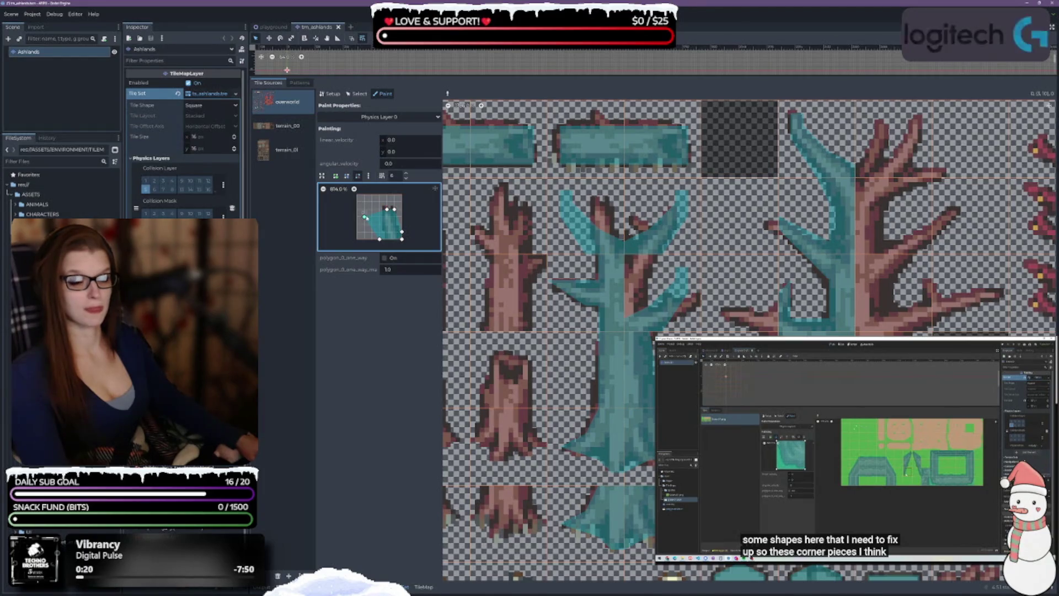
click(346, 177)
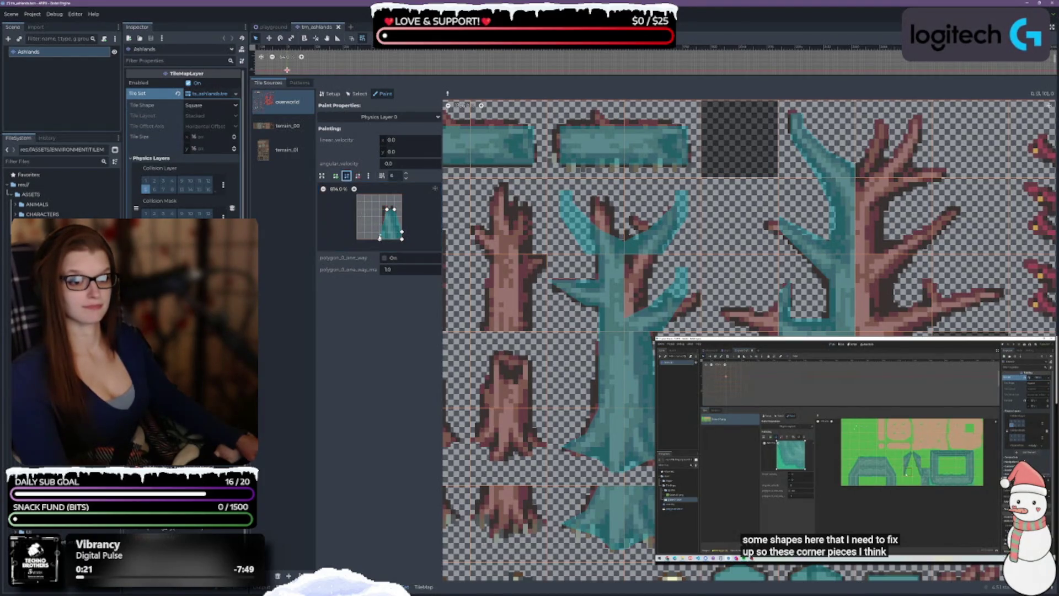
drag(379, 240, 387, 239)
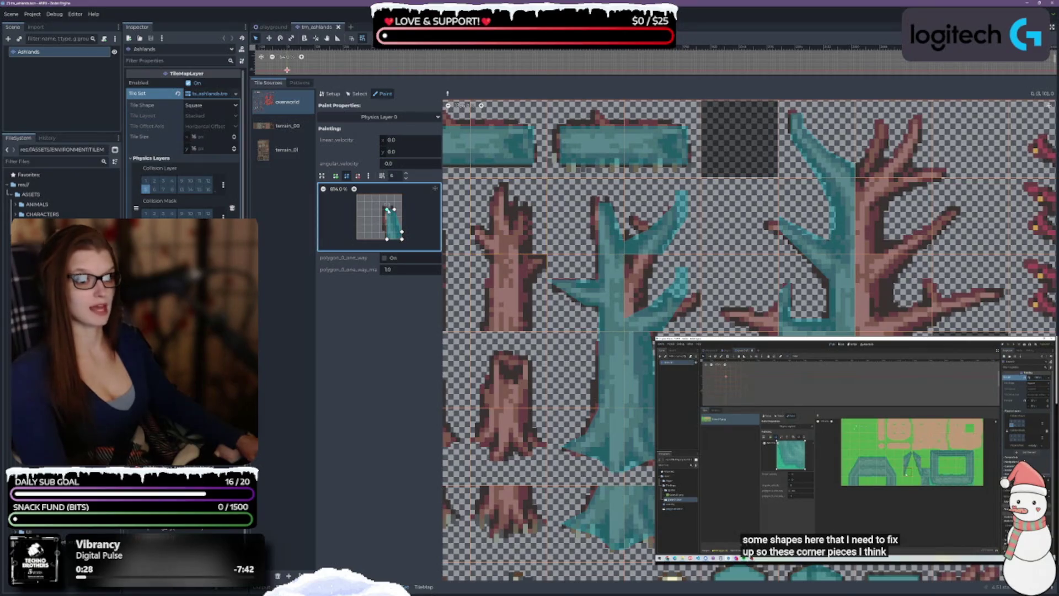
drag(386, 209, 379, 202)
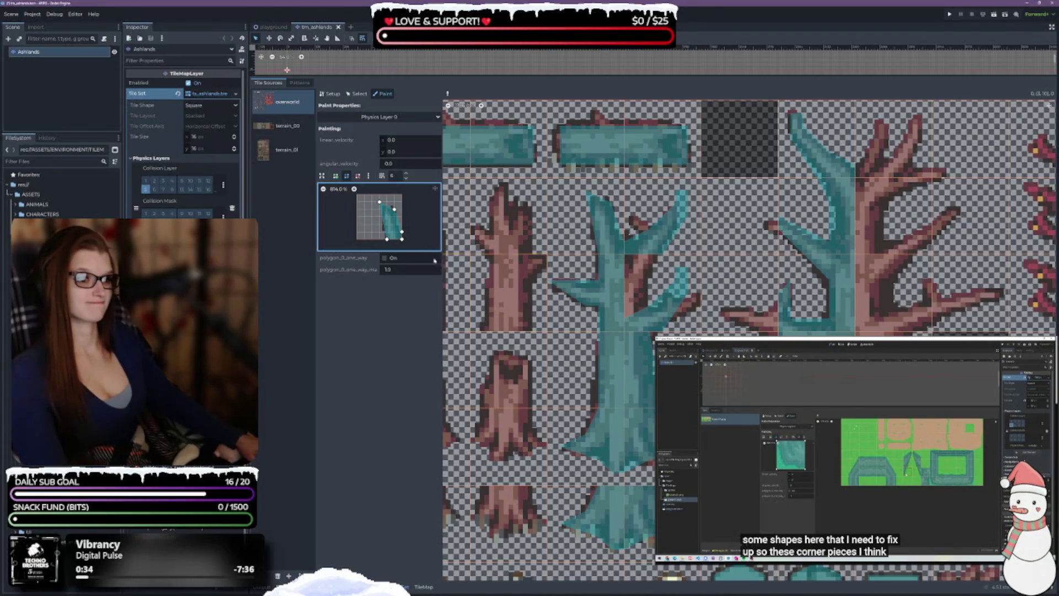
drag(379, 202, 380, 209)
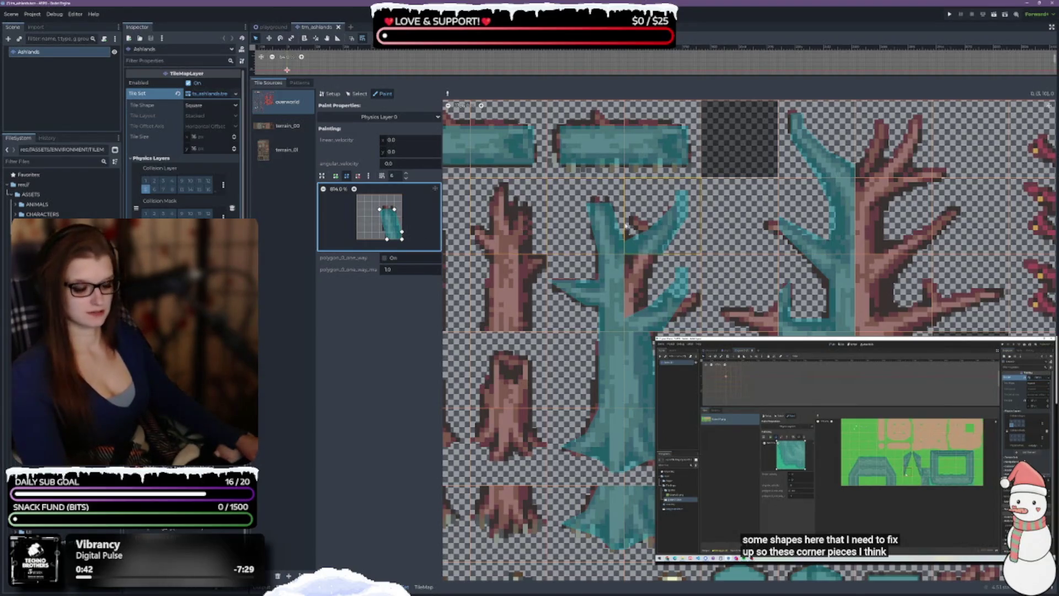
key(ctrl+z)
drag(360, 232, 357, 217)
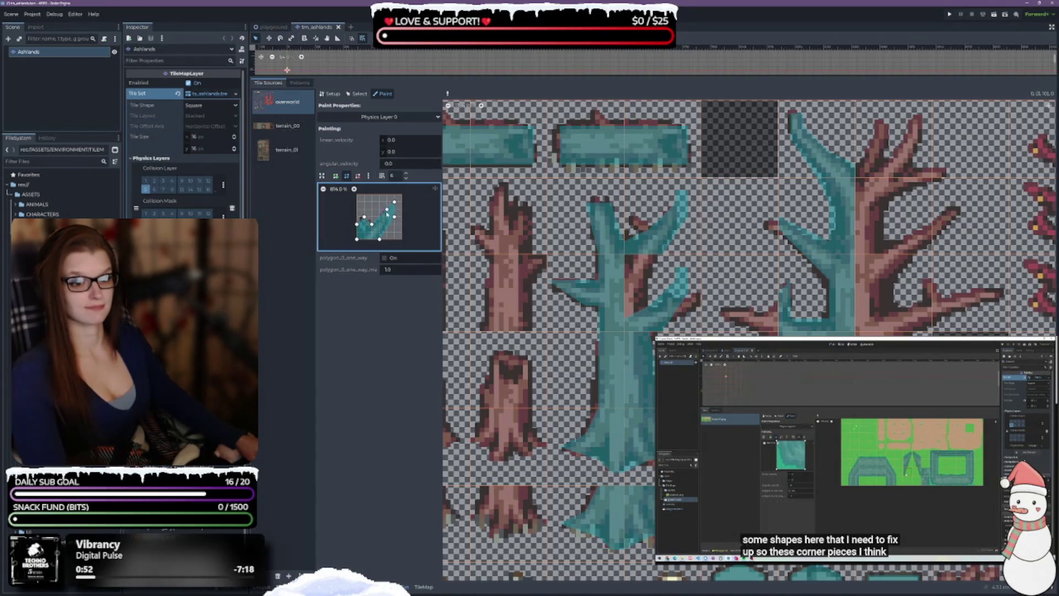
Pull the top-right point inward into a V shape and paint it onto the trunk fork
drag(394, 202, 391, 224)
click(346, 176)
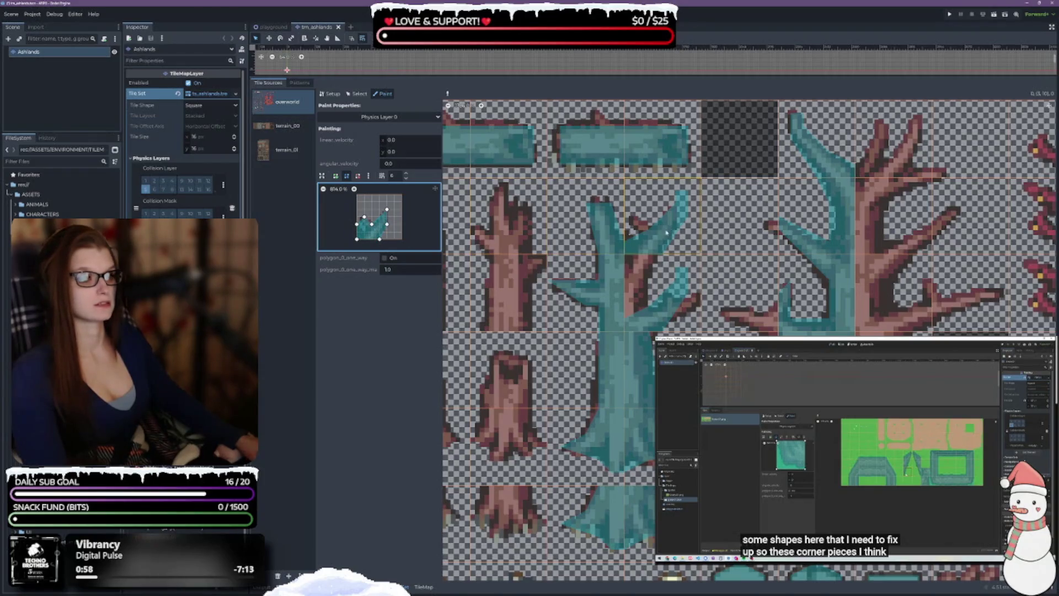
click(644, 221)
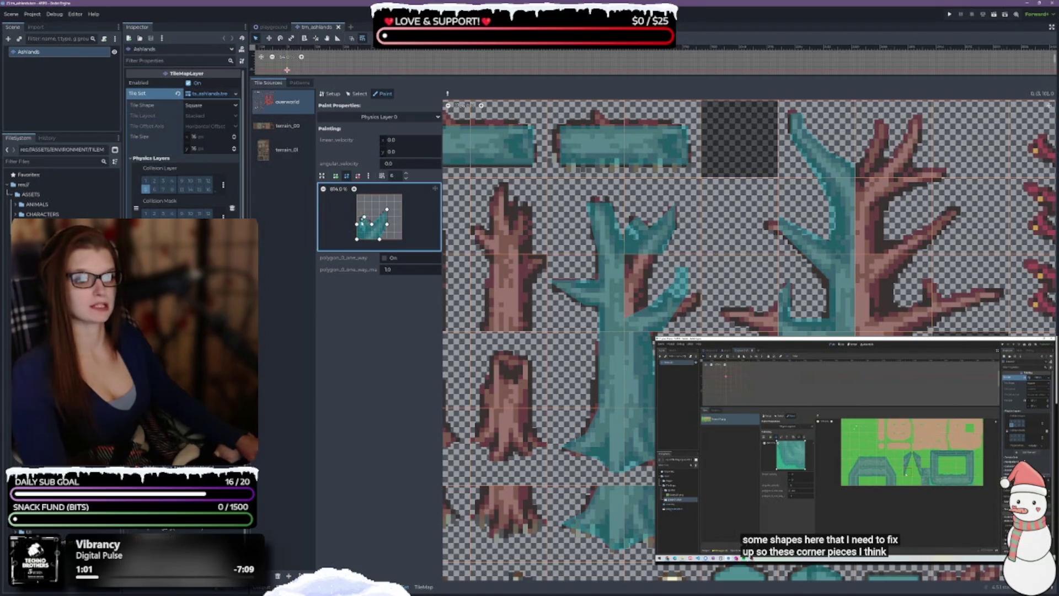
Readjust the left point and widen the polygon over the tile's upper-right area
drag(358, 224, 356, 216)
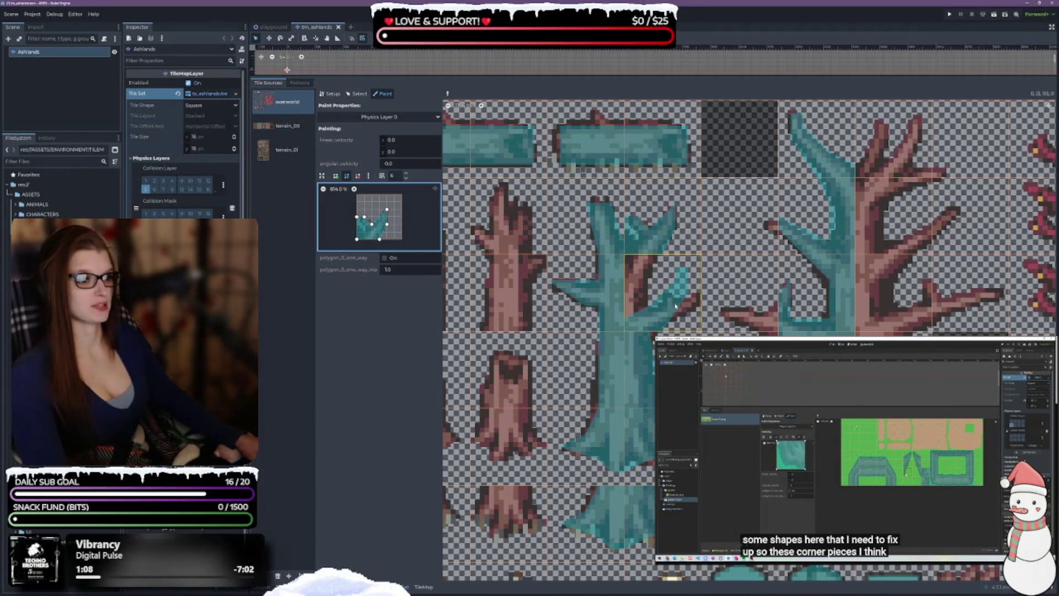
drag(356, 218, 357, 230)
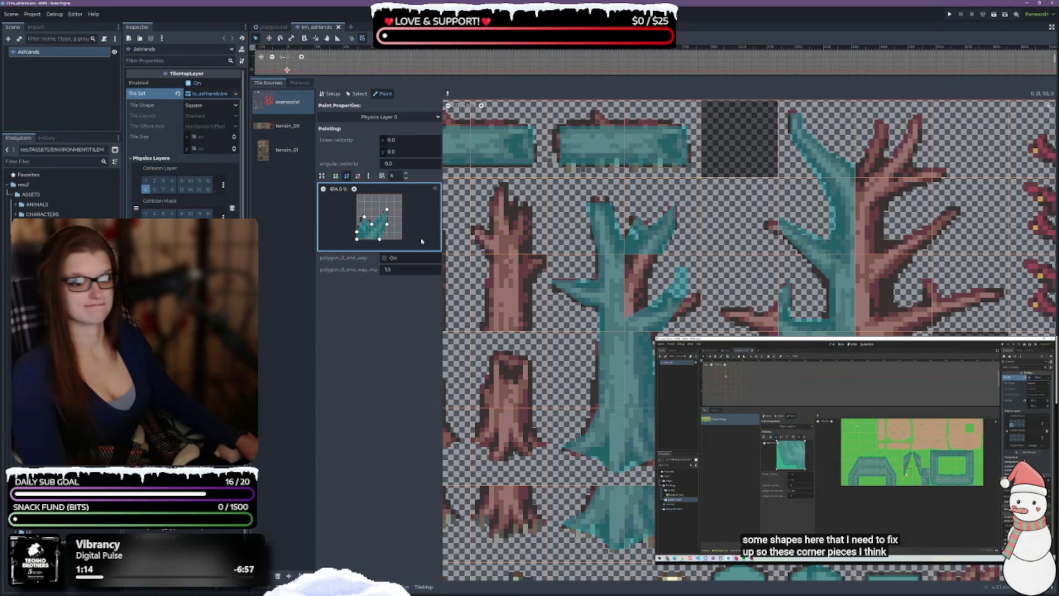
mouse_move(387, 223)
mouse_down()
mouse_move(395, 203)
mouse_move(356, 204)
mouse_move(358, 195)
mouse_move(372, 217)
mouse_move(379, 195)
mouse_move(371, 225)
mouse_move(387, 204)
mouse_up()
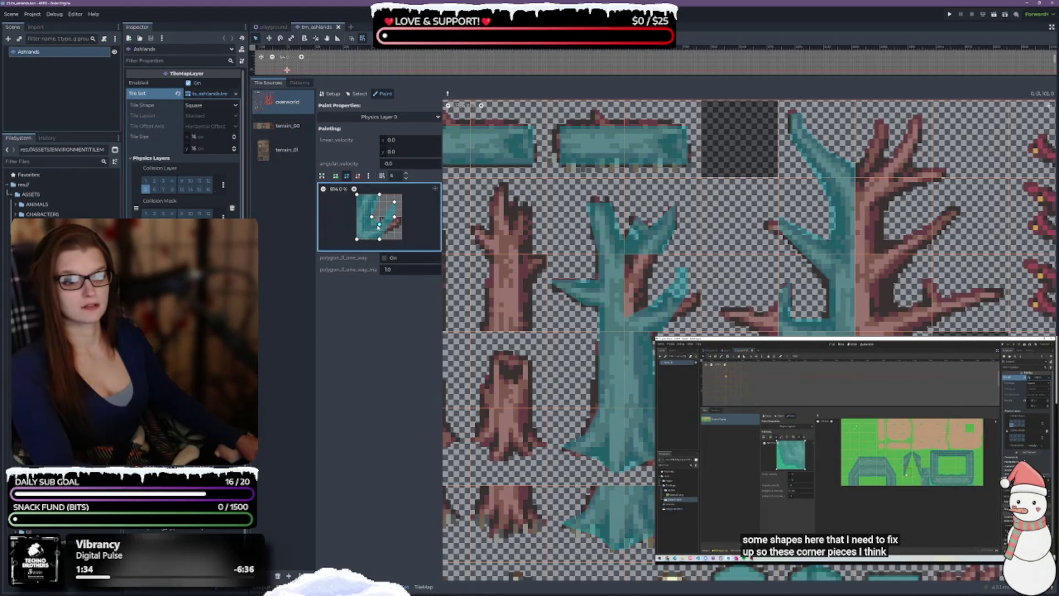
Rework the lower-right corner, then copy a trunk tile's rectangle and widen its right edge
mouse_move(395, 202)
mouse_down()
mouse_move(383, 220)
mouse_move(403, 230)
mouse_up()
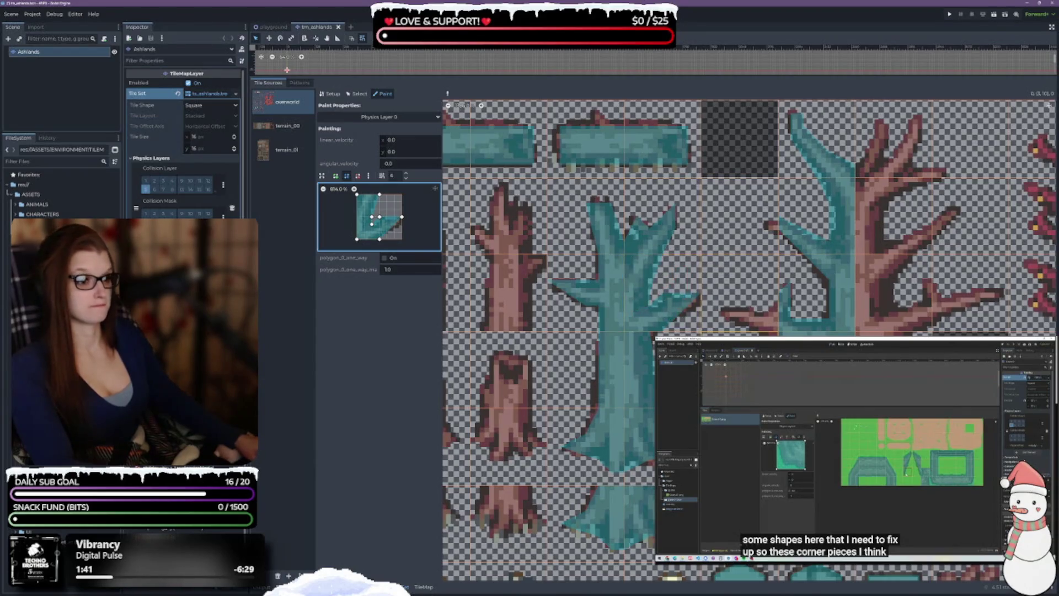
drag(391, 228, 402, 232)
right_click(402, 232)
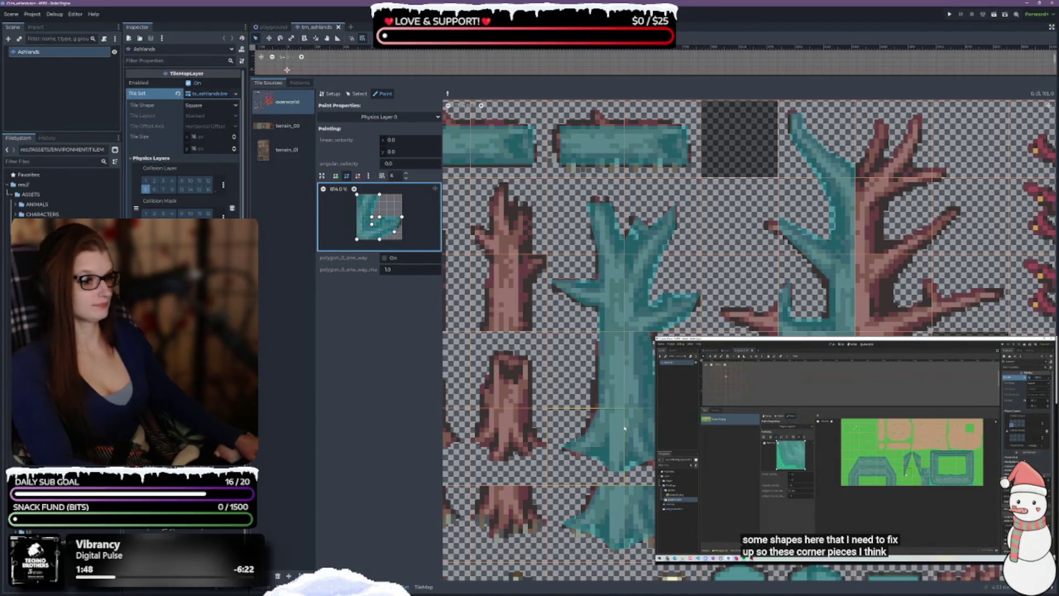
right_click(447, 265)
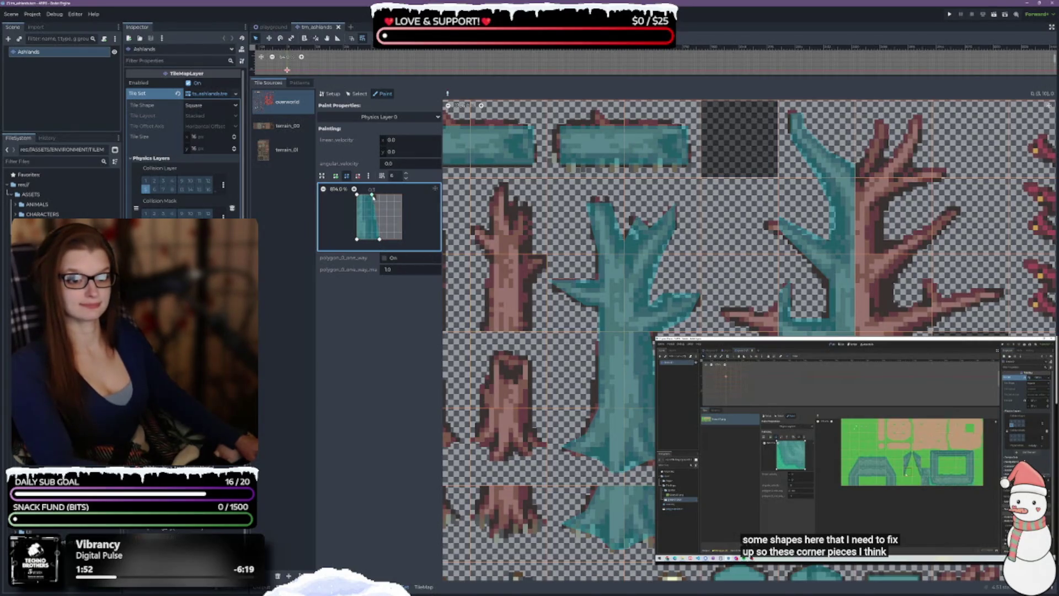
drag(374, 196, 372, 209)
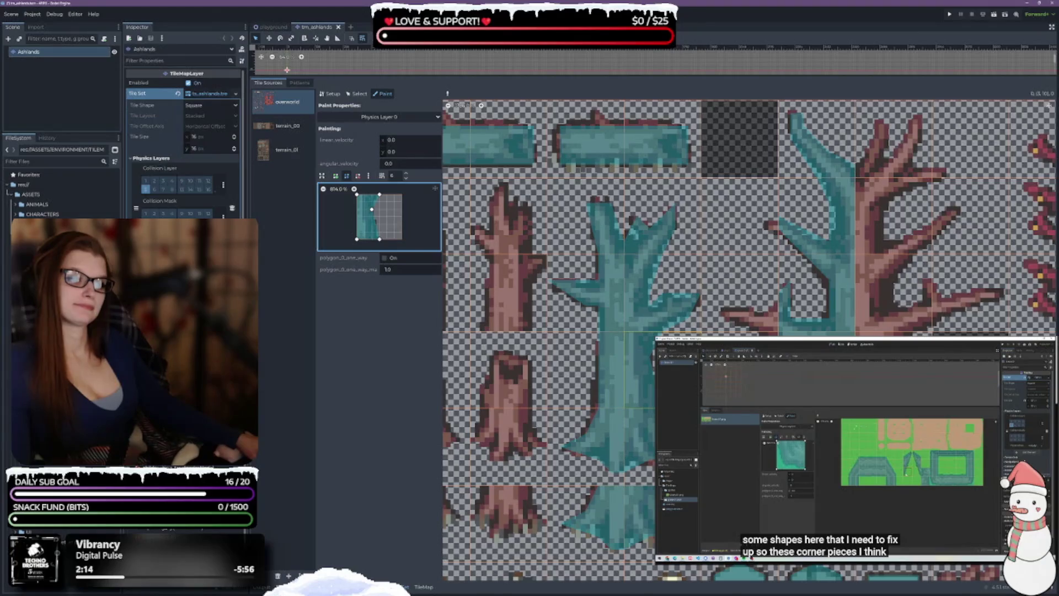
Pan and zoom the atlas, then pick the teal trunk tile to copy its narrow slanted polygon
scroll(701, 384, down, 3)
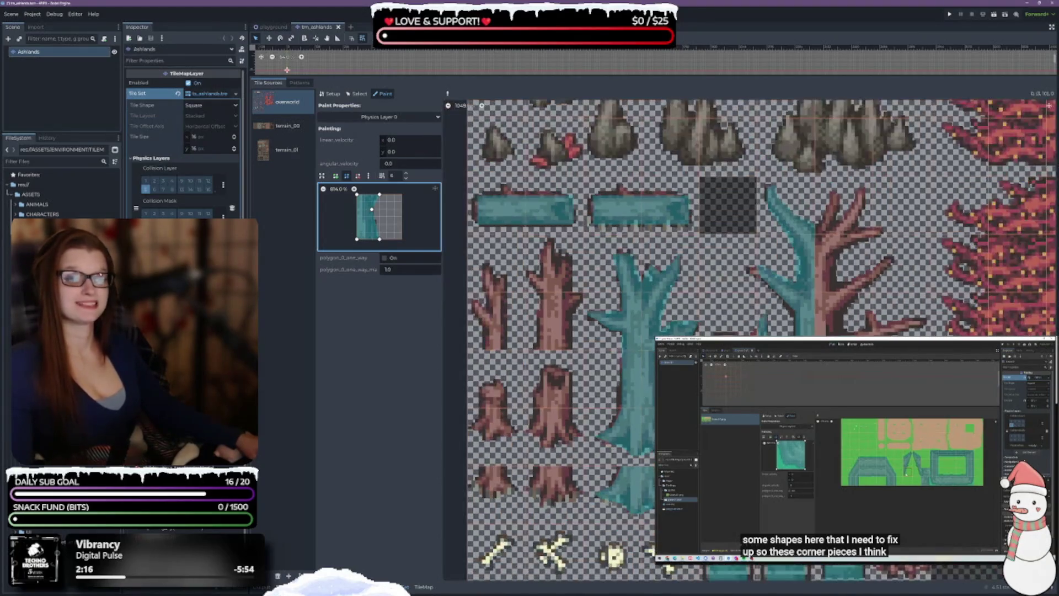
scroll(702, 383, up, 2)
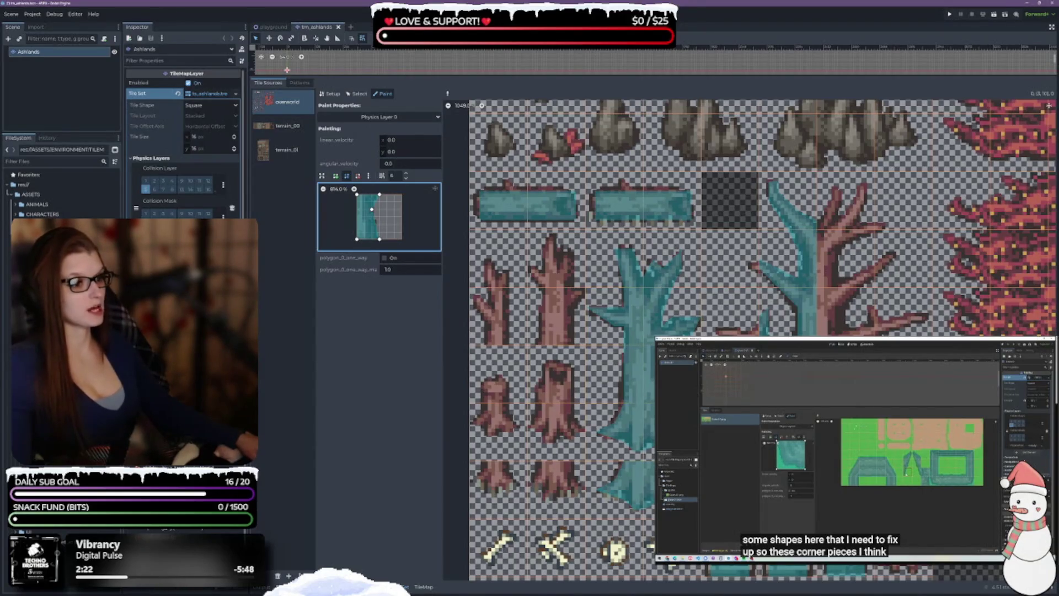
drag(708, 415, 558, 393)
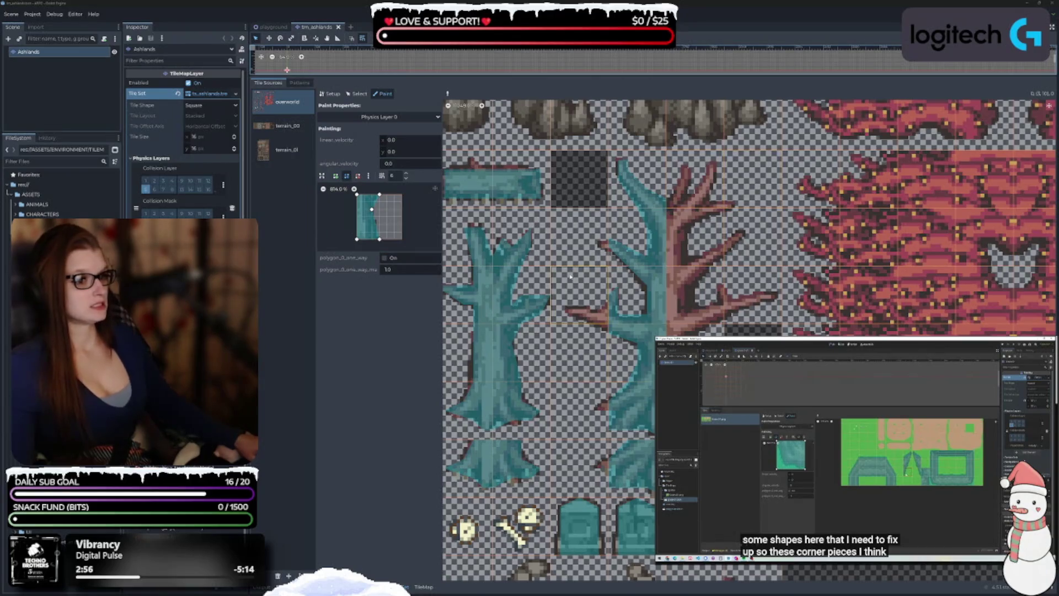
scroll(570, 276, down, 3)
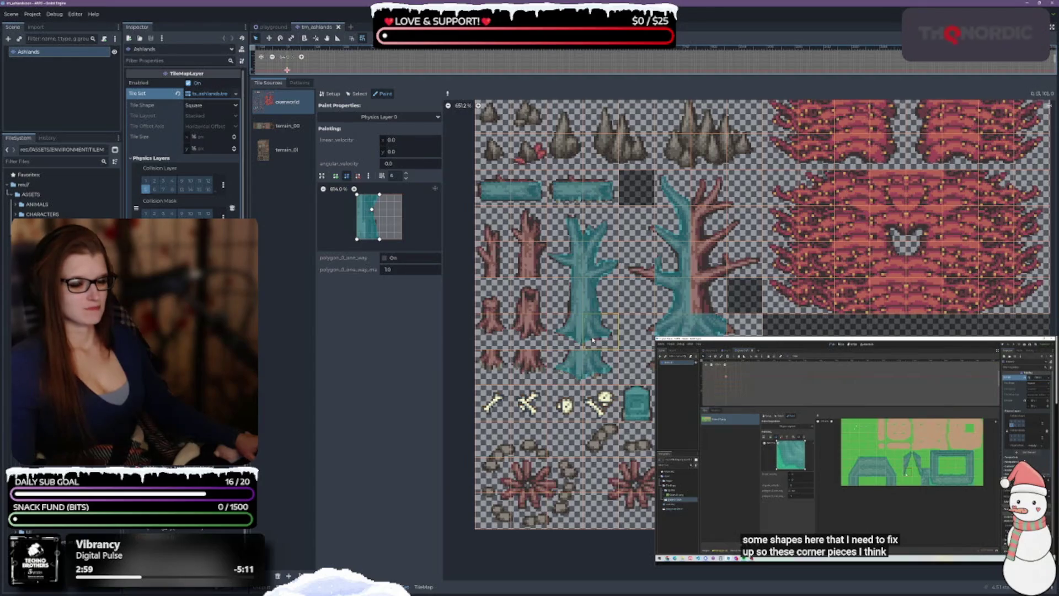
scroll(601, 290, up, 2)
scroll(602, 286, down, 1)
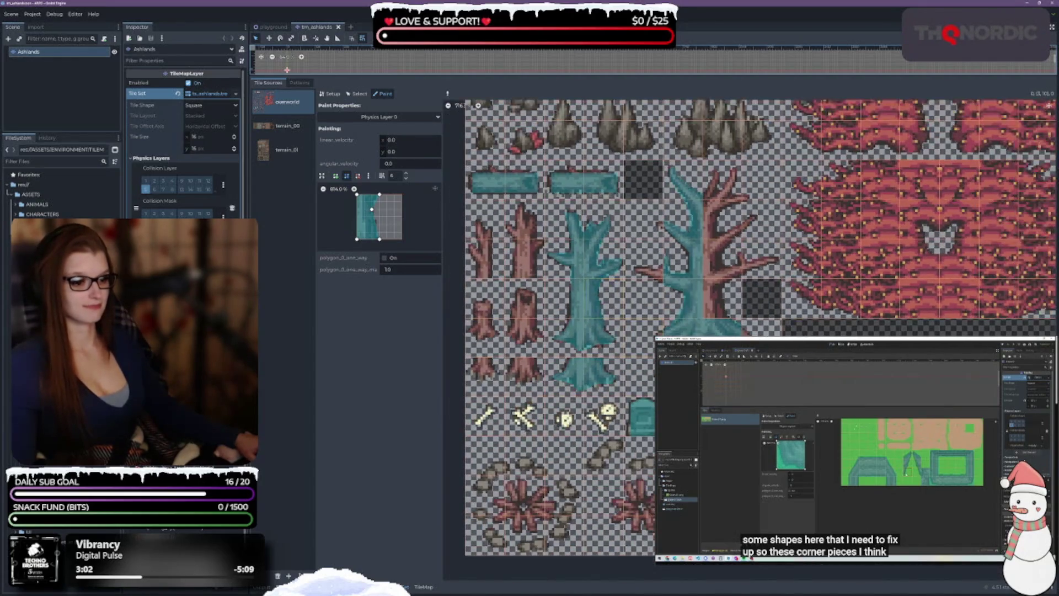
scroll(603, 286, up, 2)
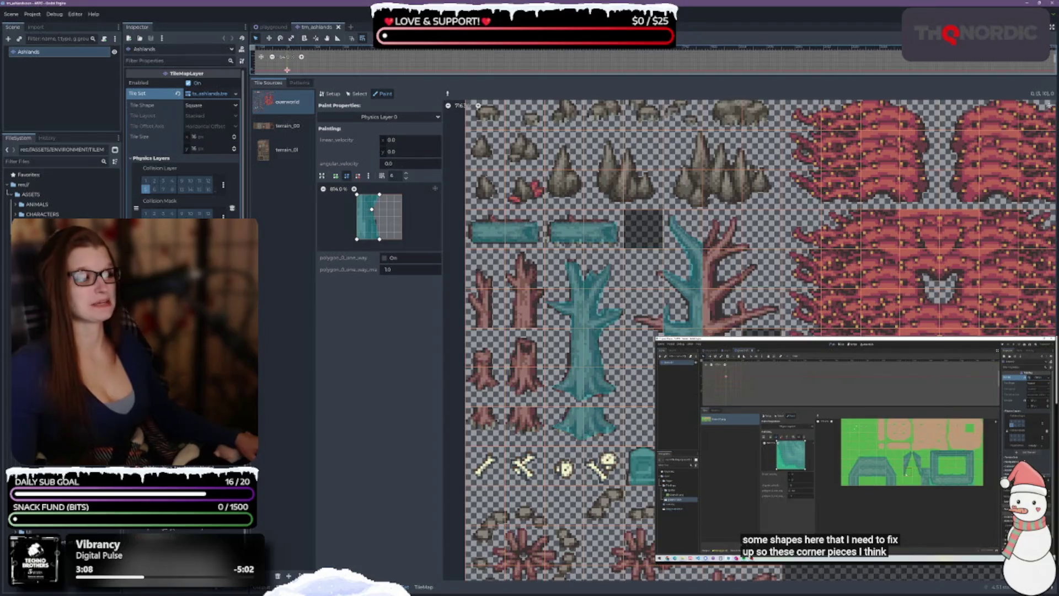
scroll(599, 276, down, 2)
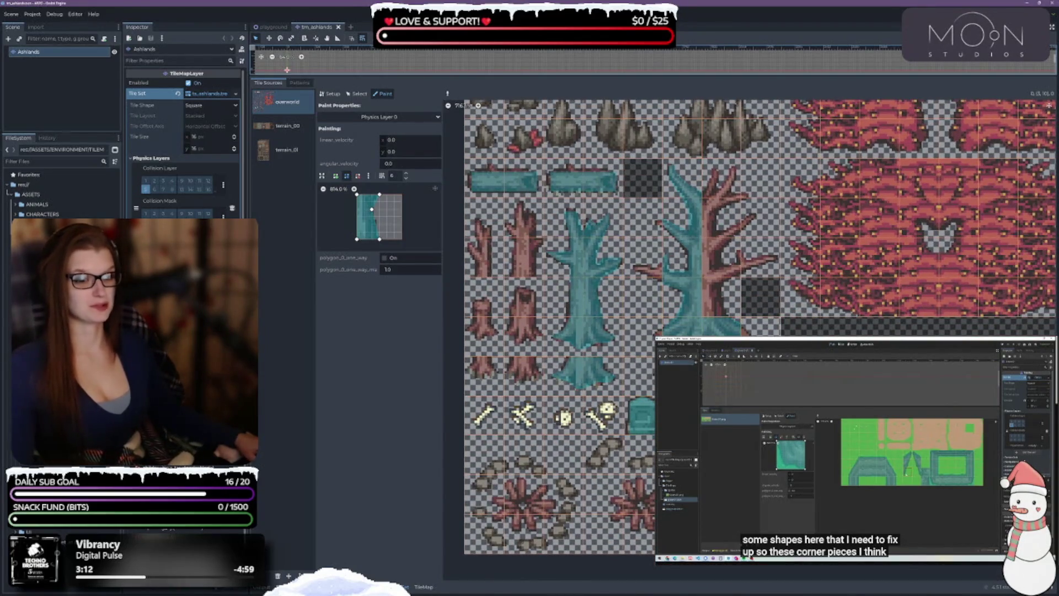
scroll(584, 333, up, 3)
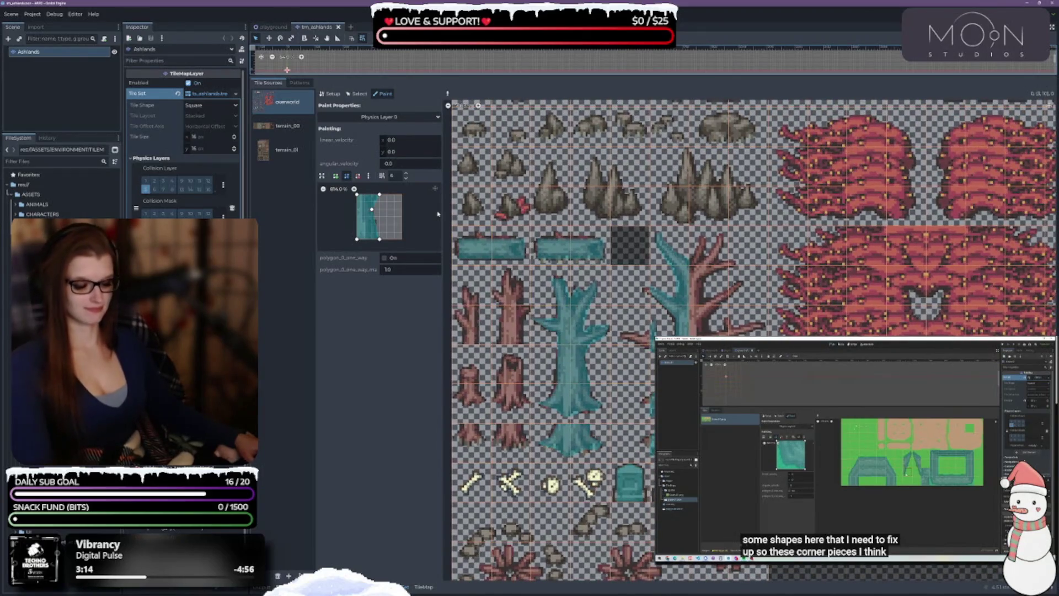
click(558, 295)
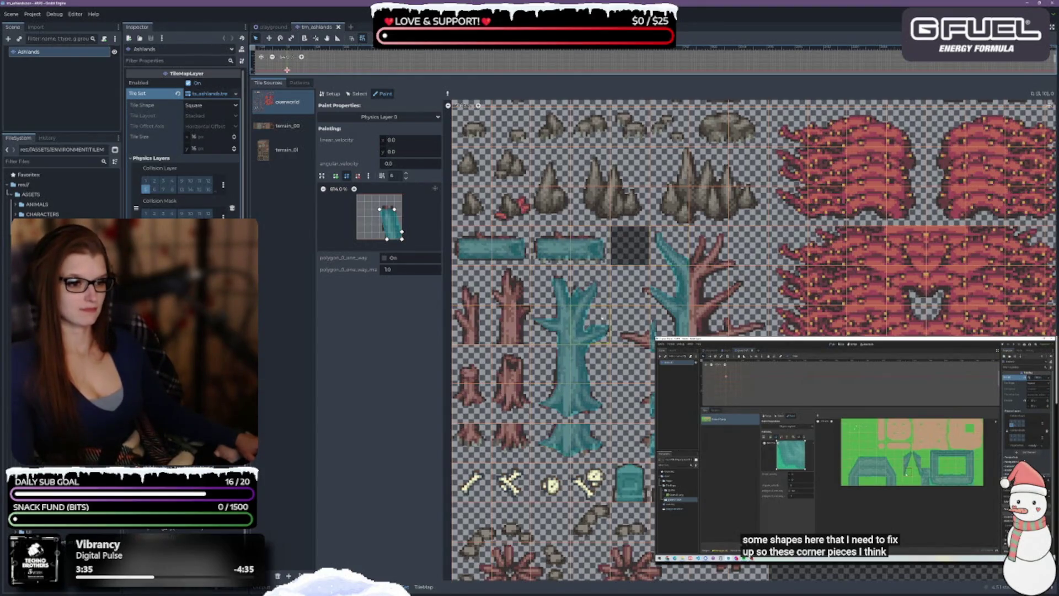
Clear the current paint polygon and use the bare branch tile as the preview
click(358, 175)
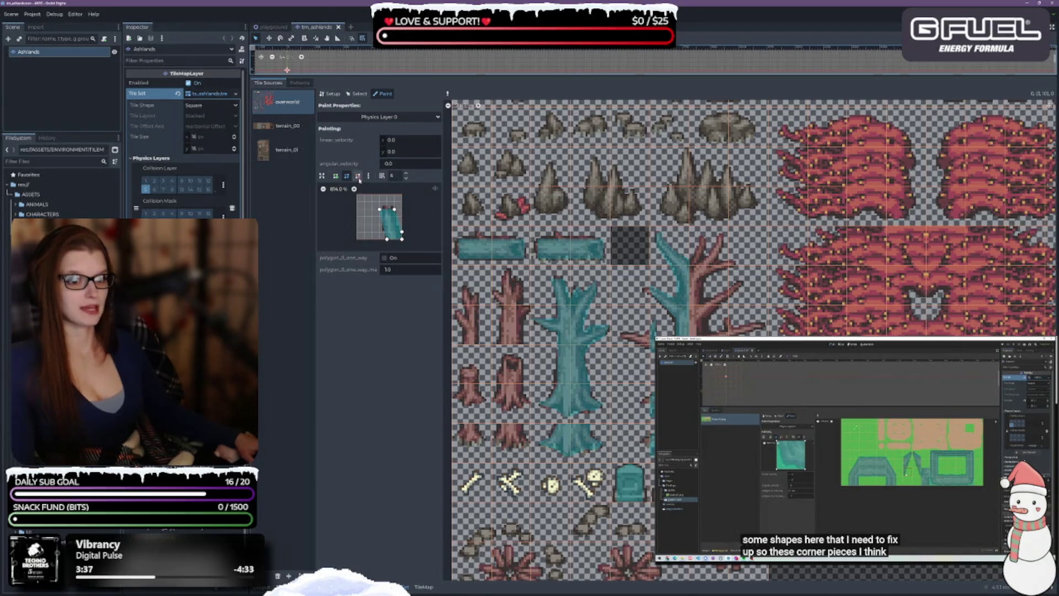
click(389, 217)
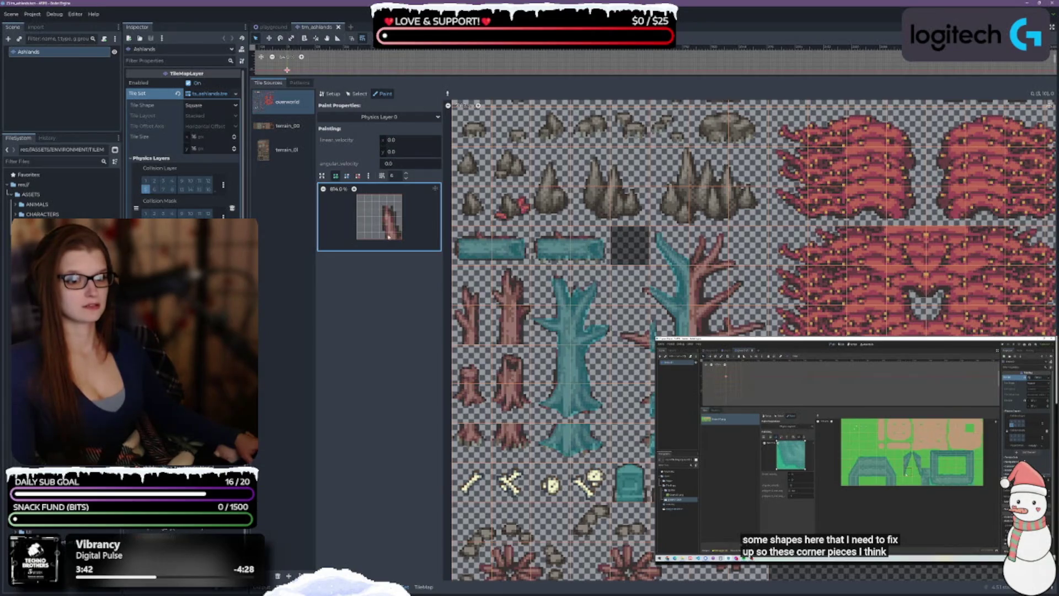
click(584, 294)
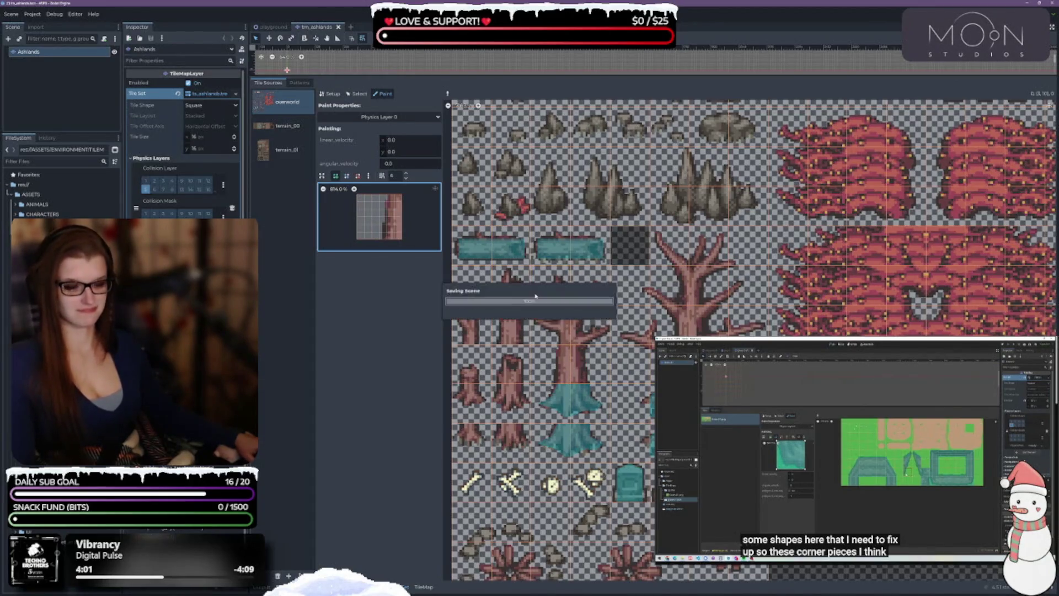
scroll(612, 358, up, 2)
scroll(618, 357, up, 3)
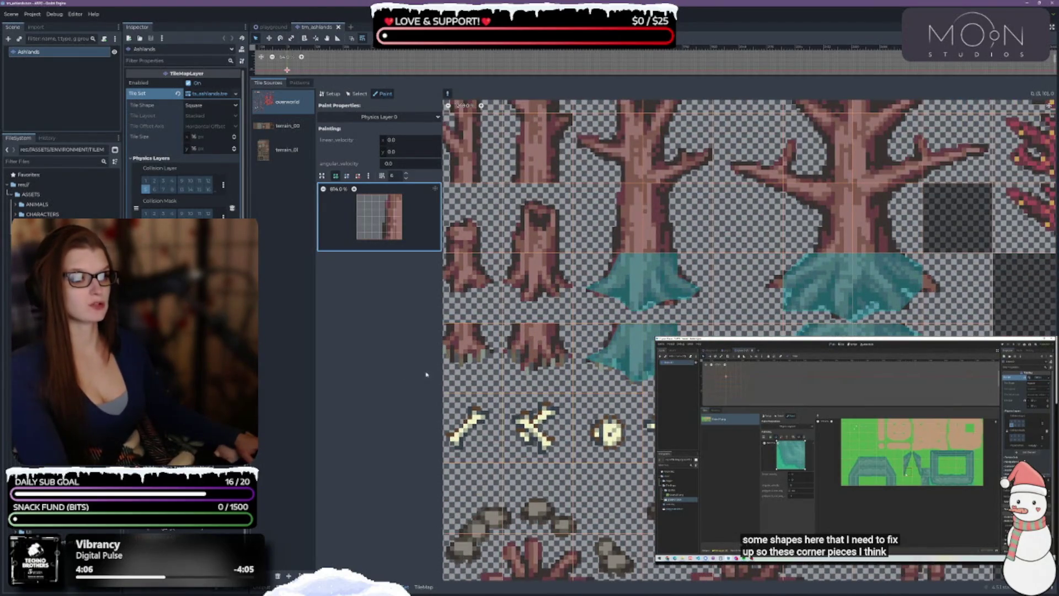
Try the tree-base tile's polygon on the trunk, undo it, and pick the bare root tile
right_click(612, 358)
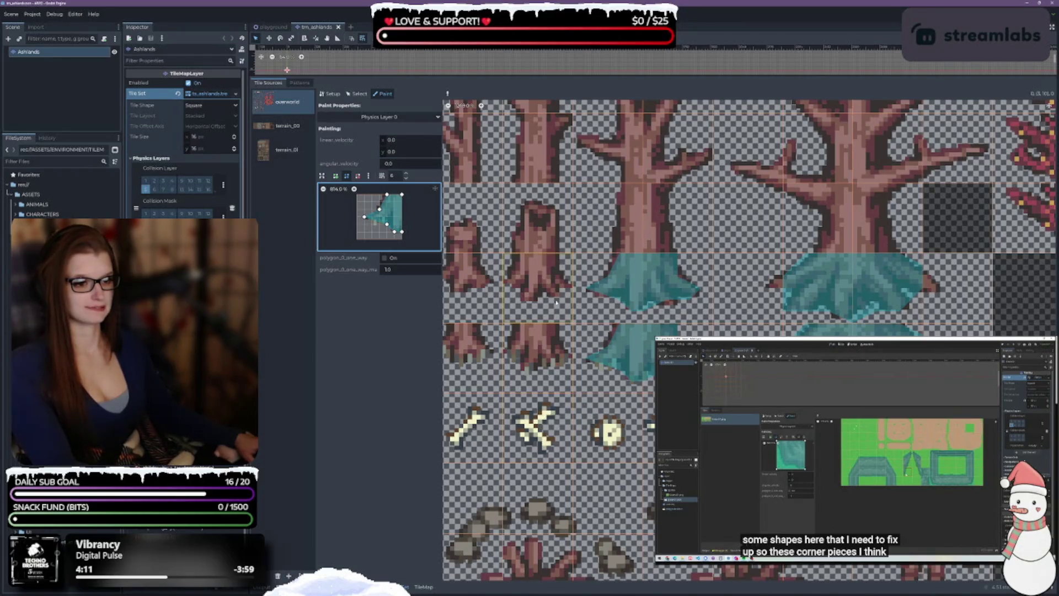
click(533, 351)
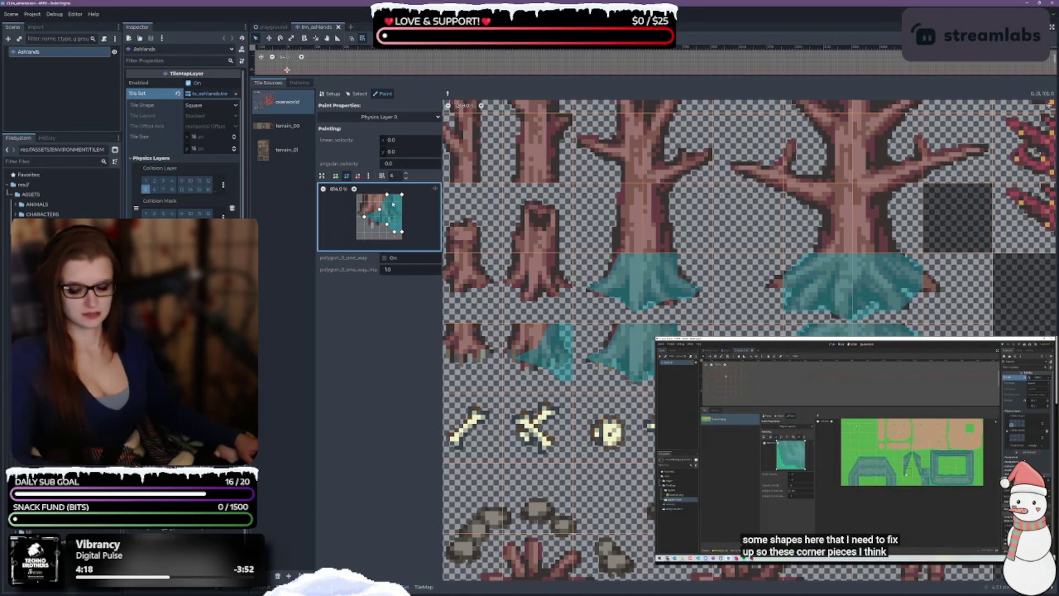
key(ctrl+z)
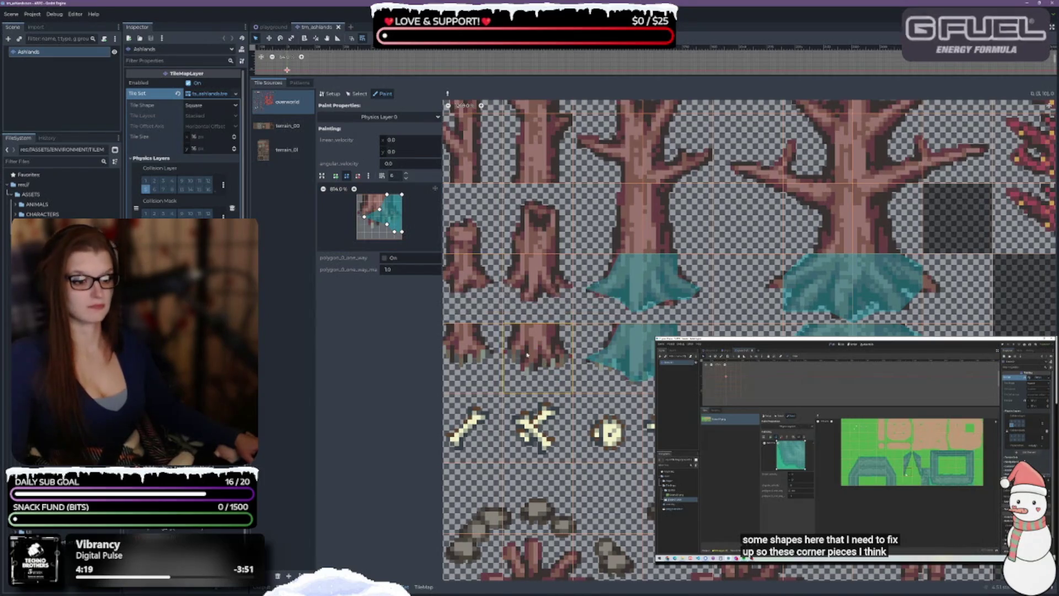
right_click(530, 356)
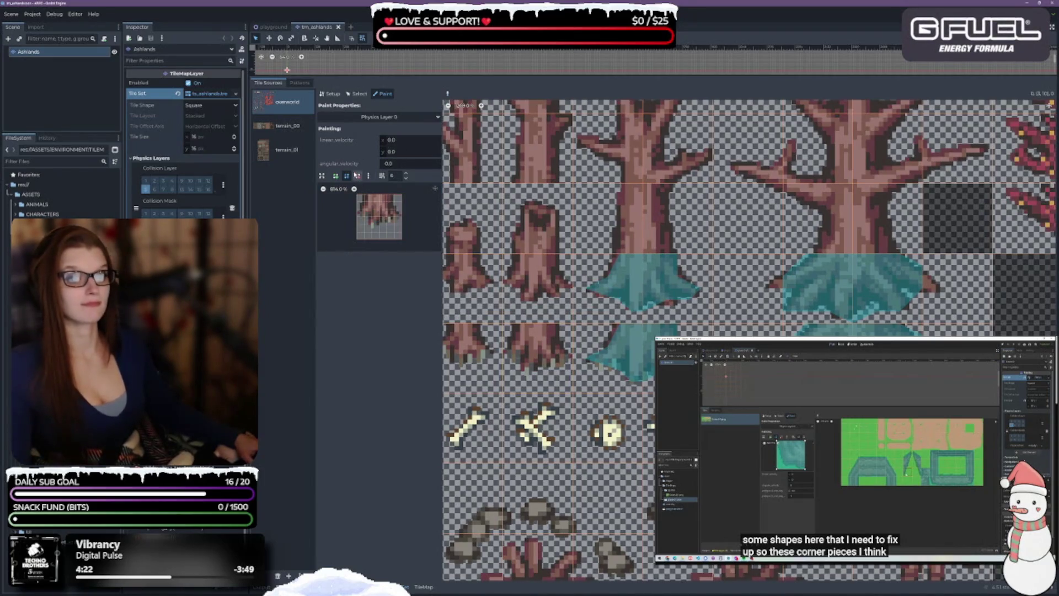
Draw and close a seven-point polygon tracing the root's outline
click(335, 175)
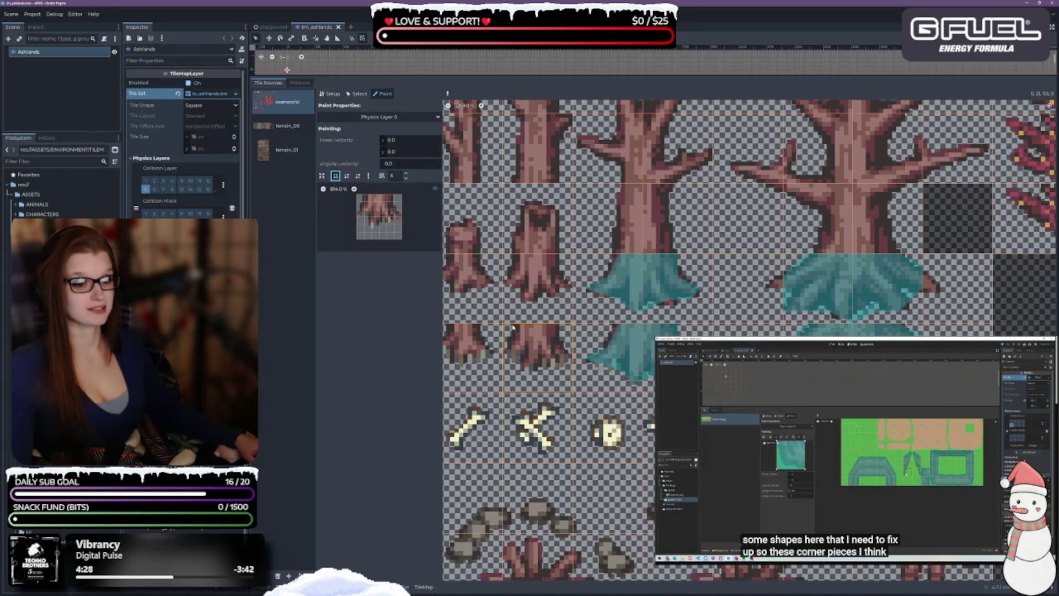
click(364, 195)
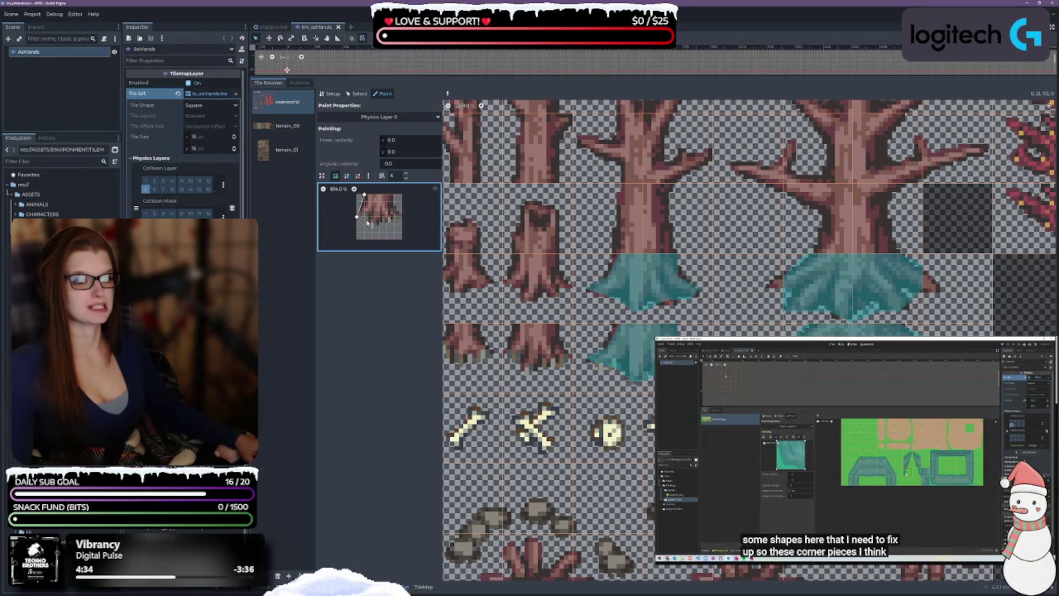
click(364, 216)
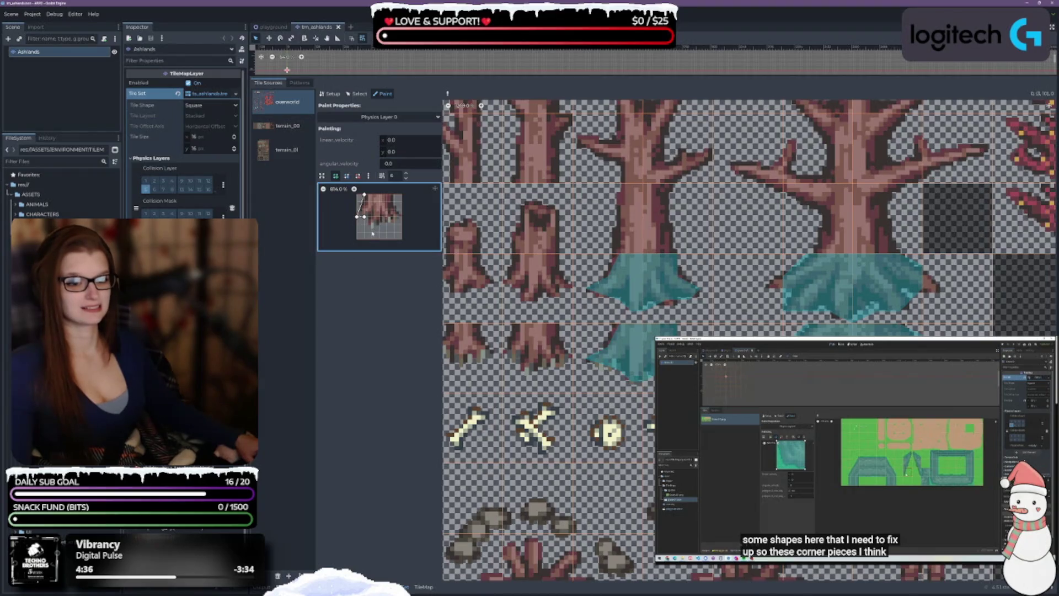
click(379, 225)
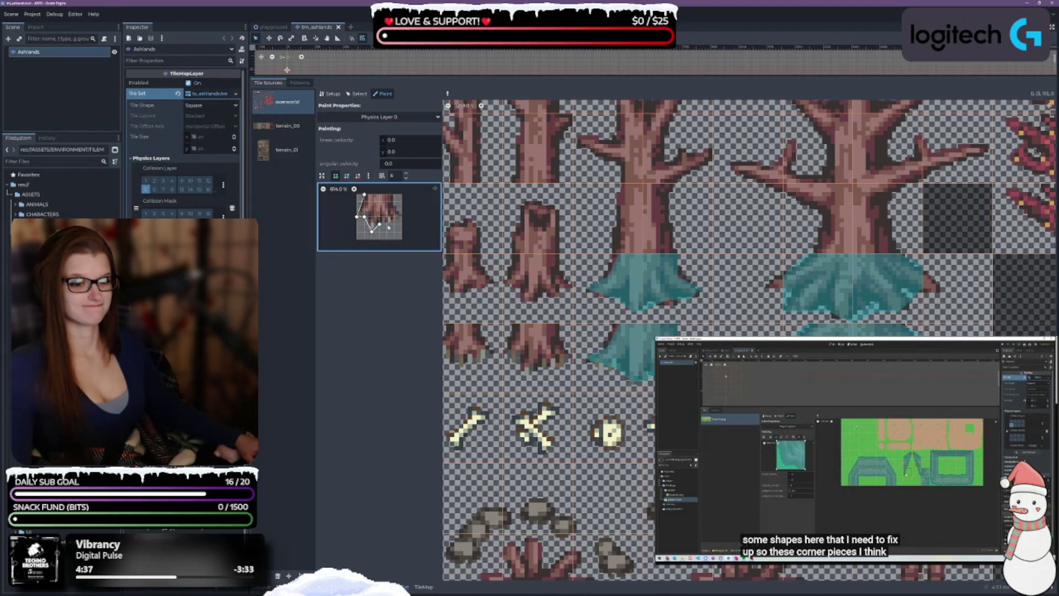
click(388, 224)
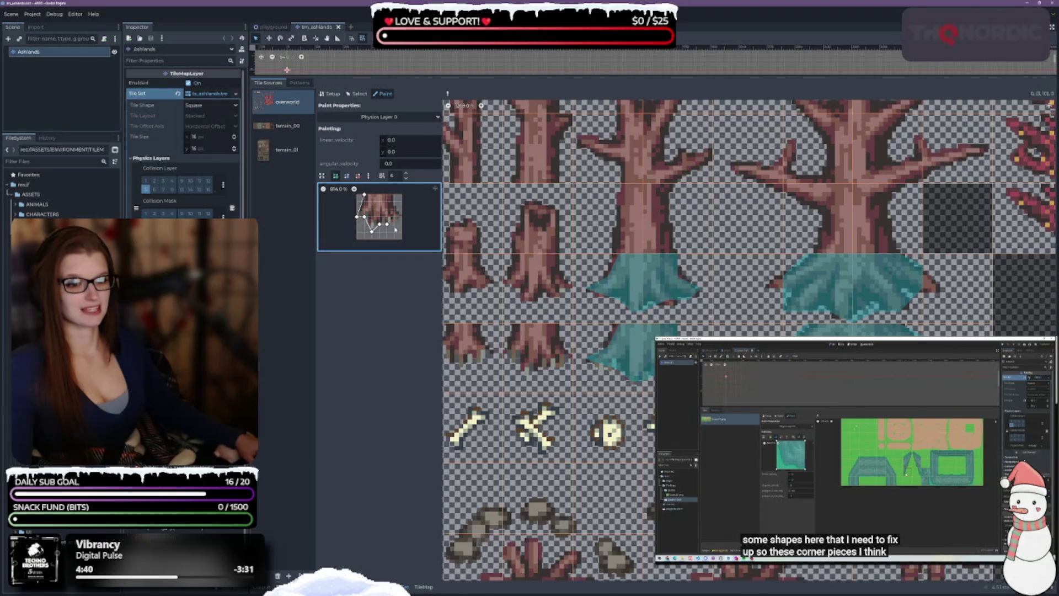
click(395, 224)
click(402, 217)
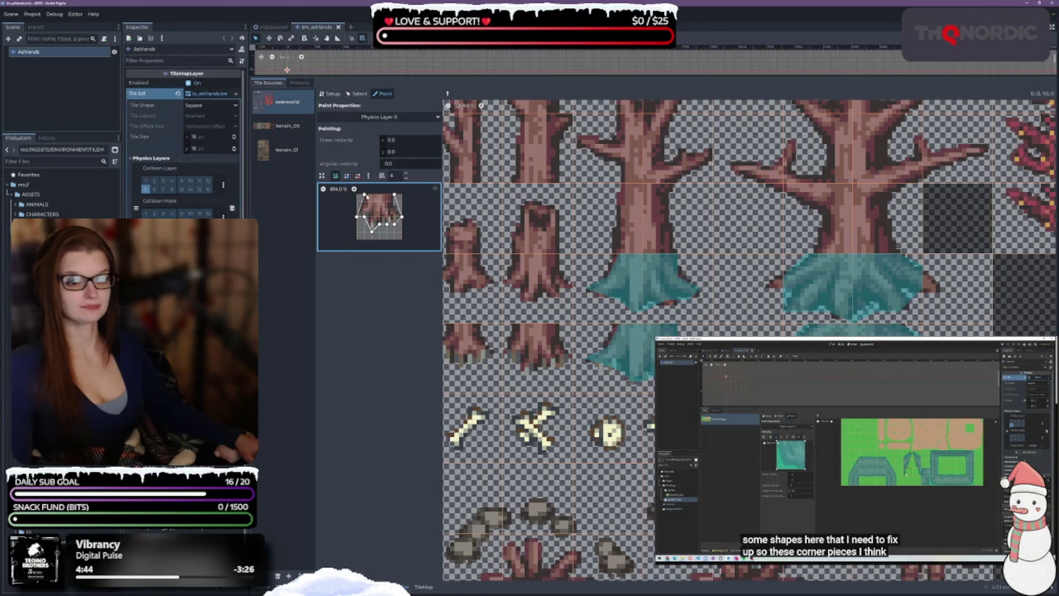
click(364, 194)
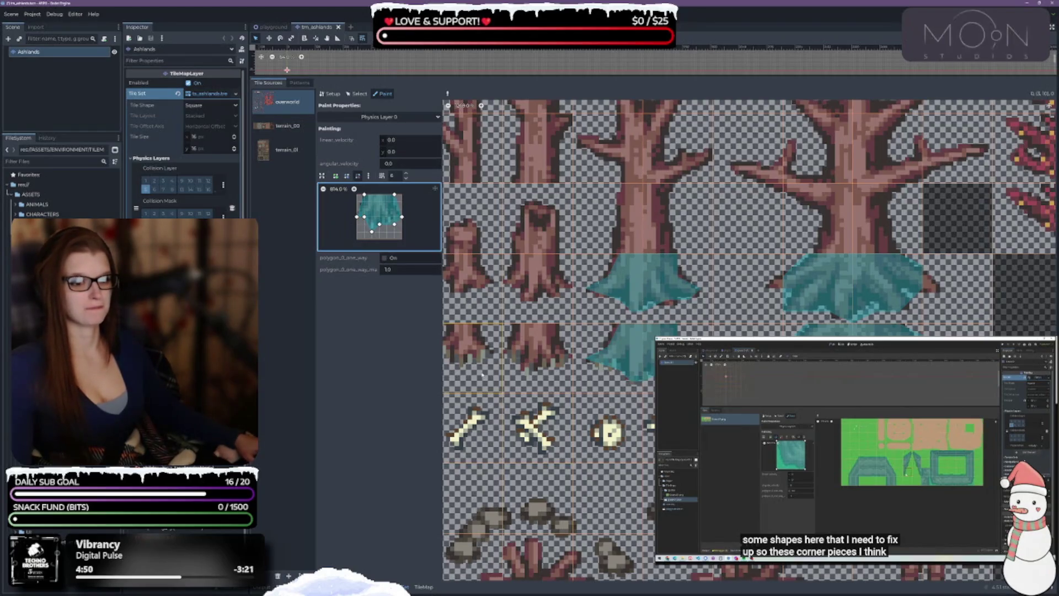
Paint the custom polygon onto the root and stump tiles, then raise its bottom-right vertex slightly
click(535, 353)
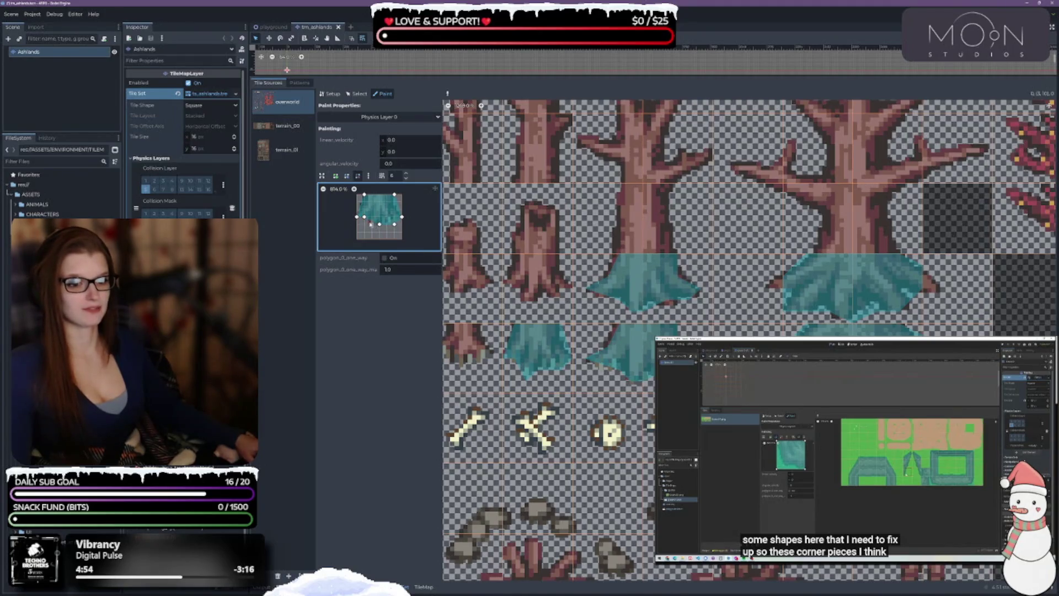
click(346, 175)
click(370, 225)
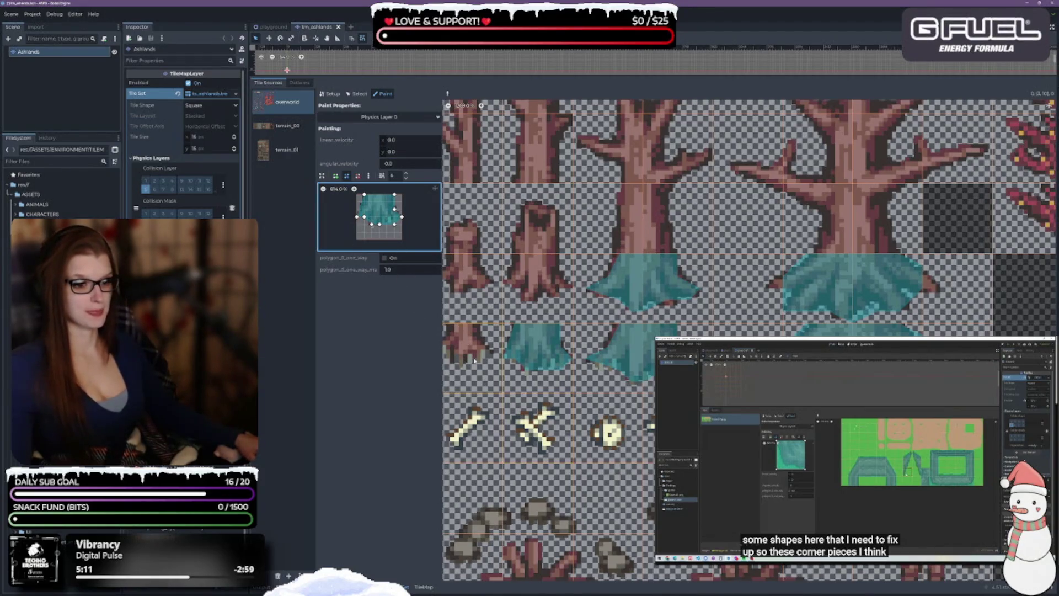
click(551, 293)
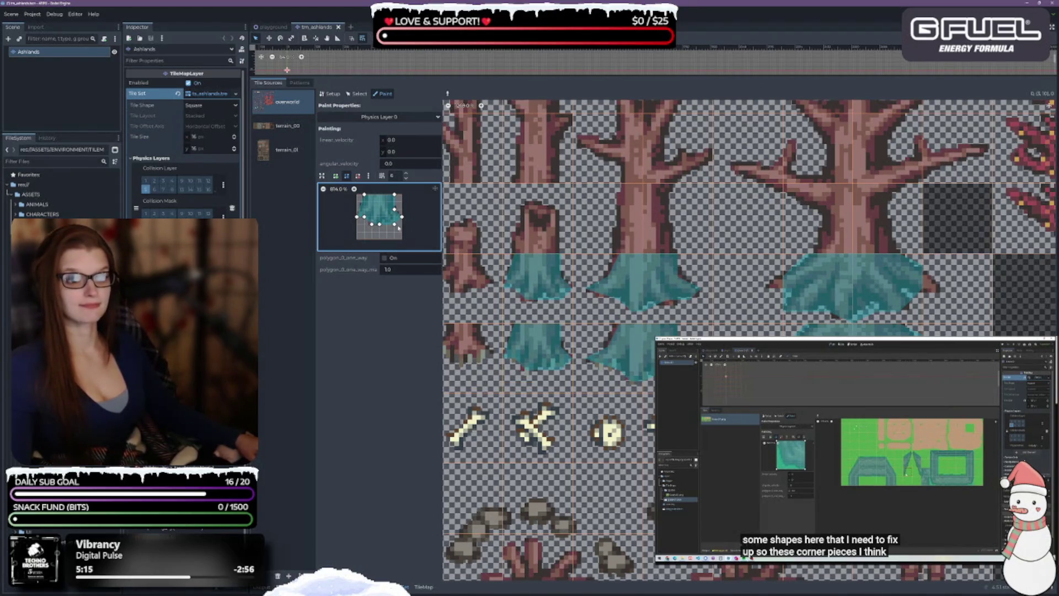
drag(395, 225, 394, 221)
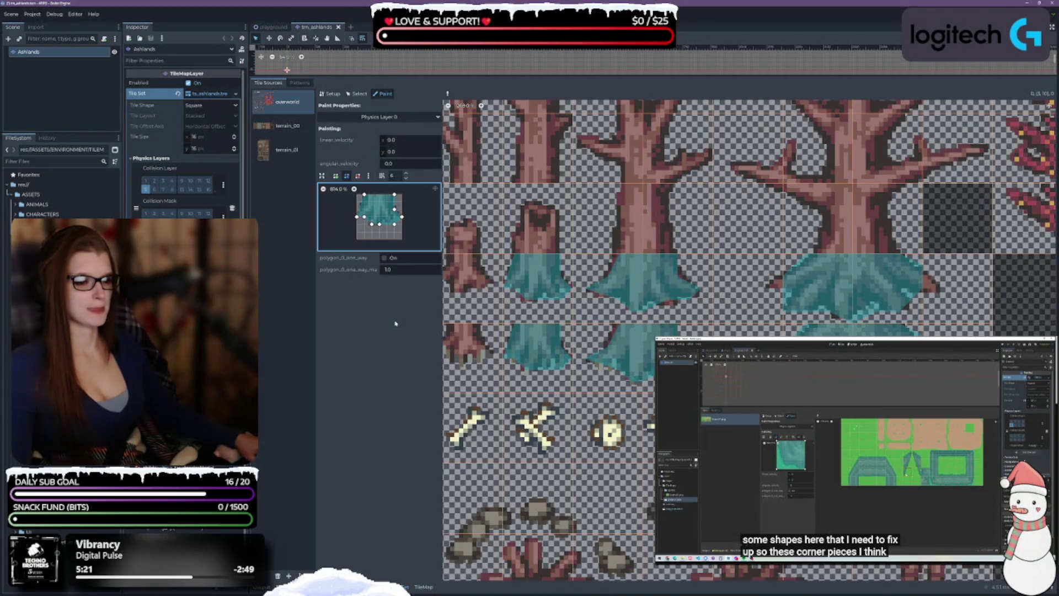
Paint the polygon onto another tree-base tile, then drag its vertices to follow the roots
click(469, 346)
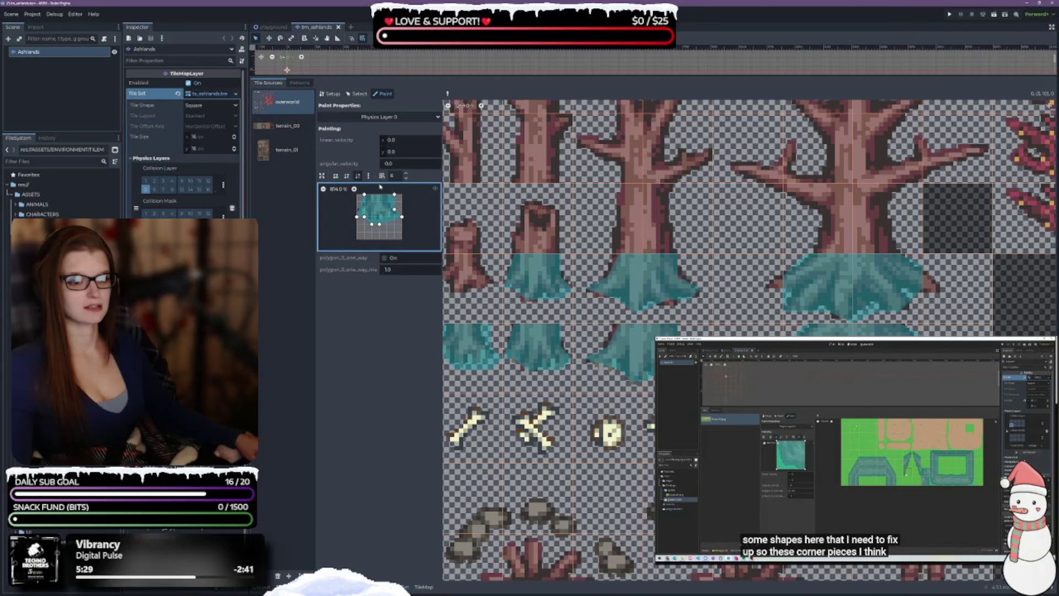
click(346, 175)
drag(357, 216, 372, 210)
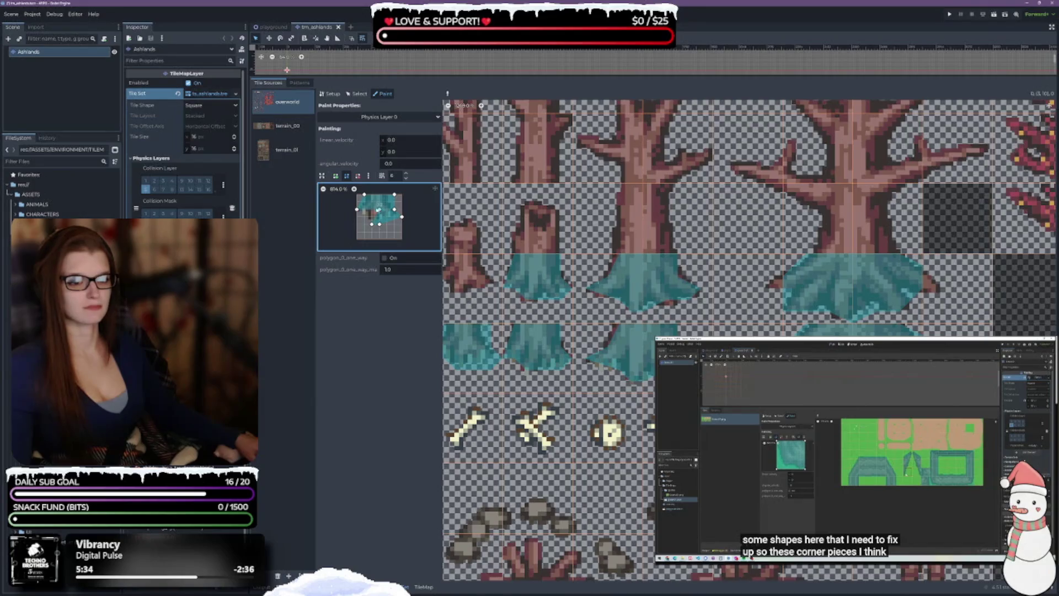
drag(372, 224, 380, 217)
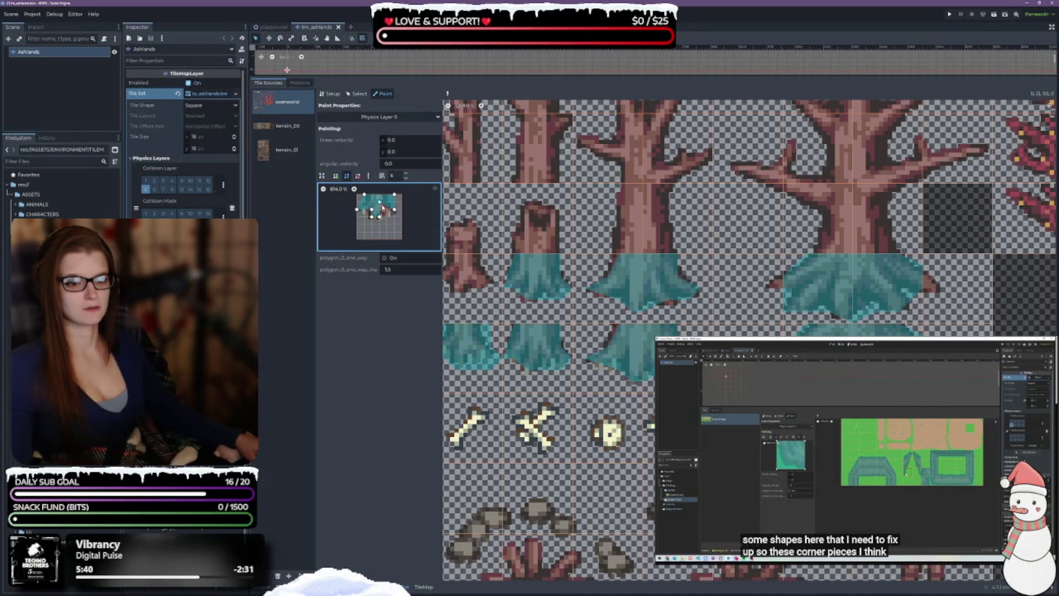
drag(388, 213, 386, 194)
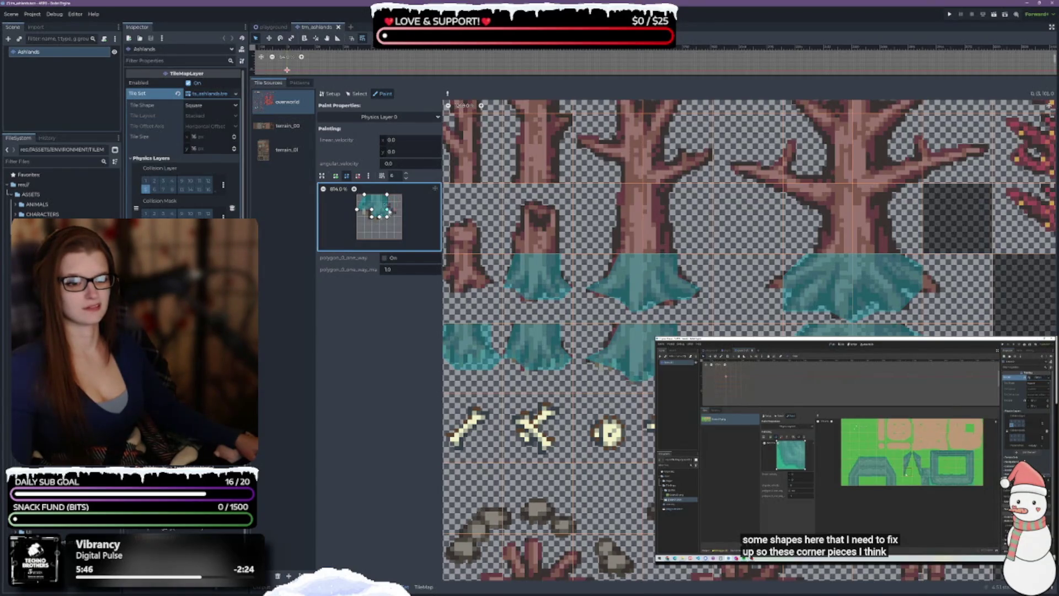
drag(393, 211, 395, 218)
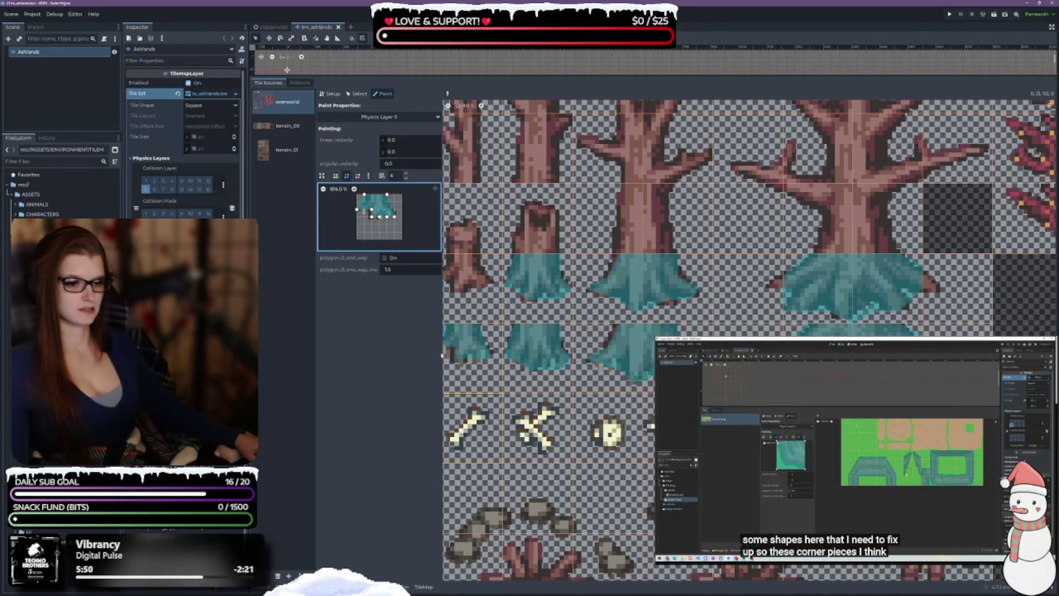
drag(372, 210, 364, 216)
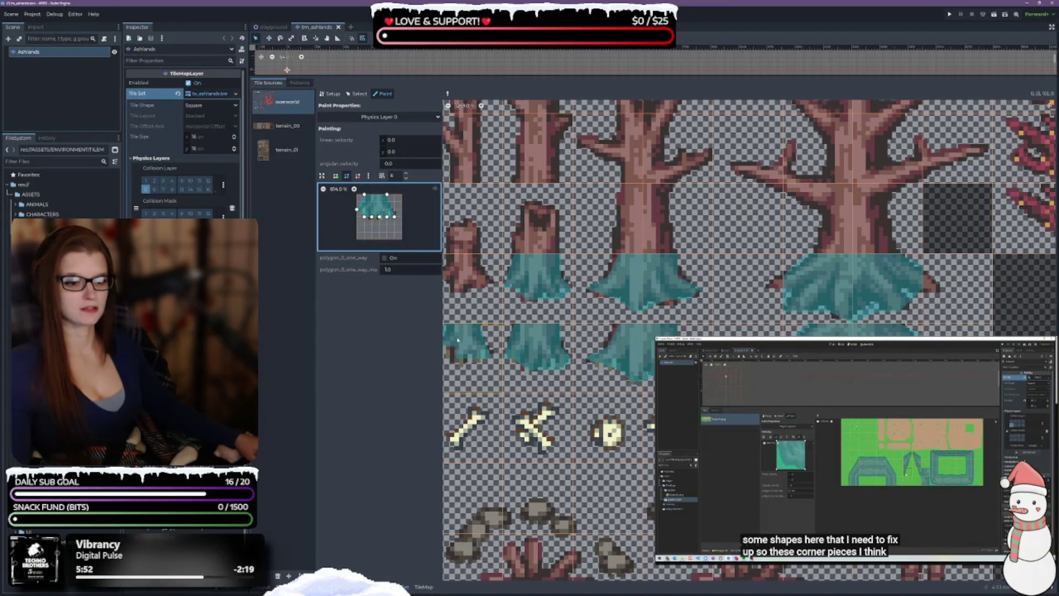
drag(372, 216, 372, 224)
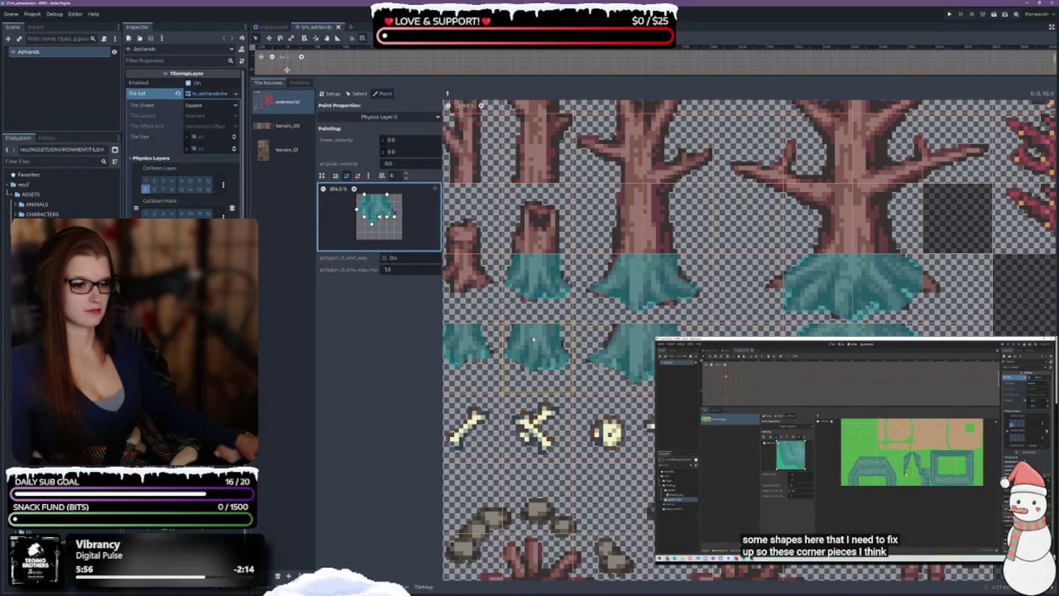
Delete one vertex, add a bottom-edge vertex, then pick up an existing tile's collision shape
click(358, 176)
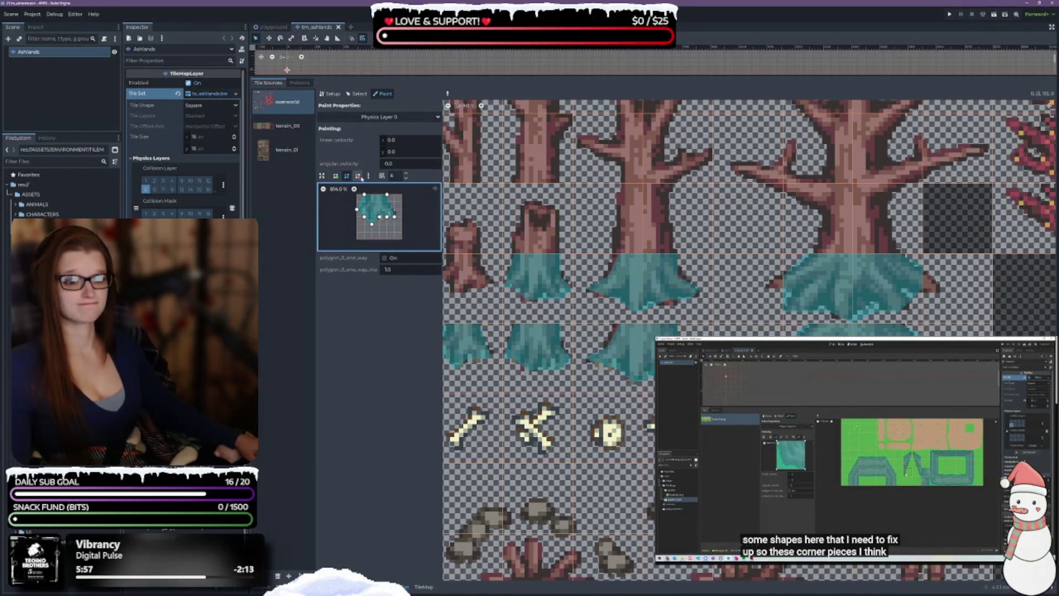
click(386, 217)
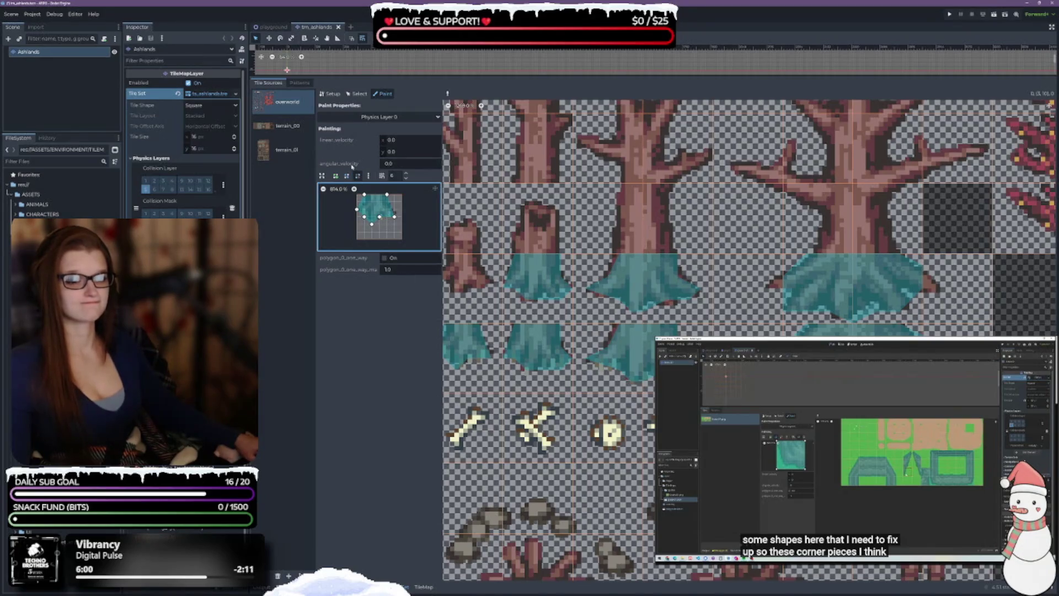
click(347, 176)
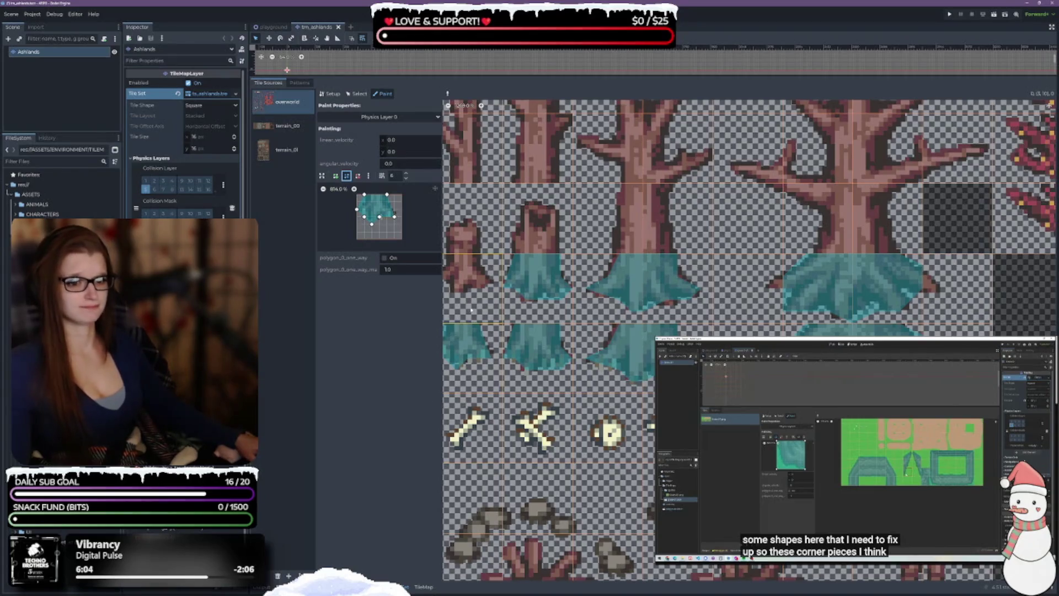
click(372, 217)
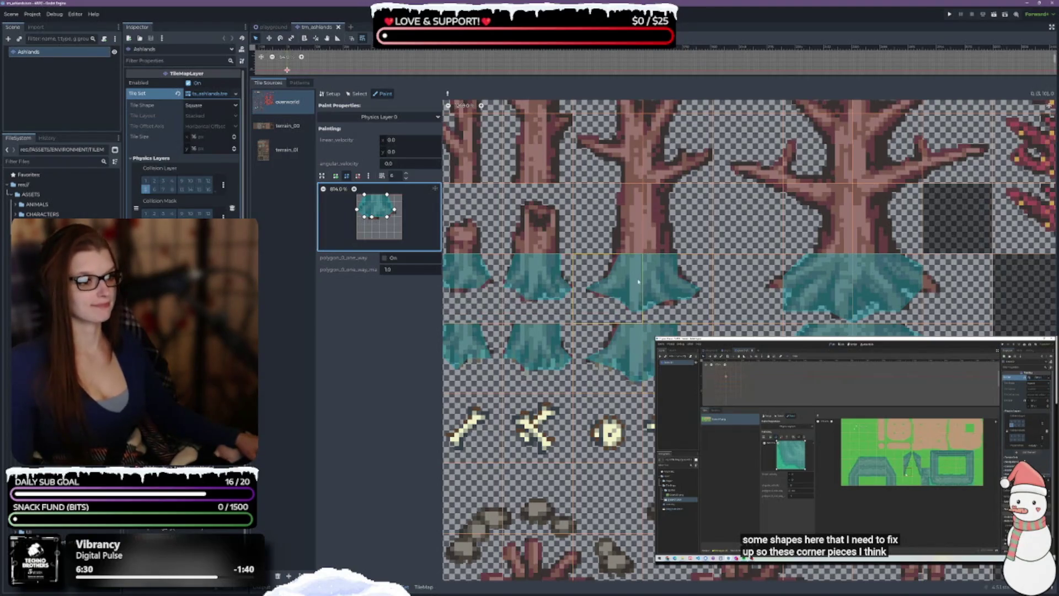
ctrl+click(633, 296)
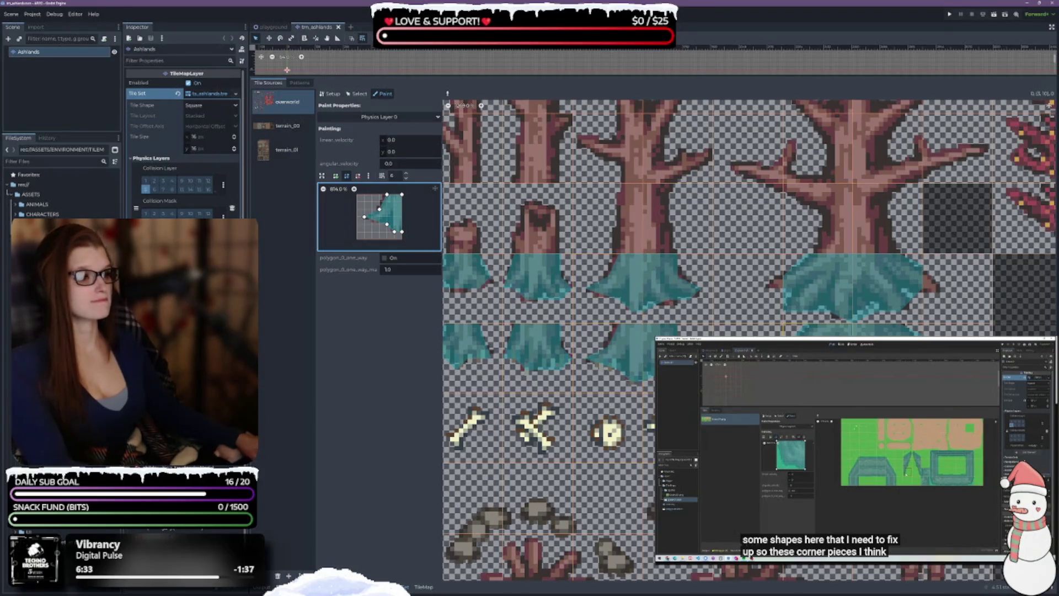
Clear the paint shape from an empty tile, draw and close a small polygon, then sample the teal tile's polygon
scroll(960, 316, right, 2)
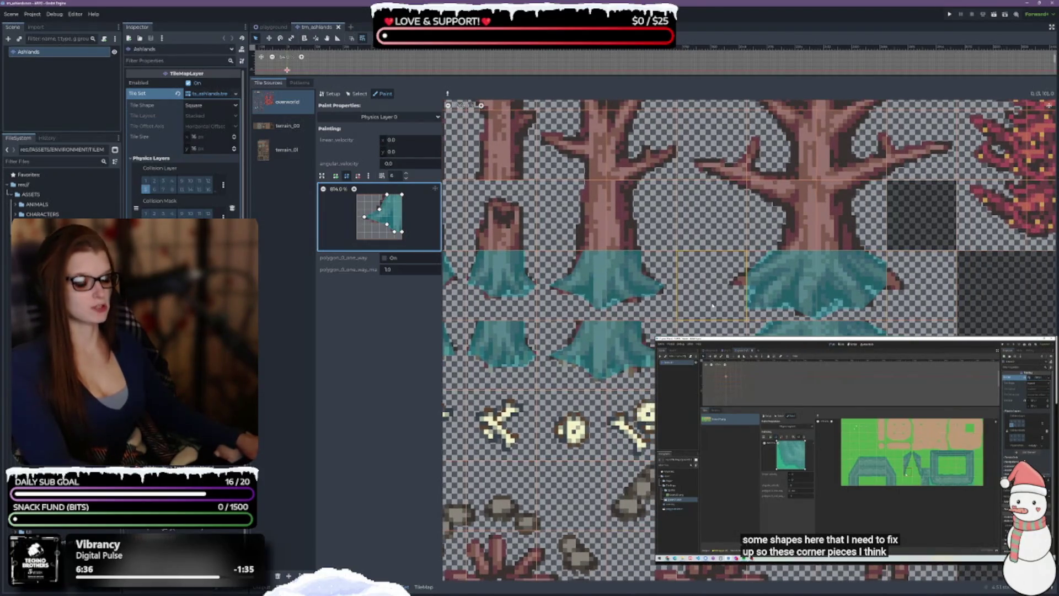
ctrl+click(712, 305)
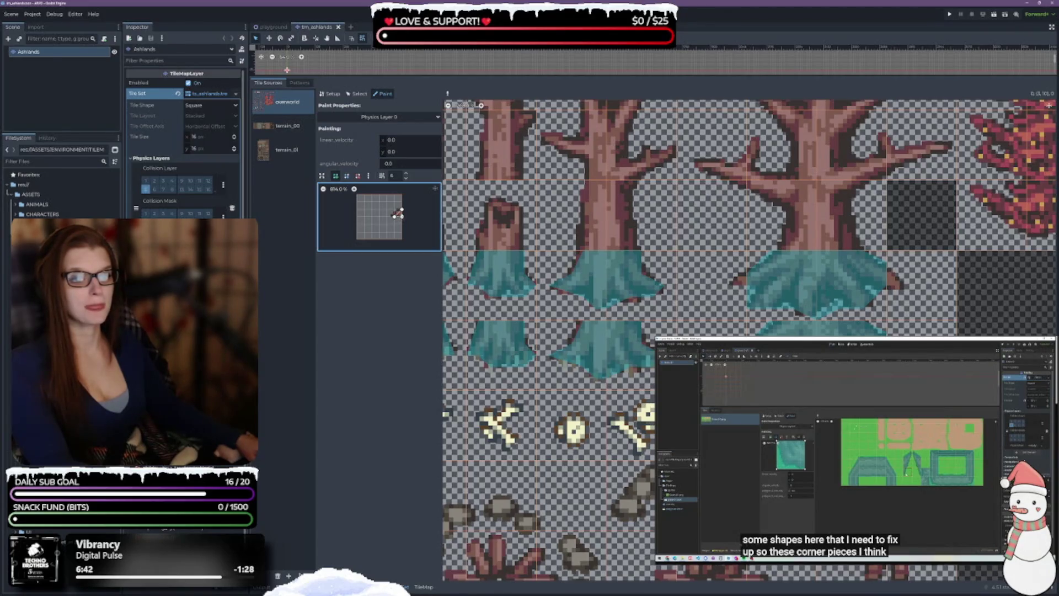
click(396, 216)
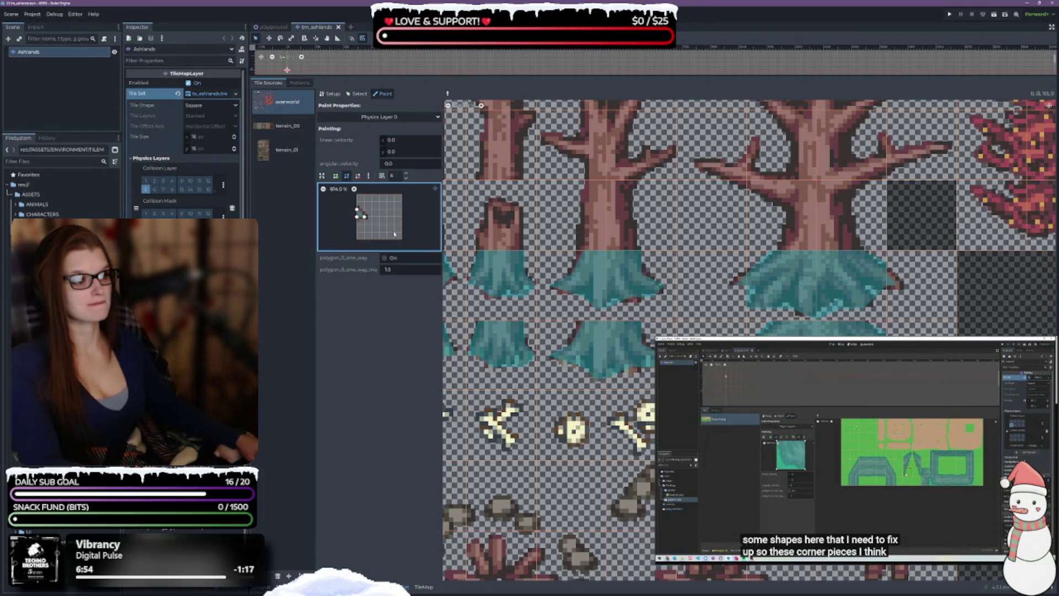
right_click(881, 272)
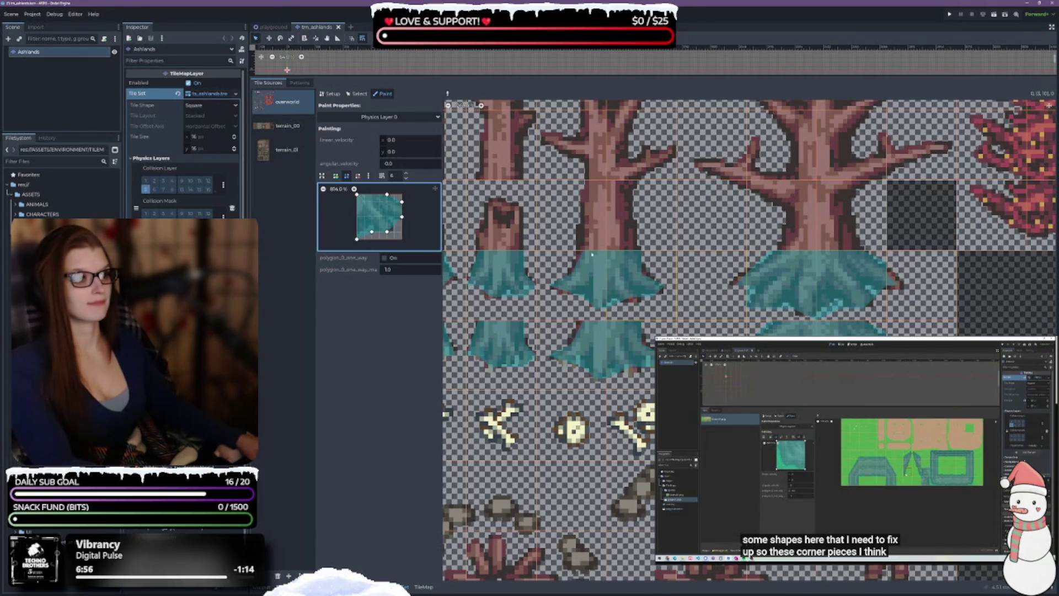
Lower a vertex, load another tile's polygon, and add inward and bottom-edge vertices to it
drag(402, 203, 402, 209)
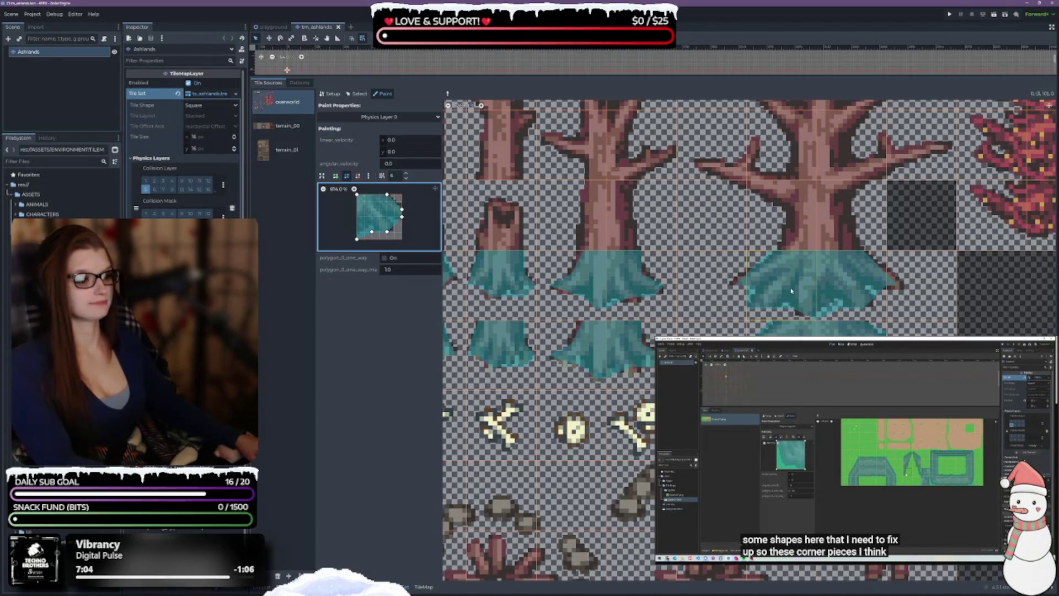
click(614, 306)
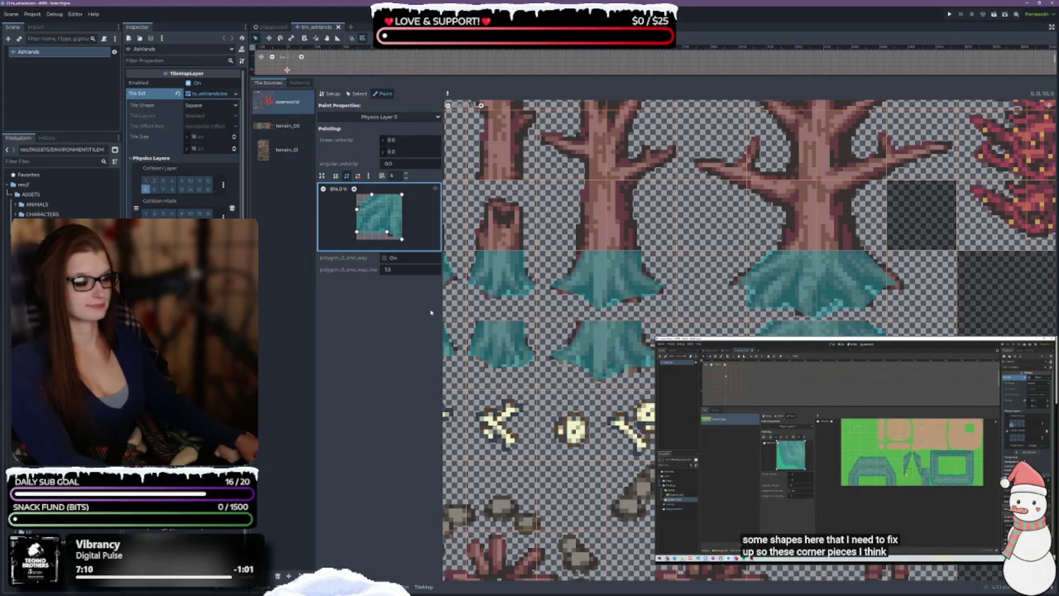
drag(358, 219, 364, 217)
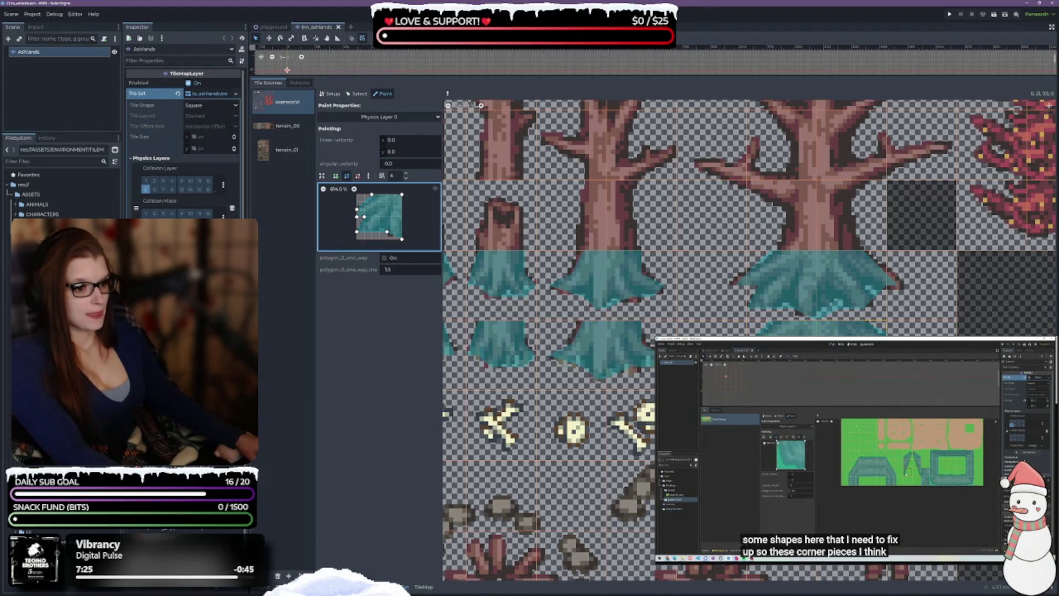
key(ctrl+z)
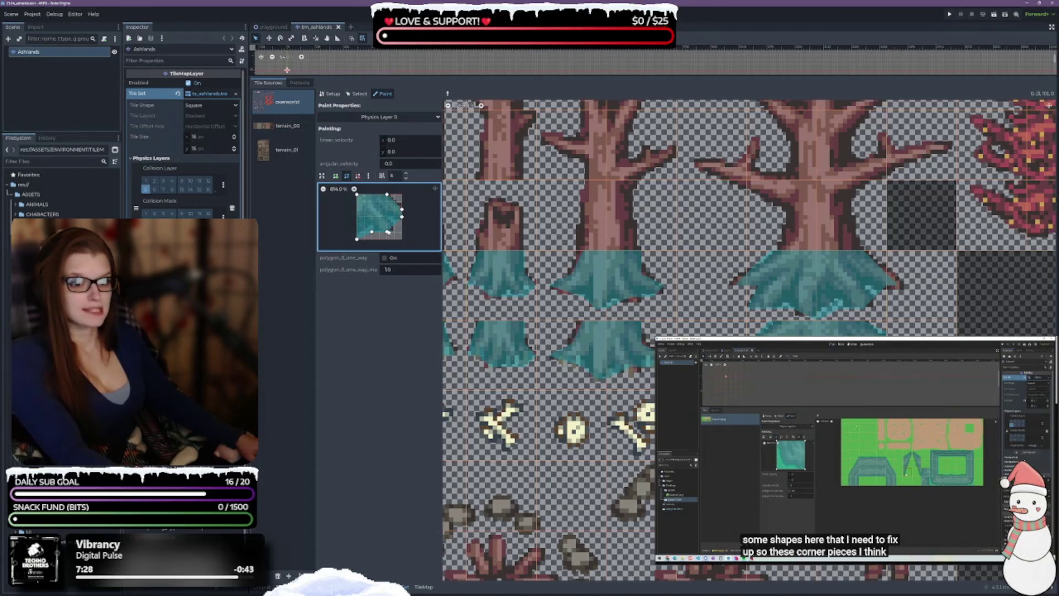
drag(371, 232, 357, 231)
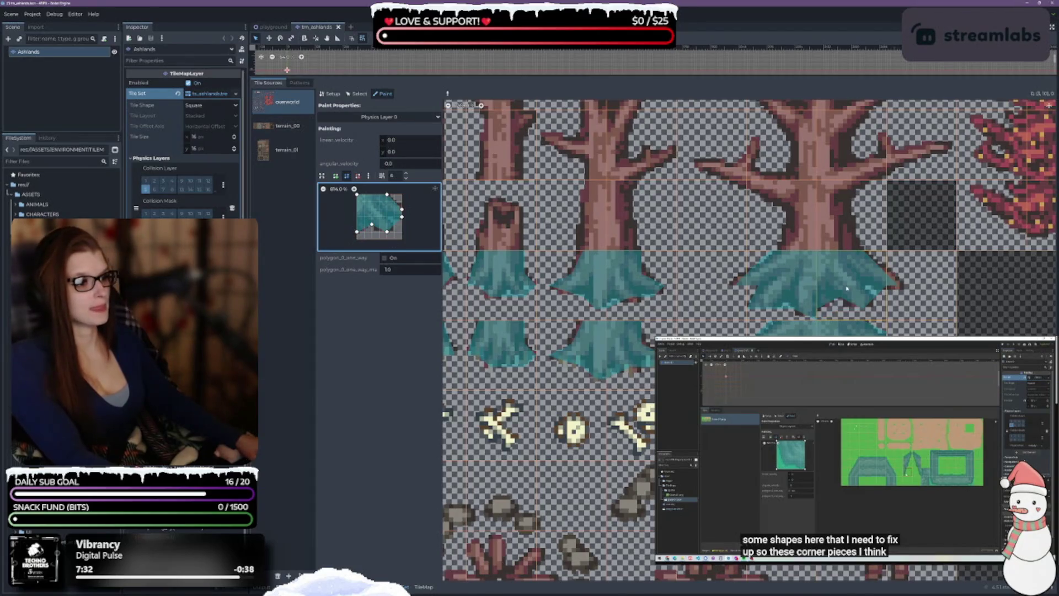
click(447, 93)
click(534, 220)
Align the polygon's bottom vertices with the tile edge, delete one, then undo the deletion
drag(402, 239, 401, 232)
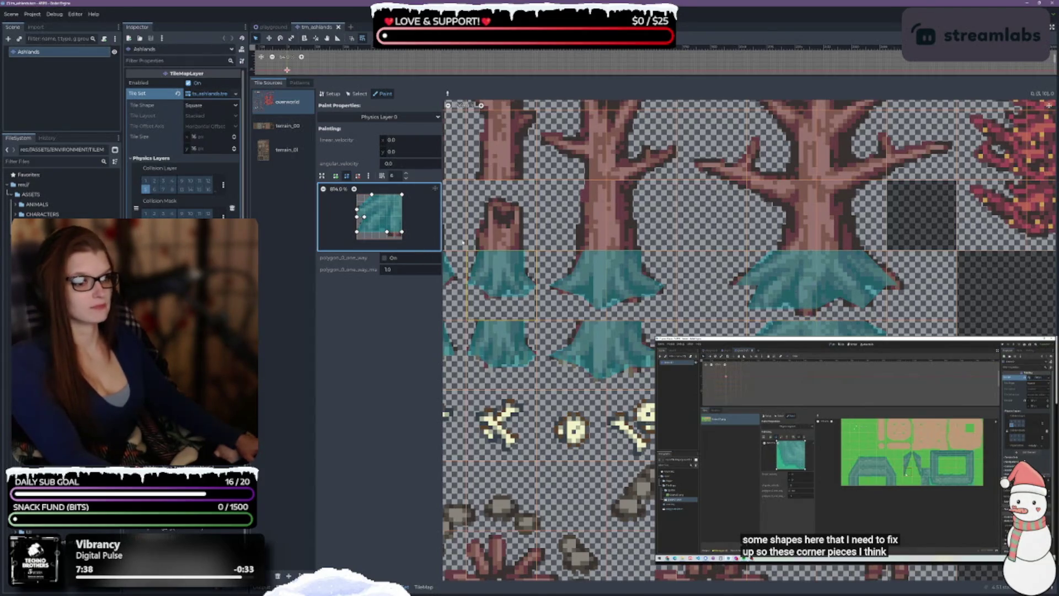
drag(389, 232, 387, 239)
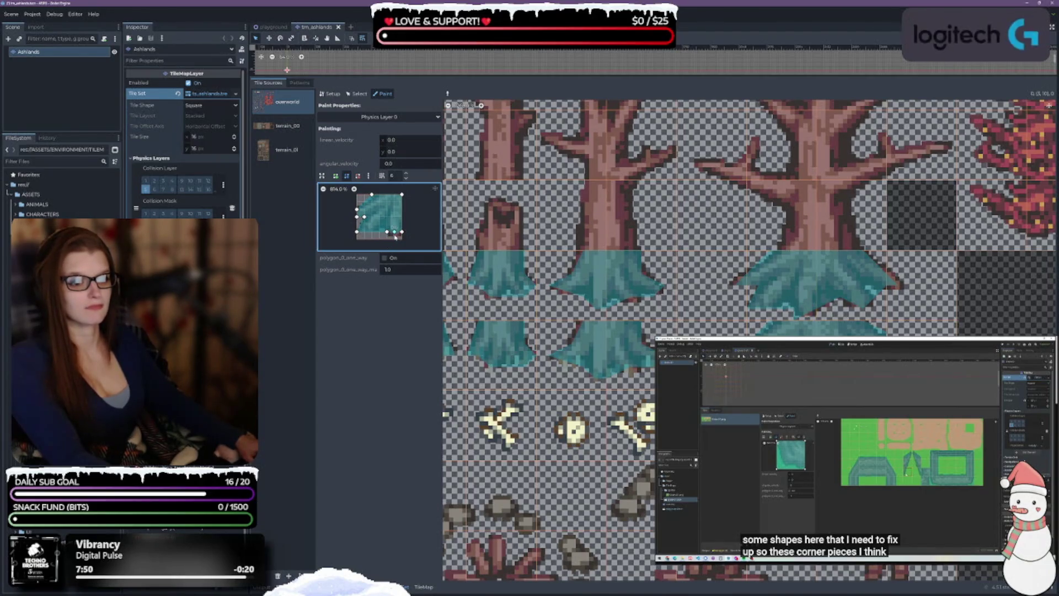
drag(395, 239, 395, 232)
click(358, 176)
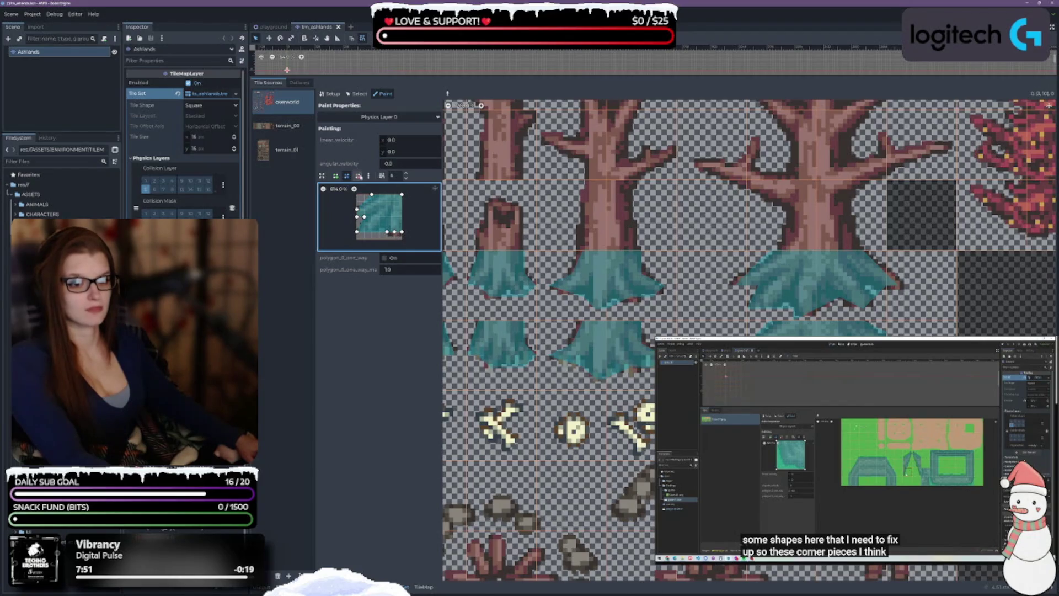
click(387, 231)
click(346, 175)
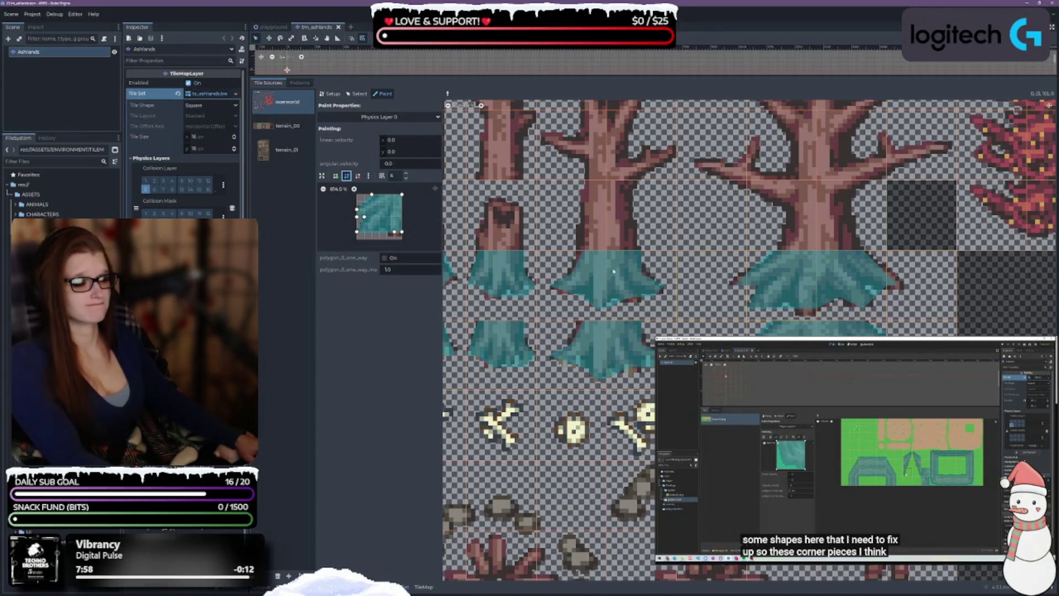
key(ctrl+z)
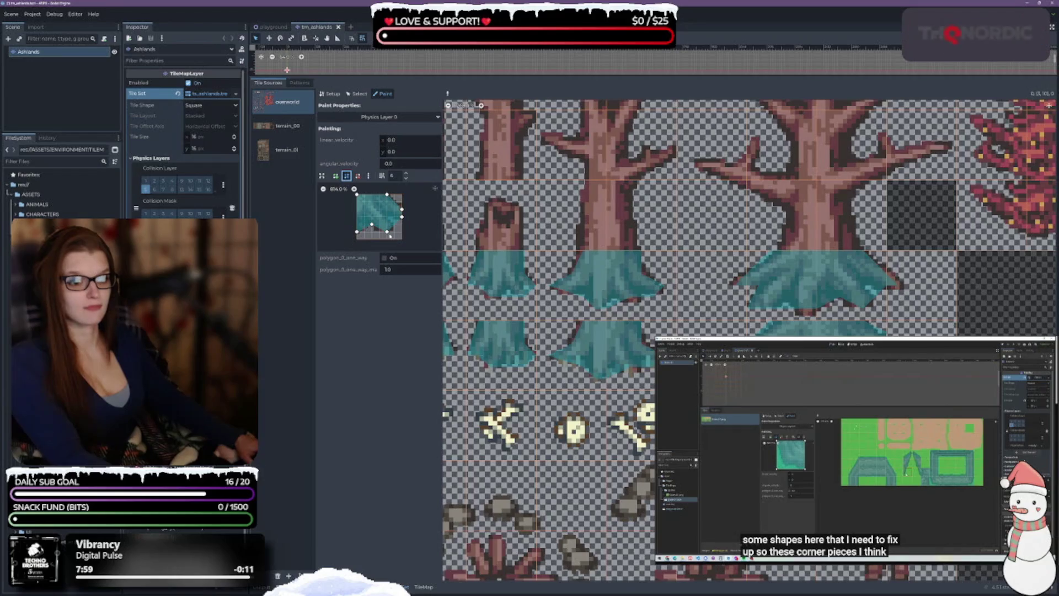
Push the right-side vertices to the tile edge, add an upper-right corner vertex, and sample the small-polygon tile
drag(387, 231, 379, 232)
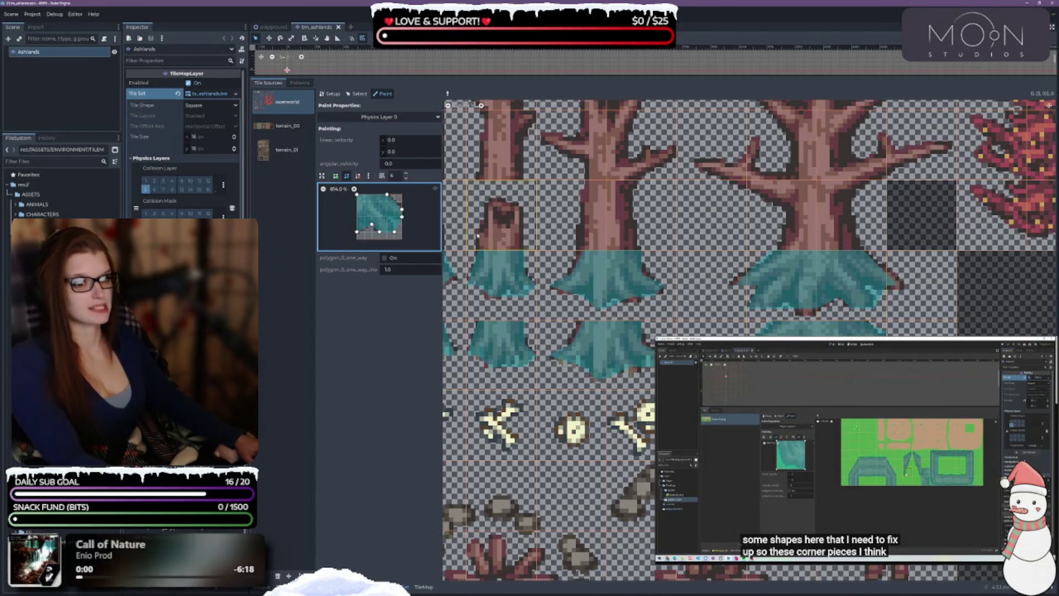
drag(401, 217, 395, 218)
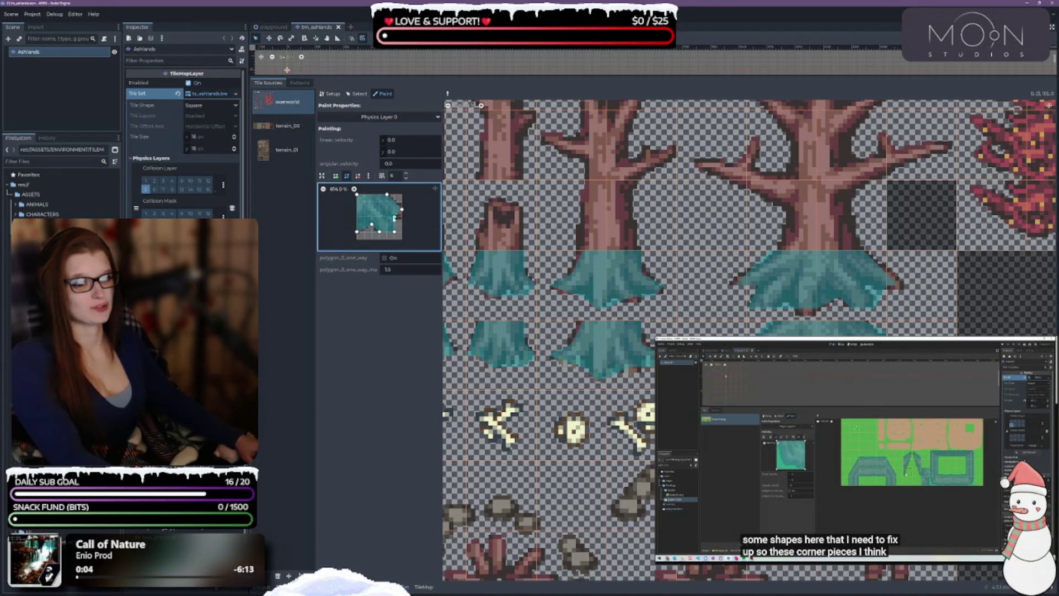
drag(393, 205, 401, 209)
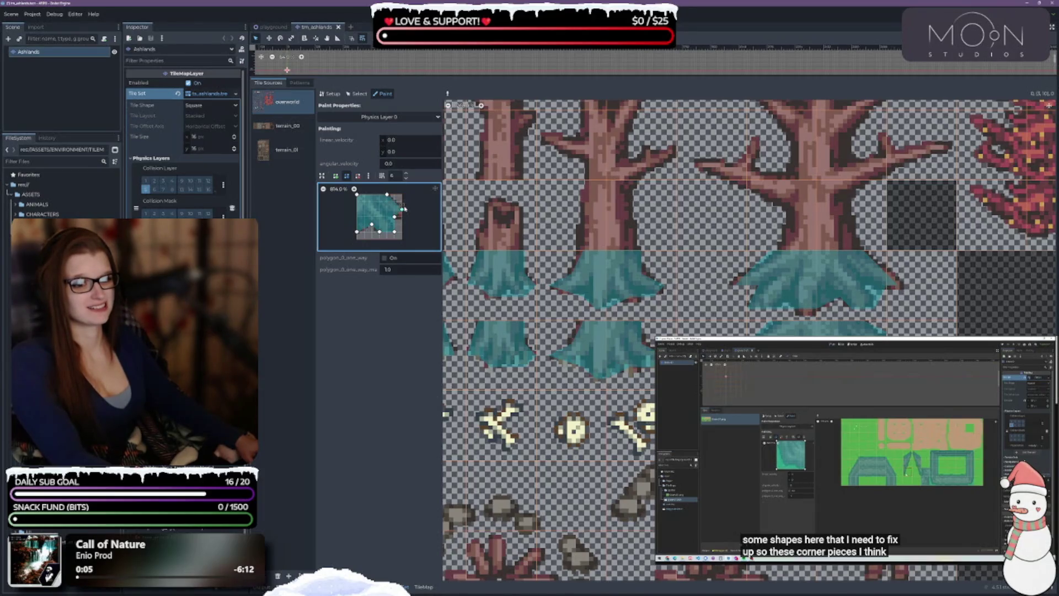
drag(395, 218, 402, 217)
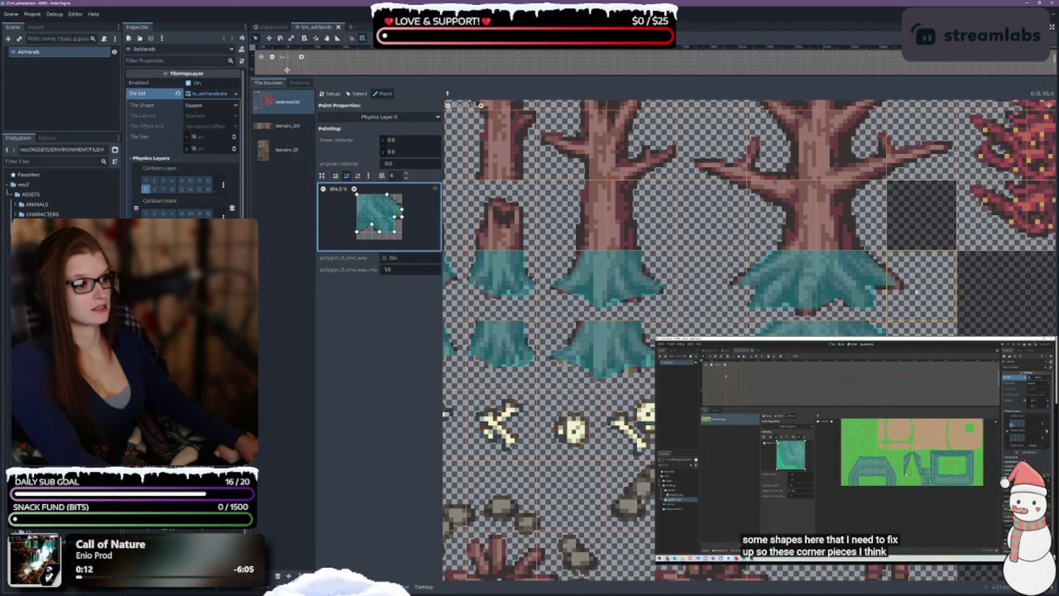
right_click(790, 302)
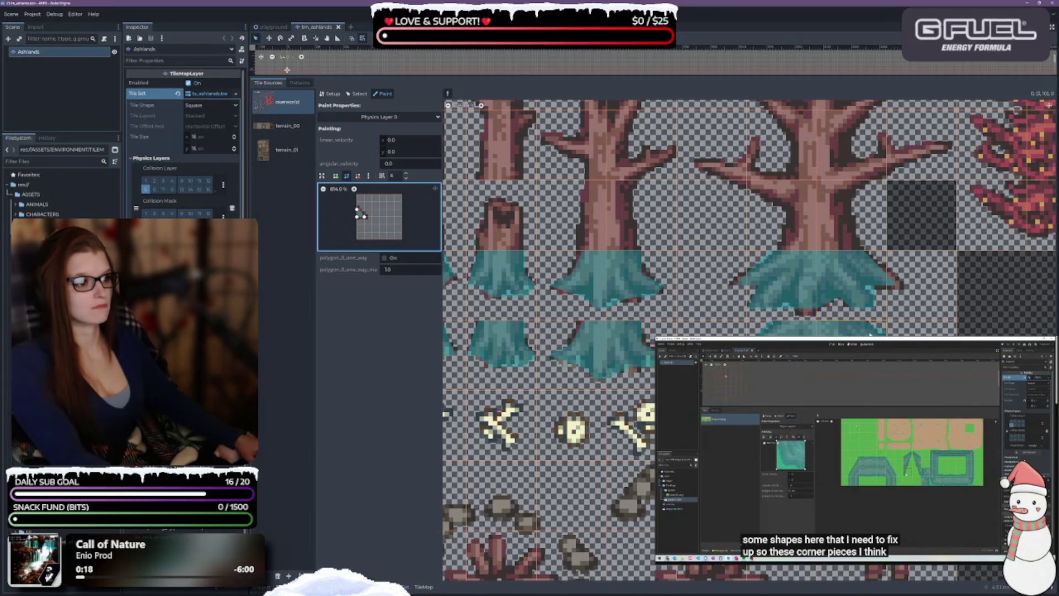
Load the teal tree-base tile's polygon and drag its bottom, right and left vertices into place
right_click(806, 301)
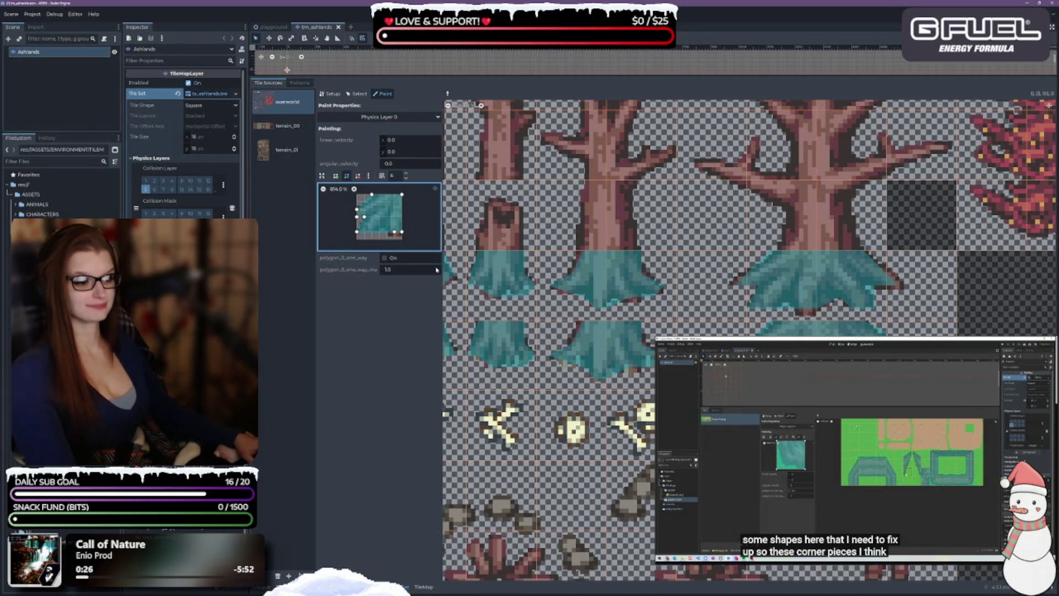
drag(357, 231, 358, 232)
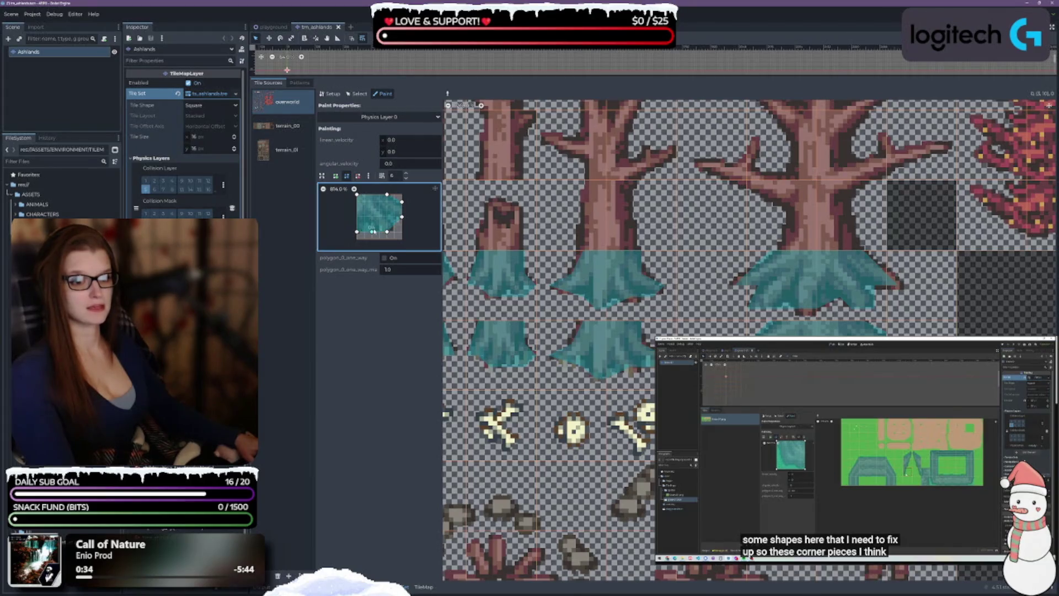
drag(370, 226, 372, 232)
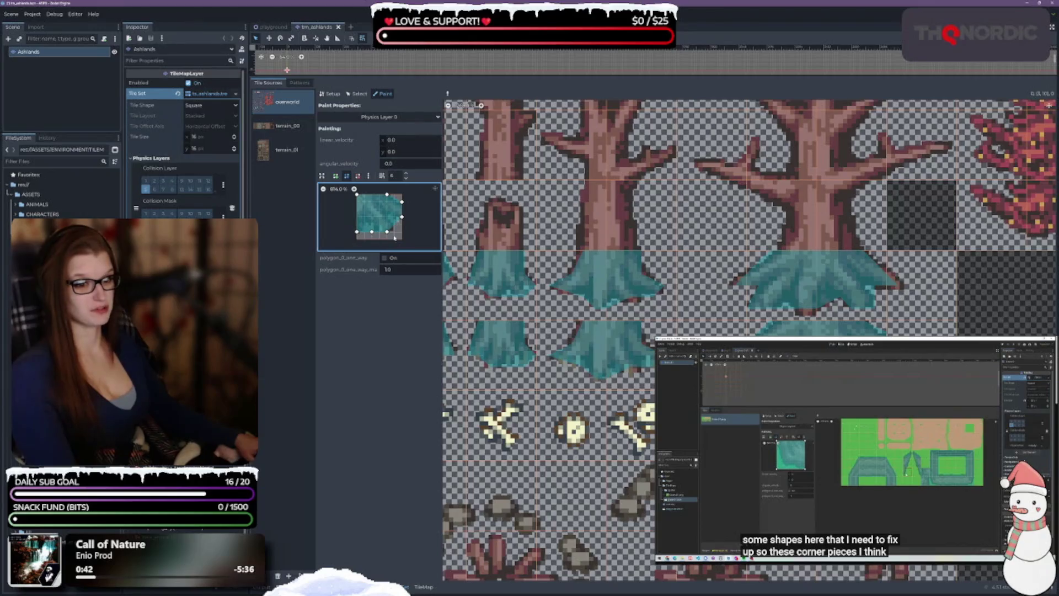
drag(402, 217, 402, 239)
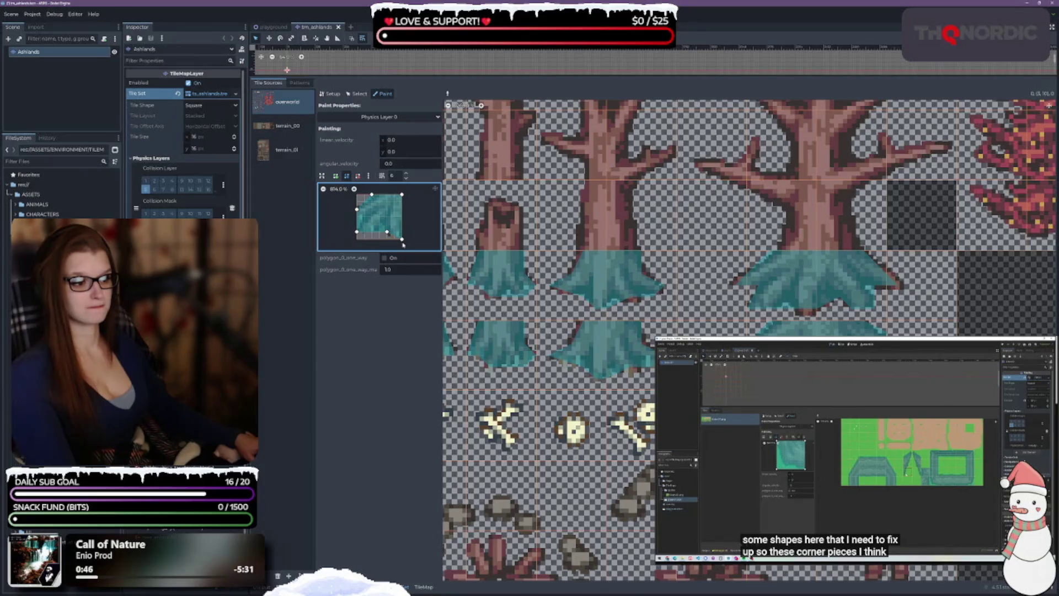
drag(402, 239, 403, 232)
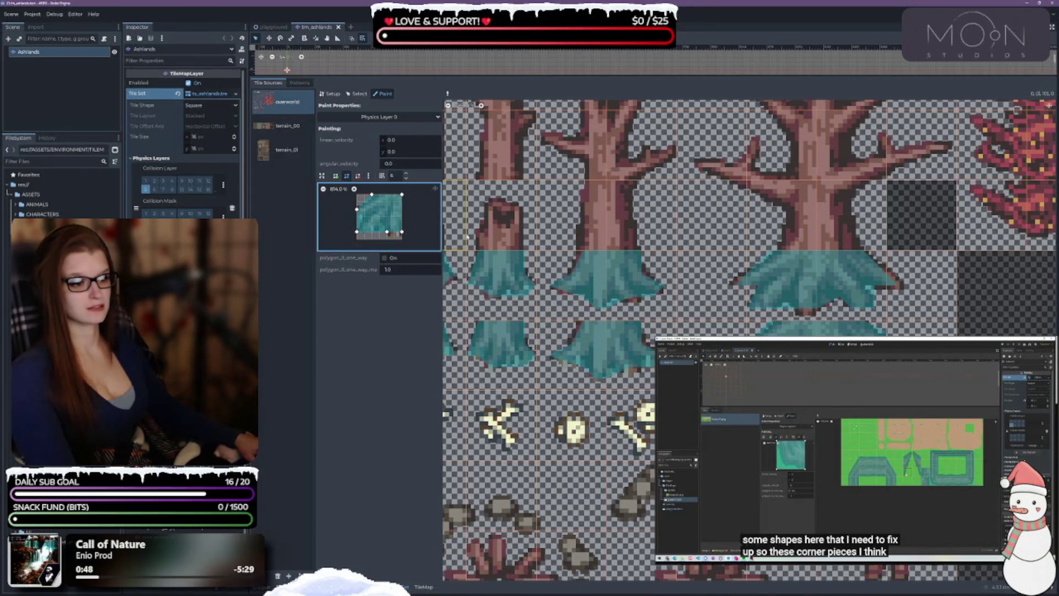
drag(387, 231, 380, 225)
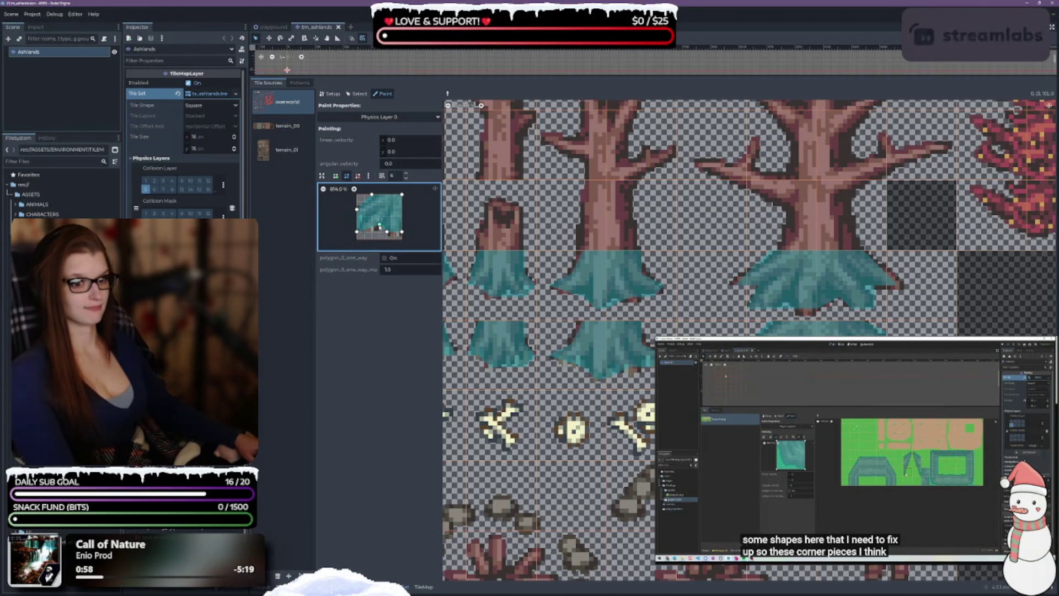
drag(379, 224, 379, 232)
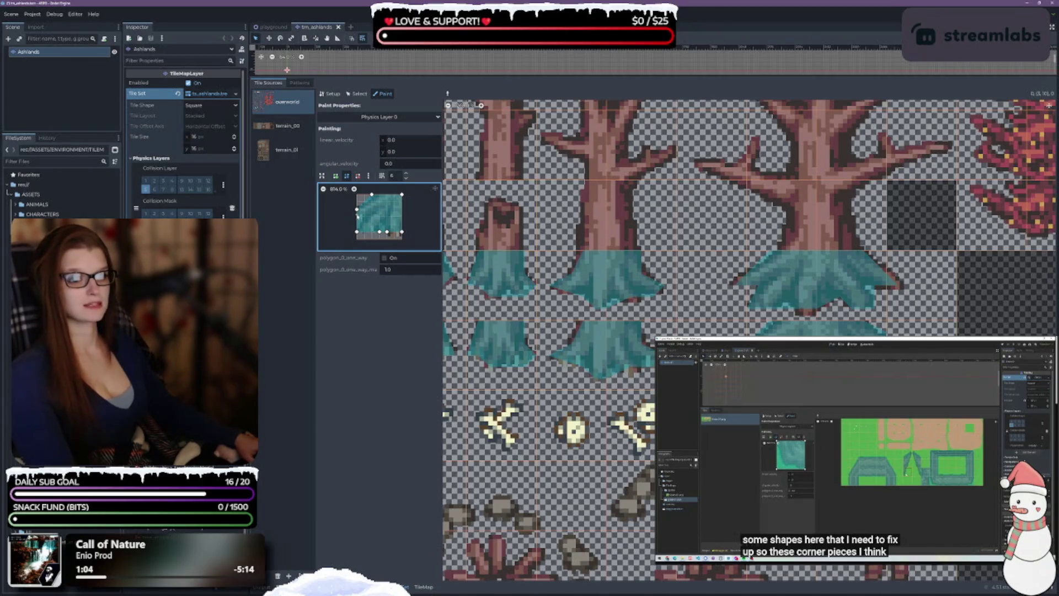
drag(357, 220, 364, 216)
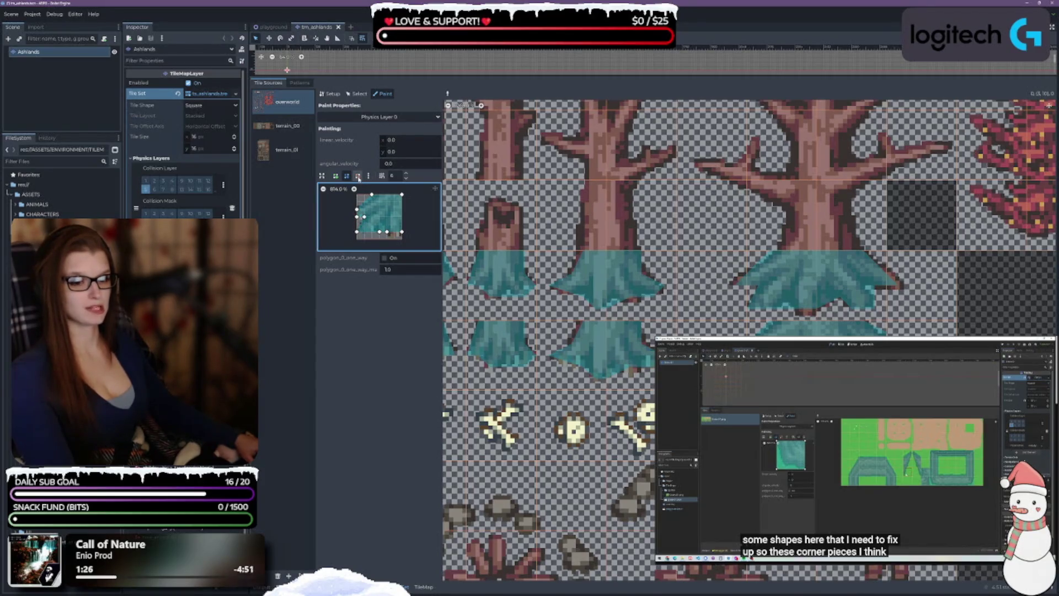
Discard the old shape and start a new polygon with a point at the tile's right edge
click(358, 175)
click(364, 218)
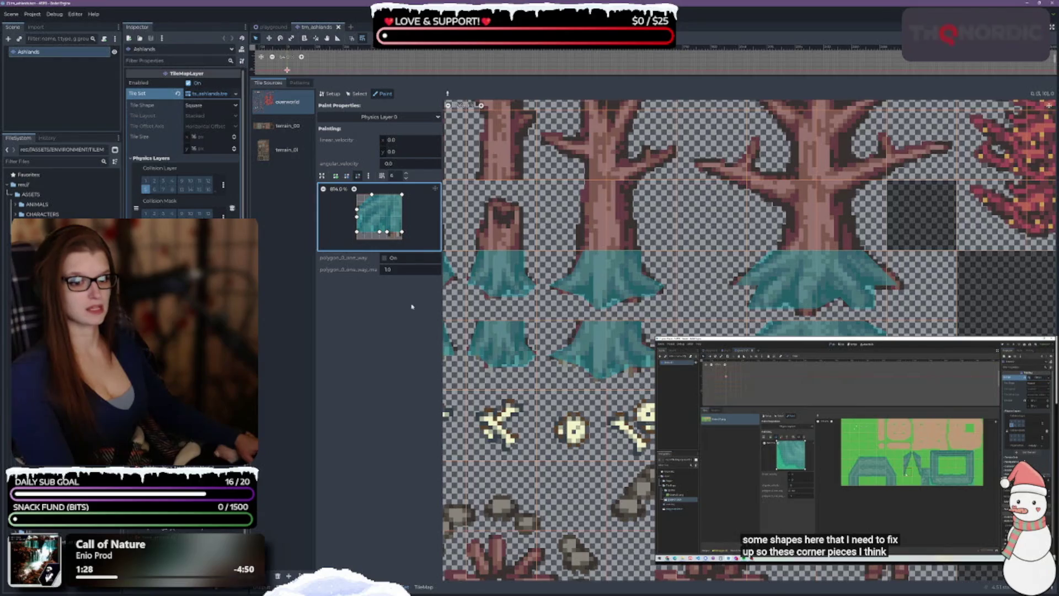
click(347, 176)
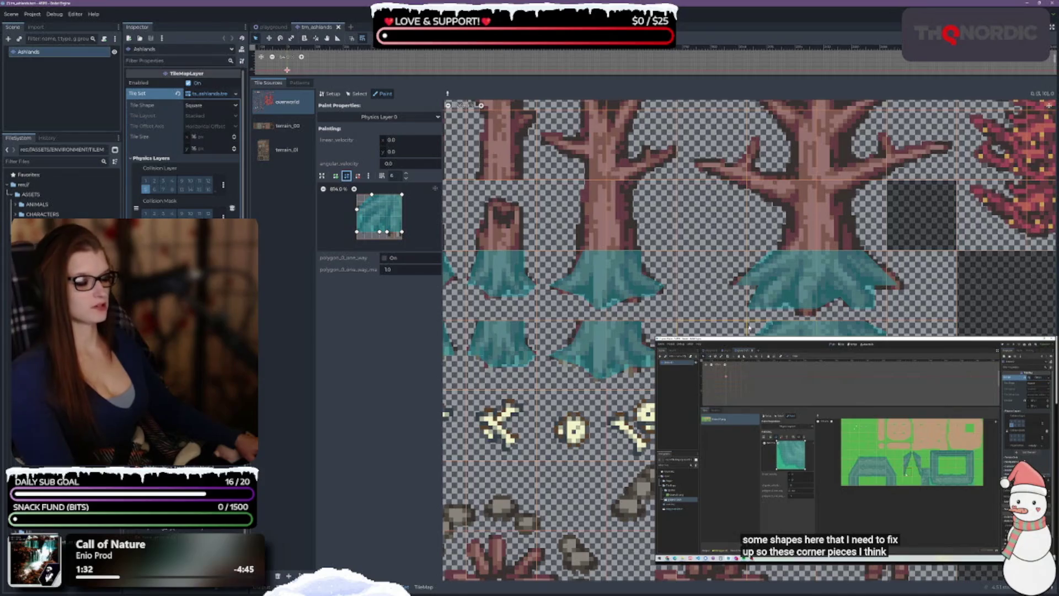
click(402, 210)
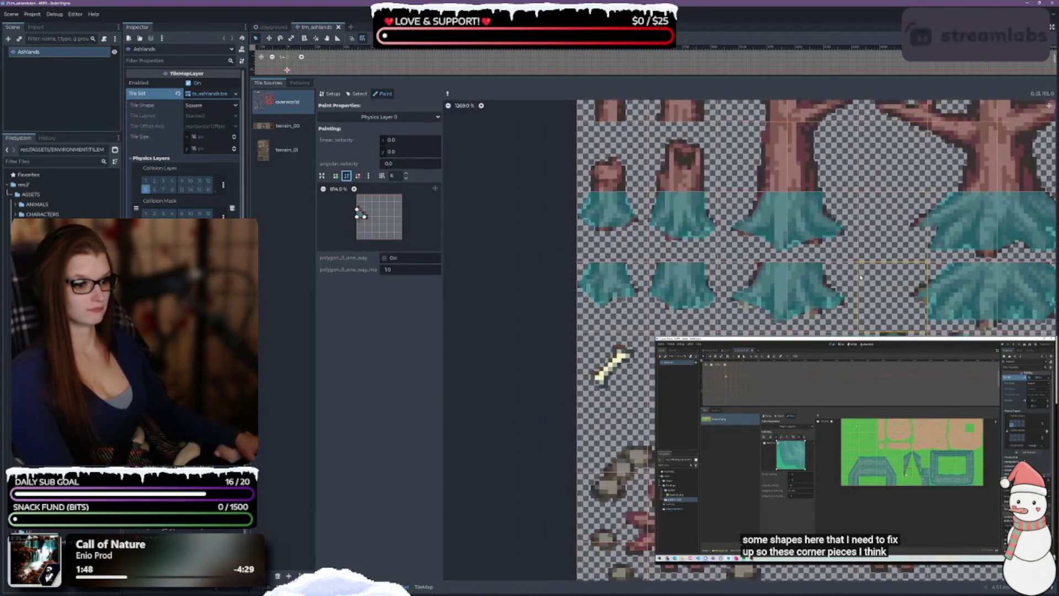
Draw a new polygon covering the tile's right portion and paint it onto the rock tile
scroll(881, 258, down, 2)
scroll(881, 258, up, 2)
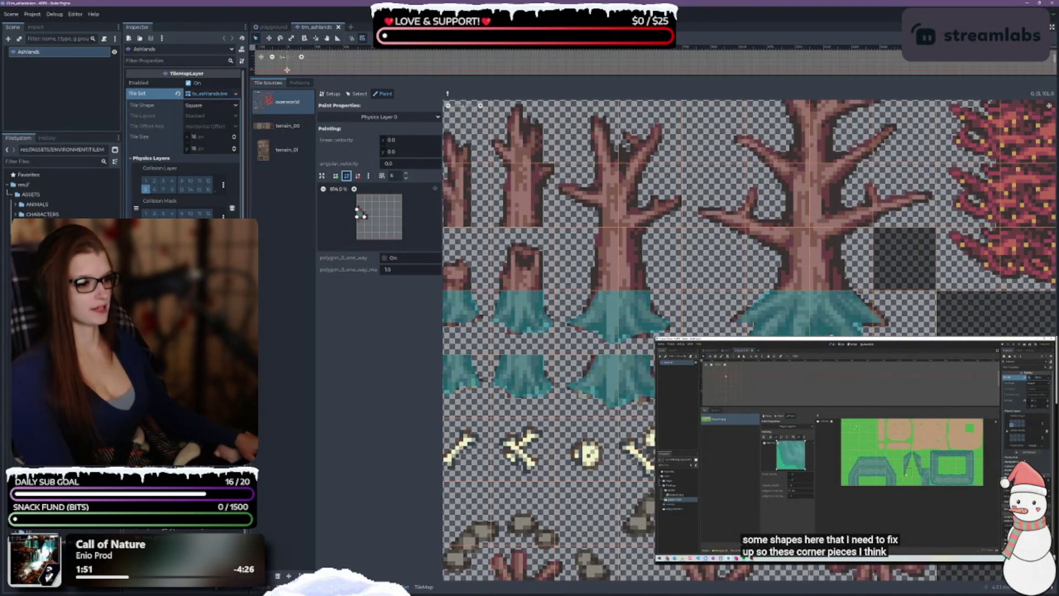
scroll(888, 319, left, 2)
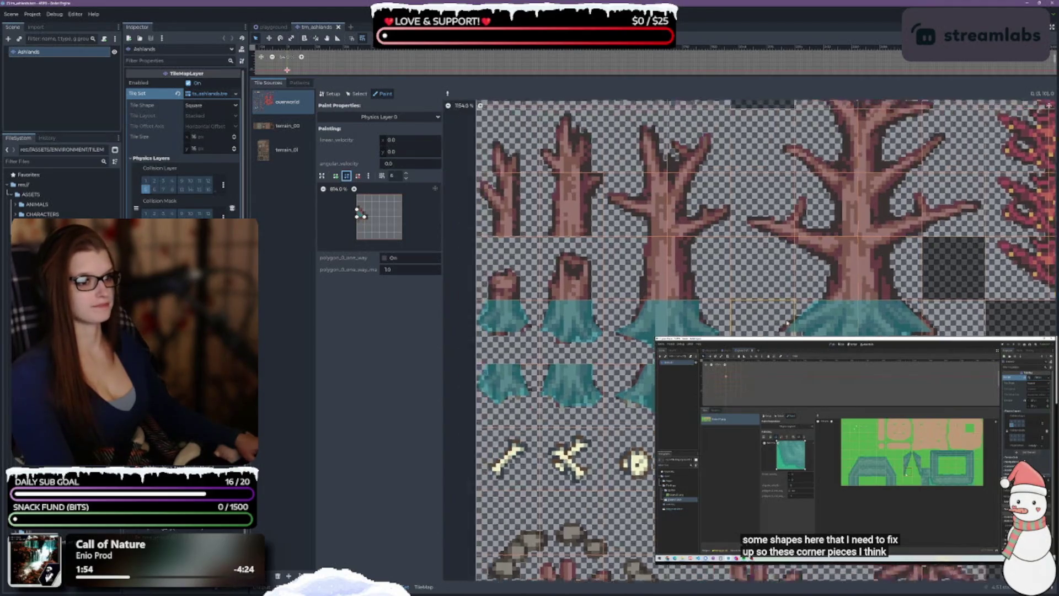
scroll(888, 319, up, 4)
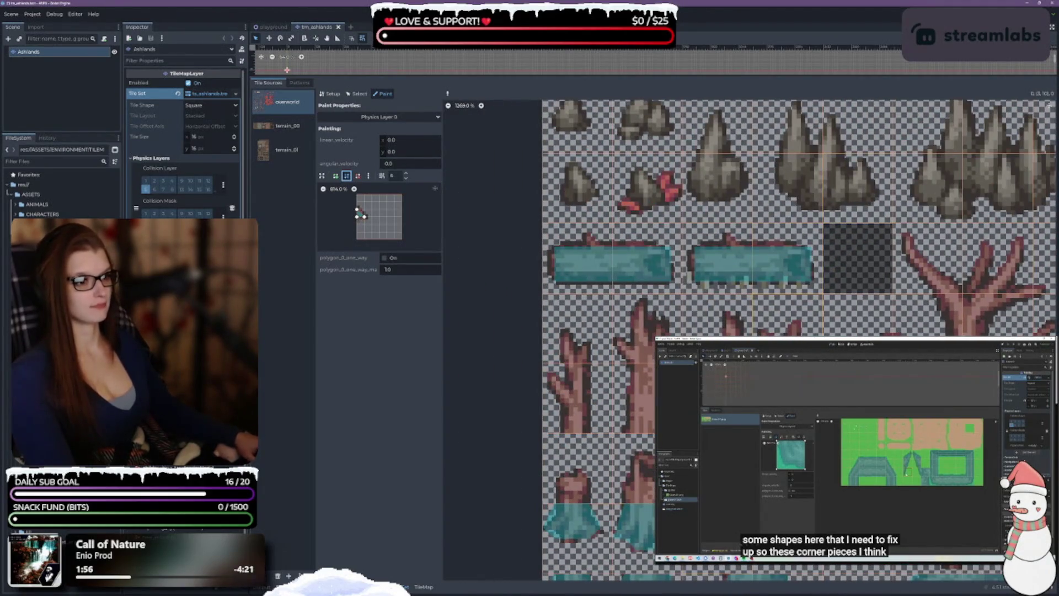
scroll(643, 426, down, 3)
scroll(772, 303, up, 5)
scroll(772, 304, left, 1)
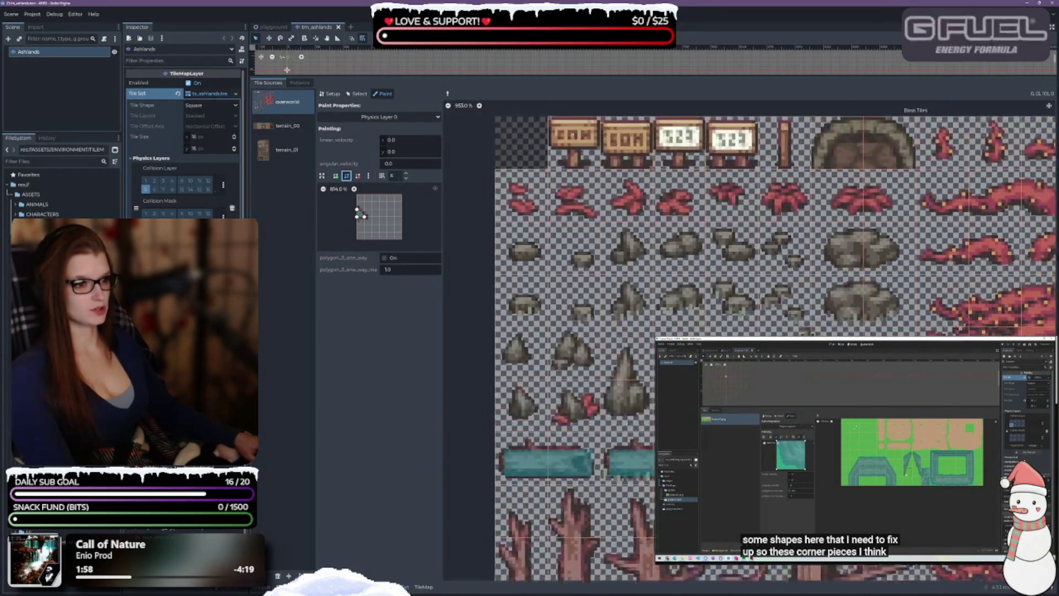
scroll(751, 358, right, 2)
scroll(750, 358, up, 1)
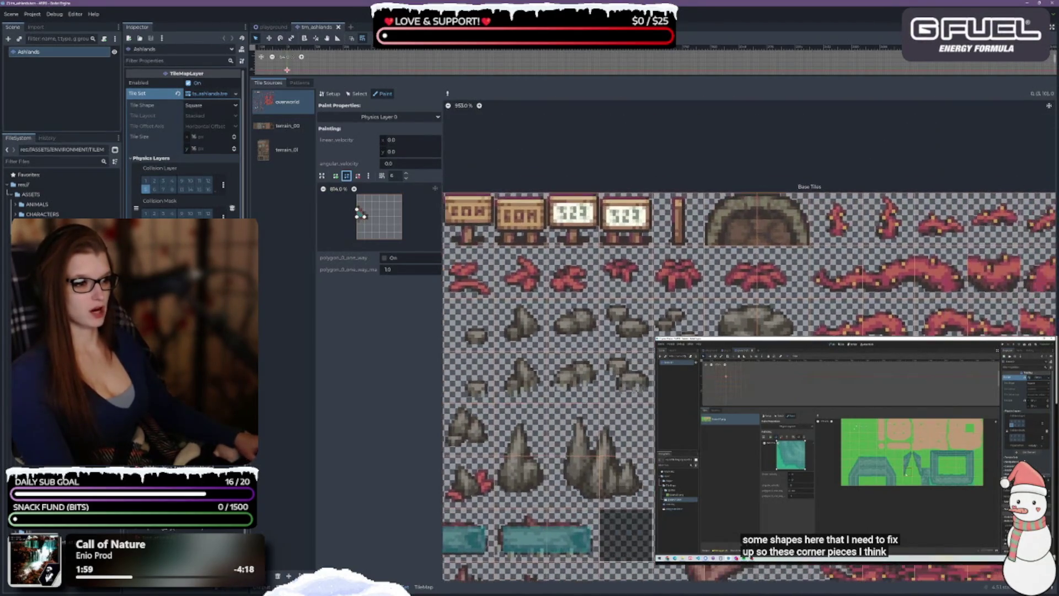
scroll(751, 358, left, 2)
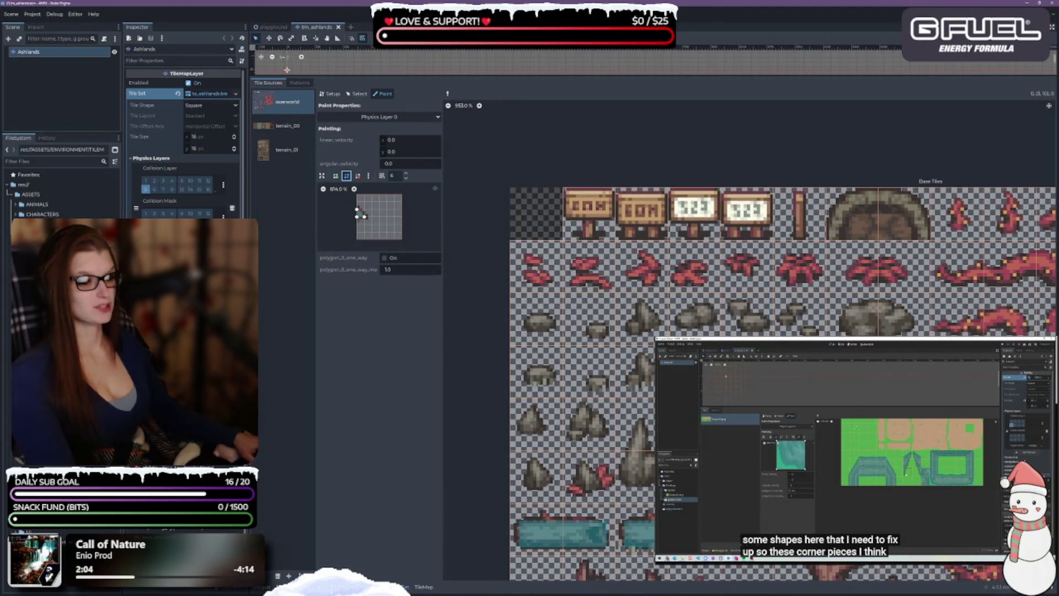
scroll(649, 380, down, 2)
scroll(649, 380, right, 3)
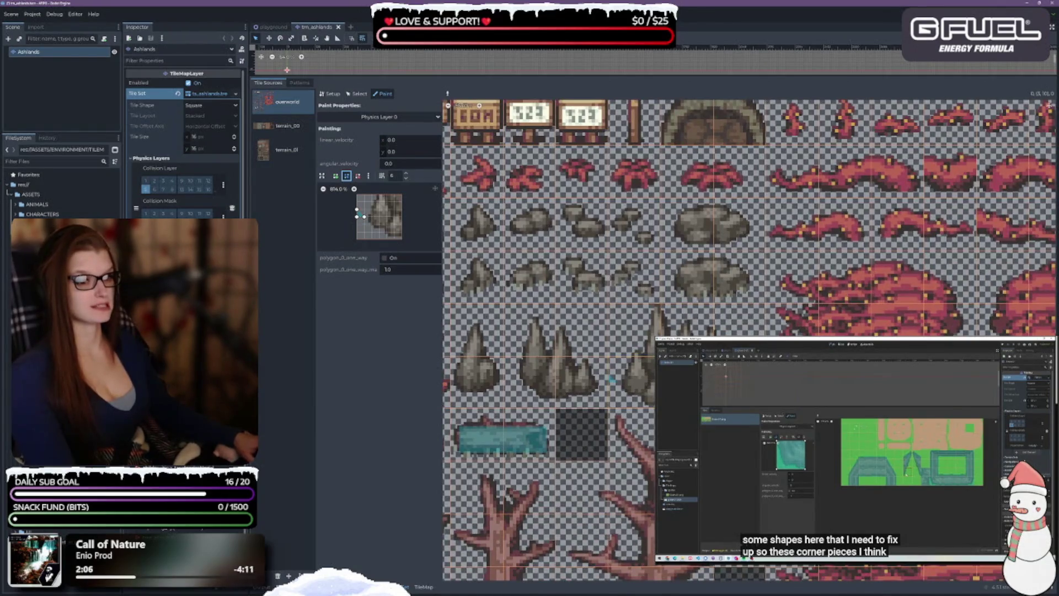
click(357, 216)
click(402, 232)
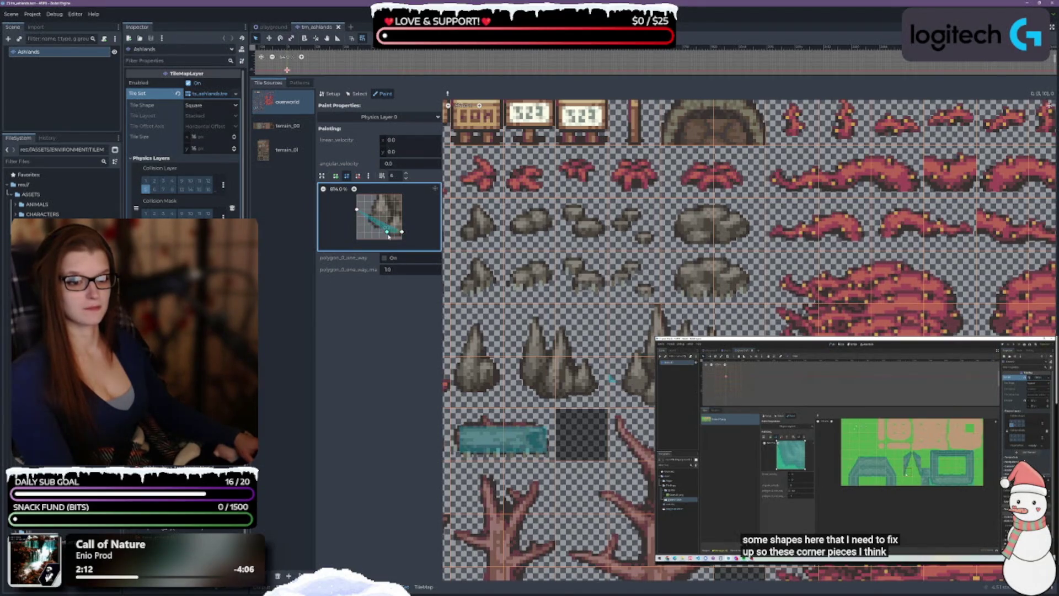
mouse_move(357, 209)
mouse_down()
mouse_move(424, 202)
mouse_move(389, 224)
mouse_move(372, 224)
mouse_move(372, 210)
mouse_move(383, 214)
mouse_move(379, 196)
mouse_move(391, 206)
mouse_move(401, 195)
mouse_up()
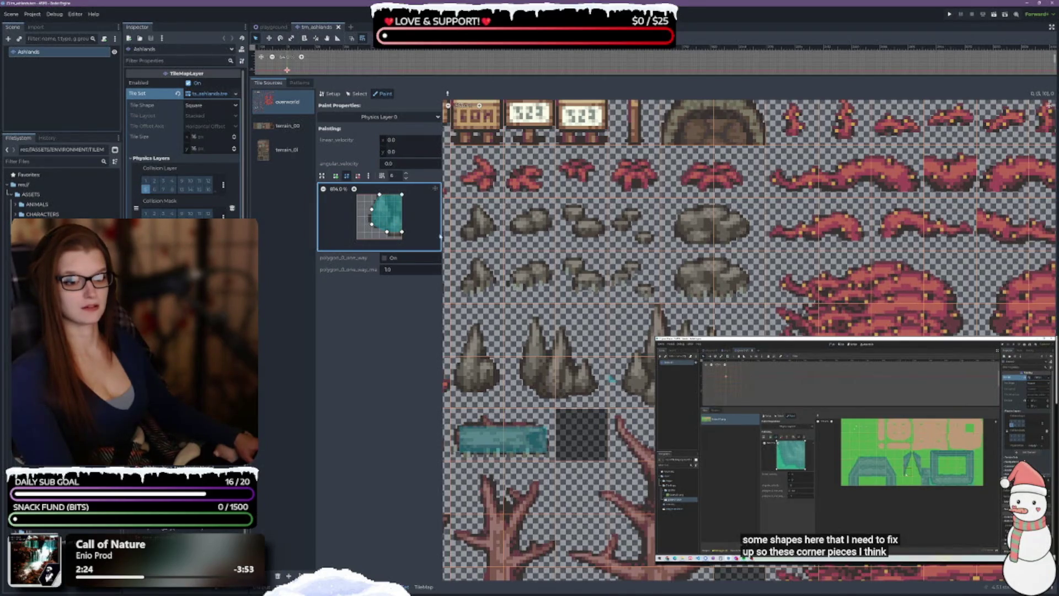
click(641, 390)
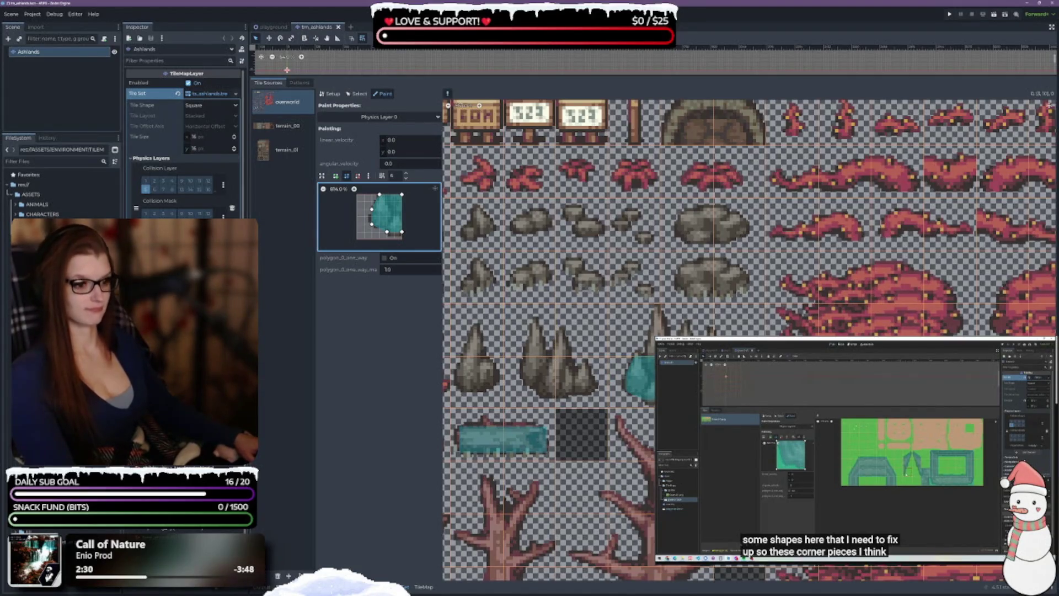
Clear the preview, draw a new polygon along the tile's bottom, then sample the rock tile's empty collision
right_click(373, 210)
click(336, 176)
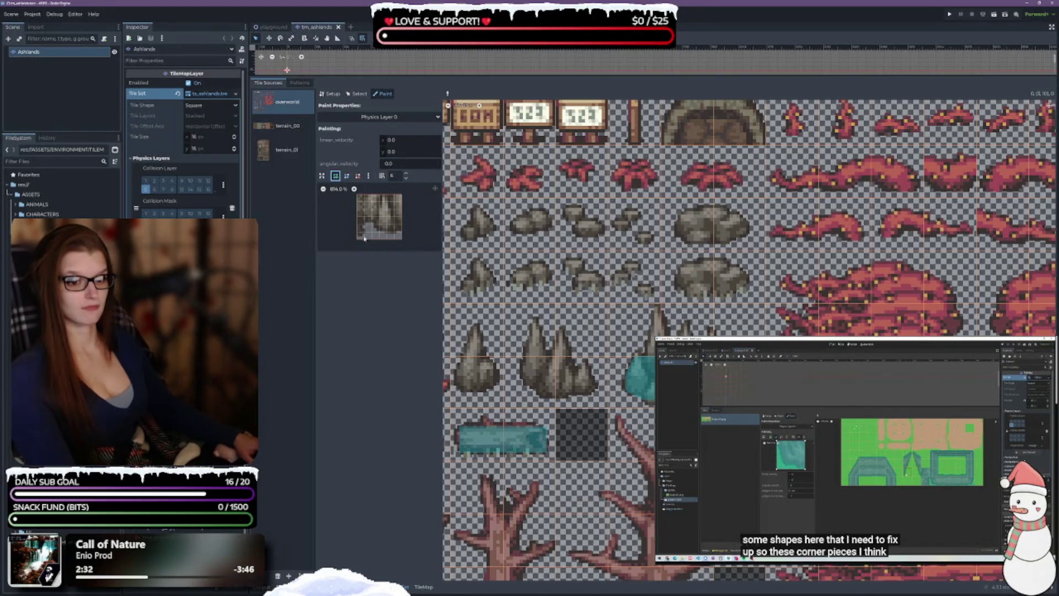
click(357, 233)
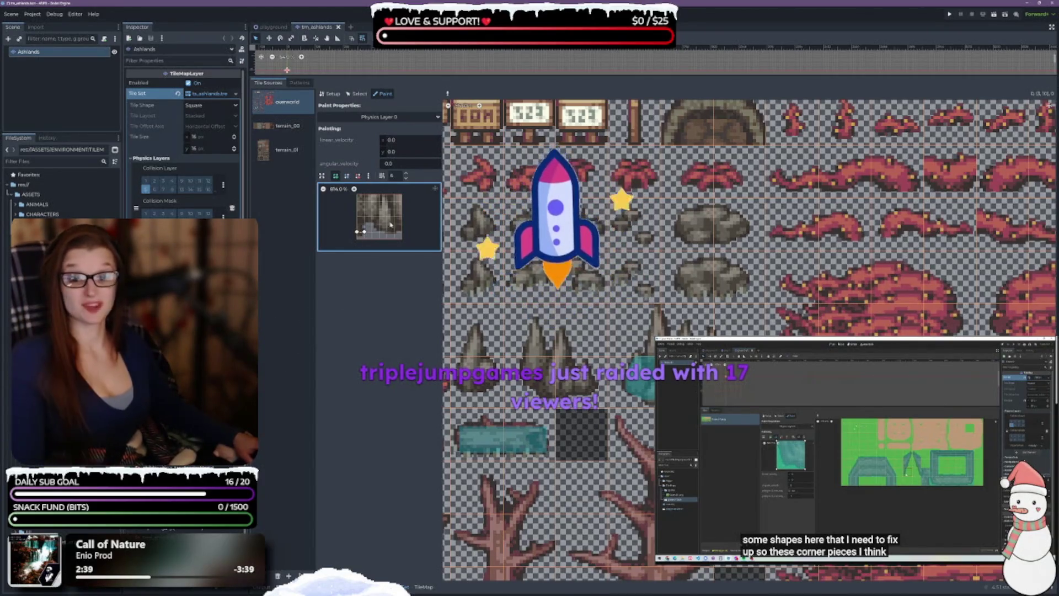
click(364, 225)
click(372, 225)
click(380, 230)
click(394, 232)
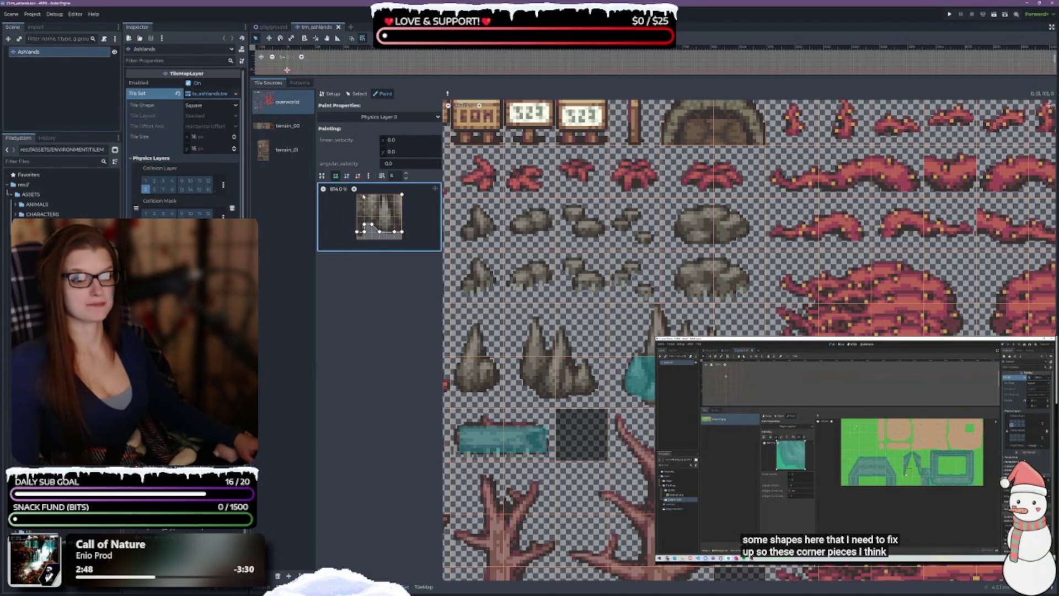
click(357, 231)
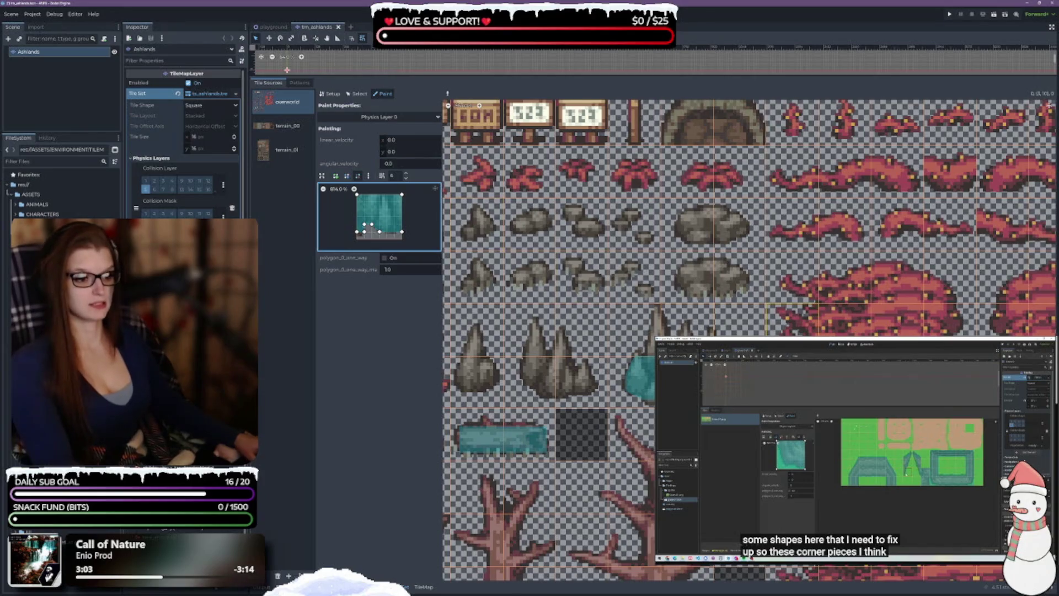
right_click(476, 226)
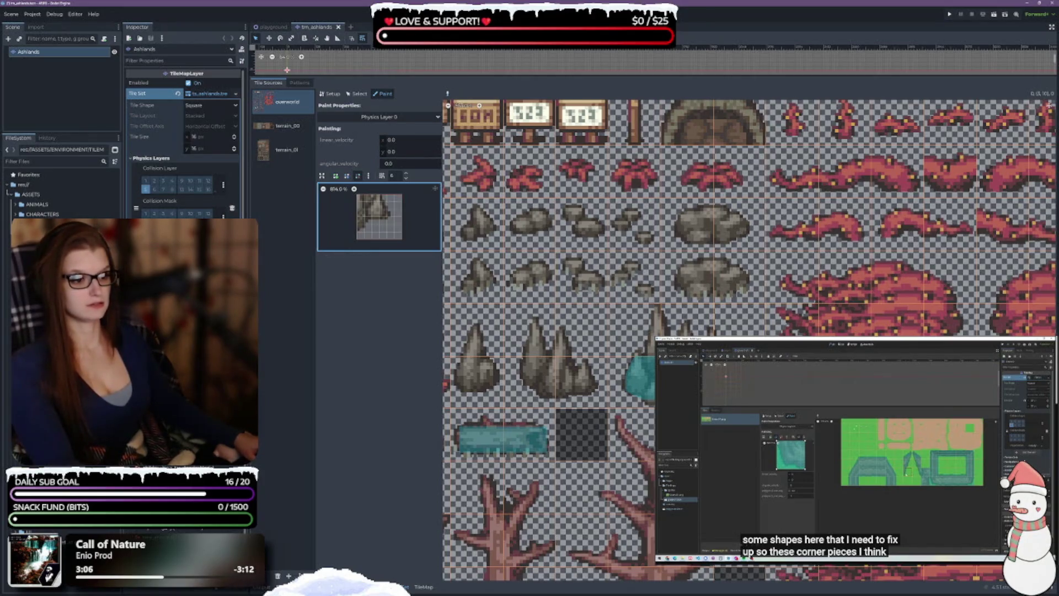
Trace a three-point polygon from the bottom-left up the rock's slope to its peak and close it
click(335, 175)
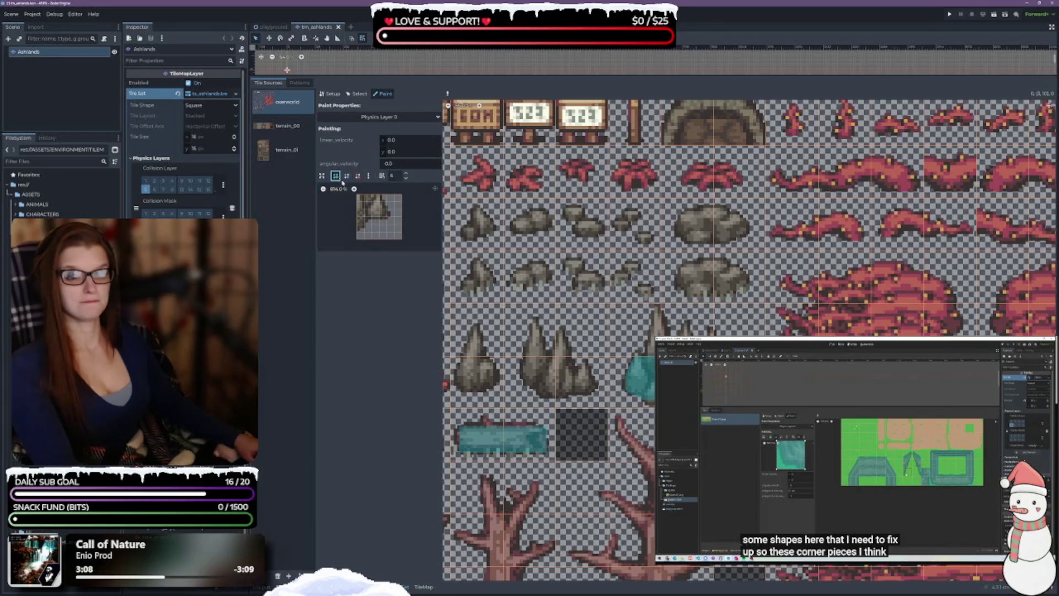
click(357, 232)
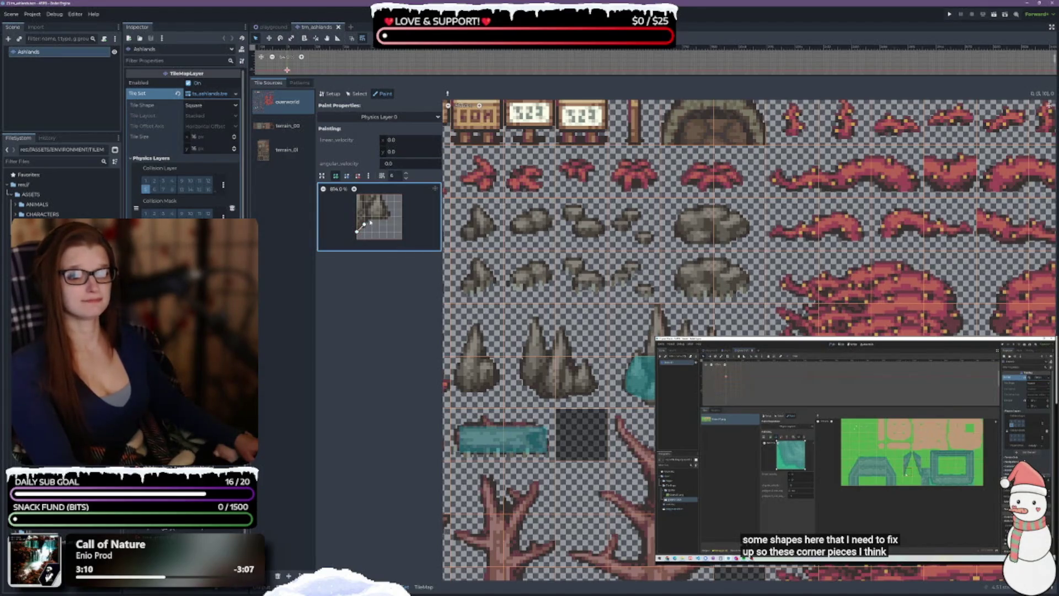
click(373, 218)
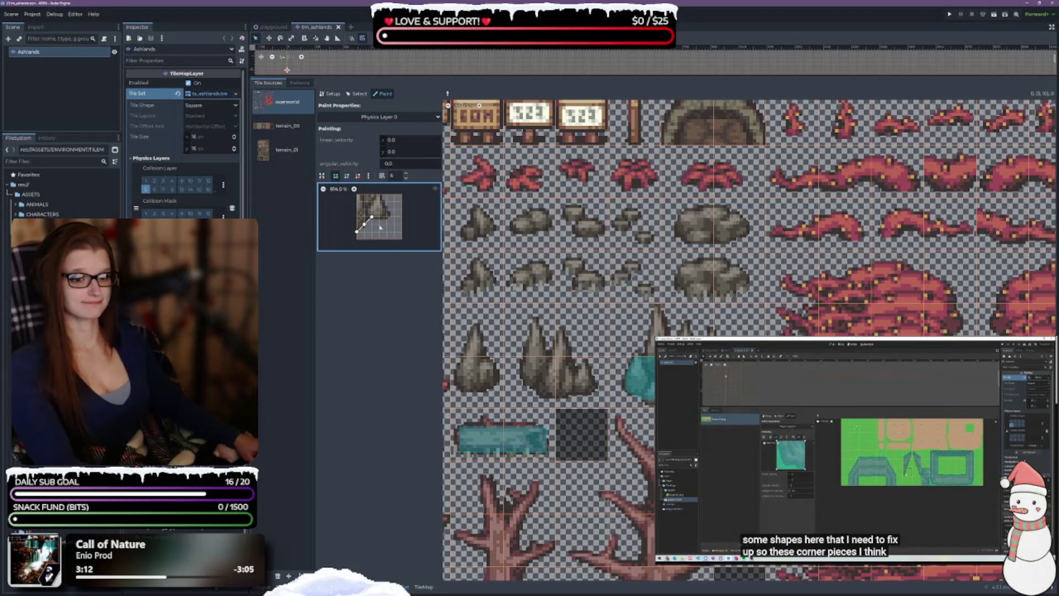
click(379, 195)
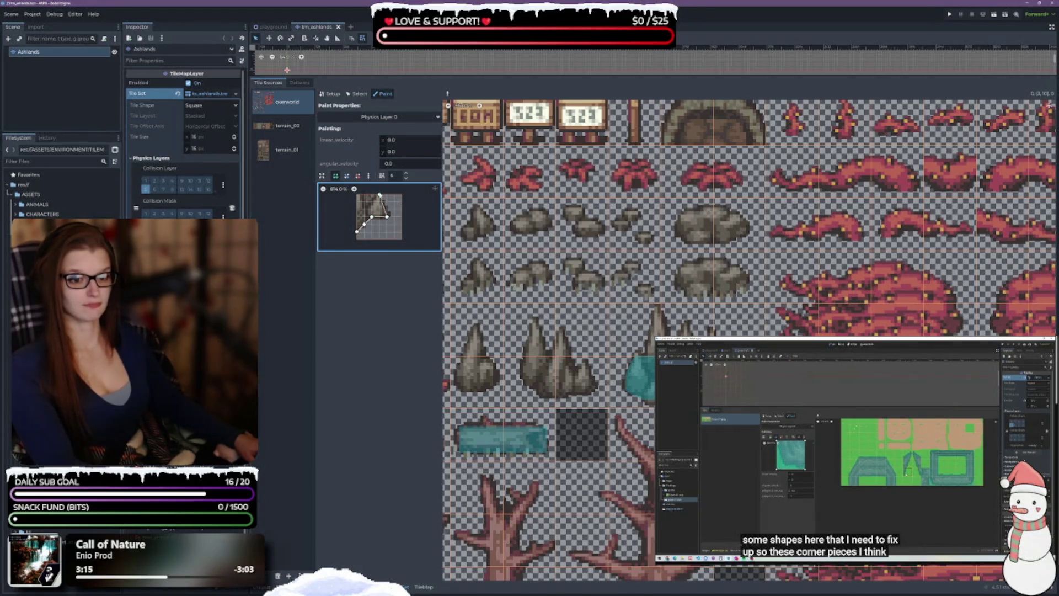
click(357, 231)
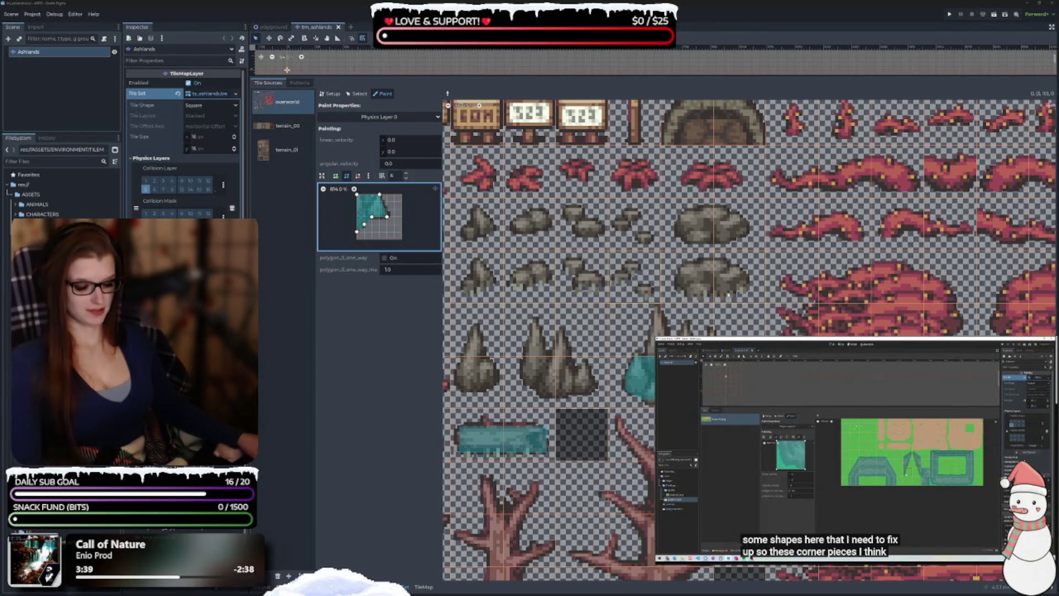
scroll(749, 339, right, 1)
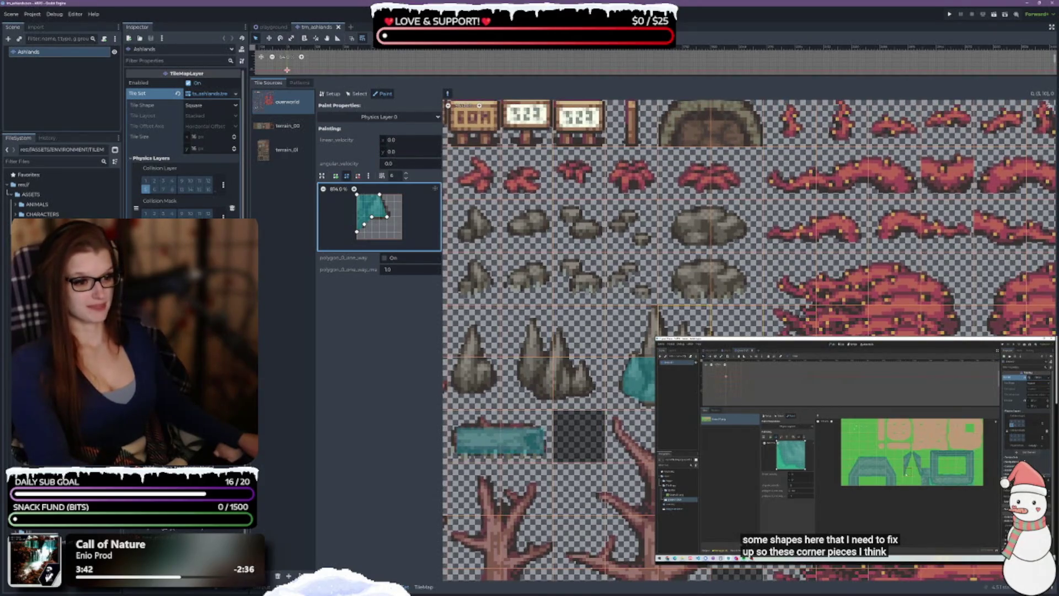
Draw a narrow triangular collision polygon and paint it onto the spike rock tile
right_click(651, 328)
click(335, 175)
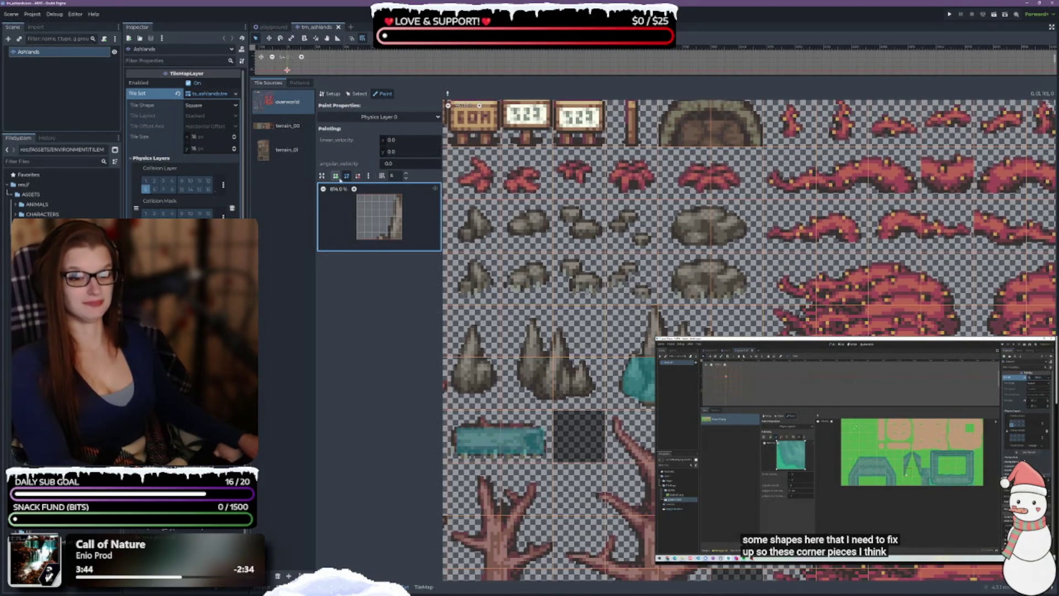
click(379, 239)
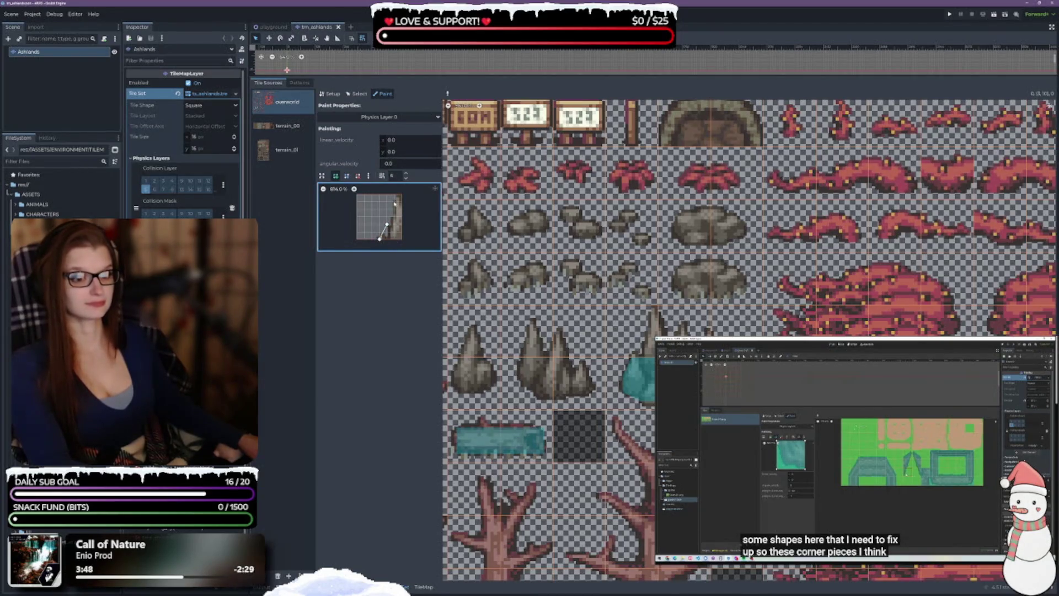
click(395, 196)
click(402, 240)
click(380, 239)
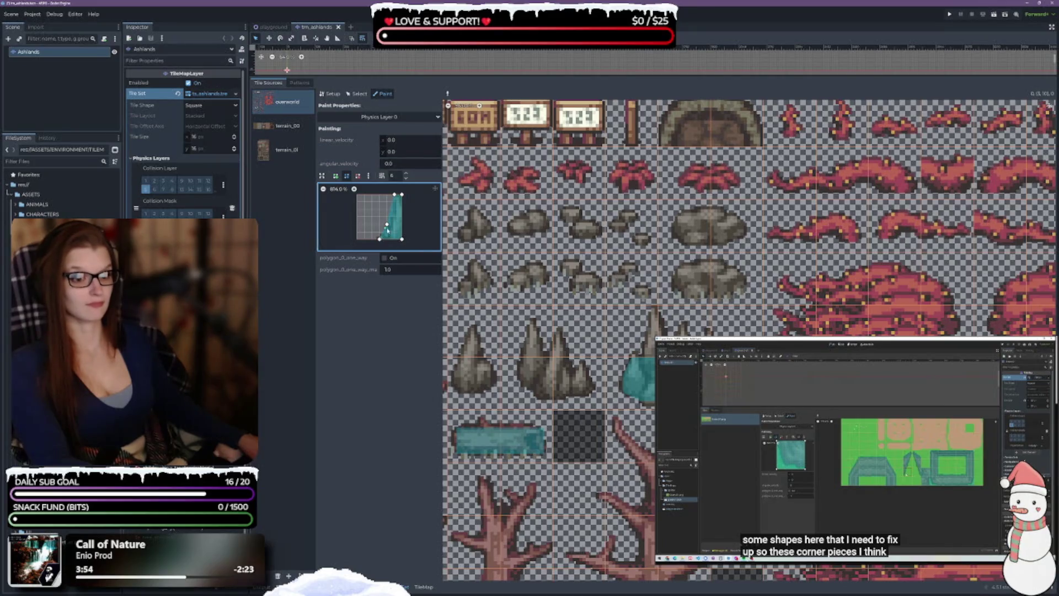
click(652, 375)
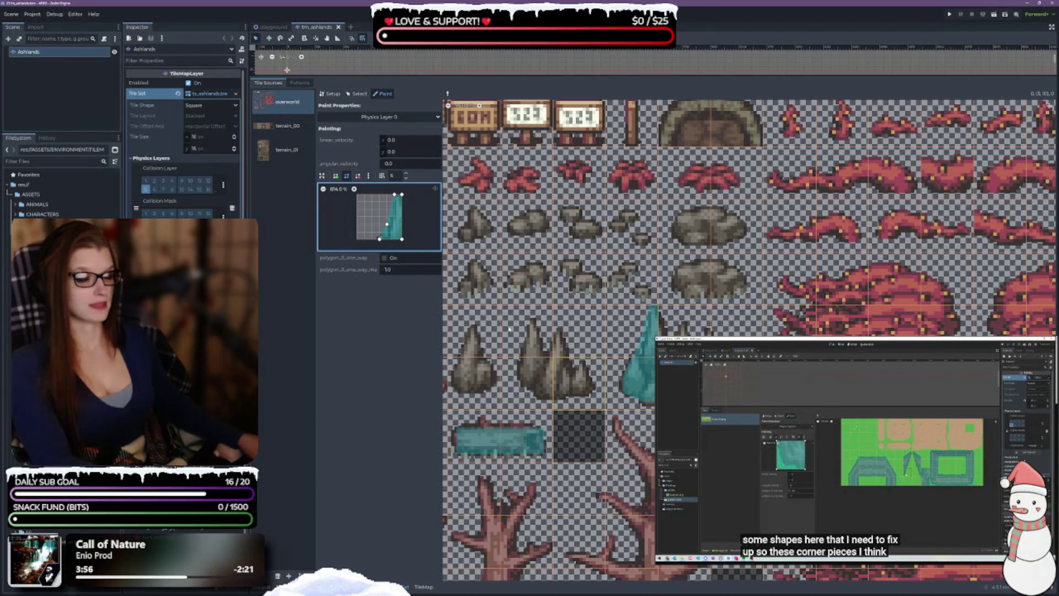
Clear the polygon, draw a jagged peaked outline, remove a vertex, and smooth out the top-edge dip
key(ctrl+z)
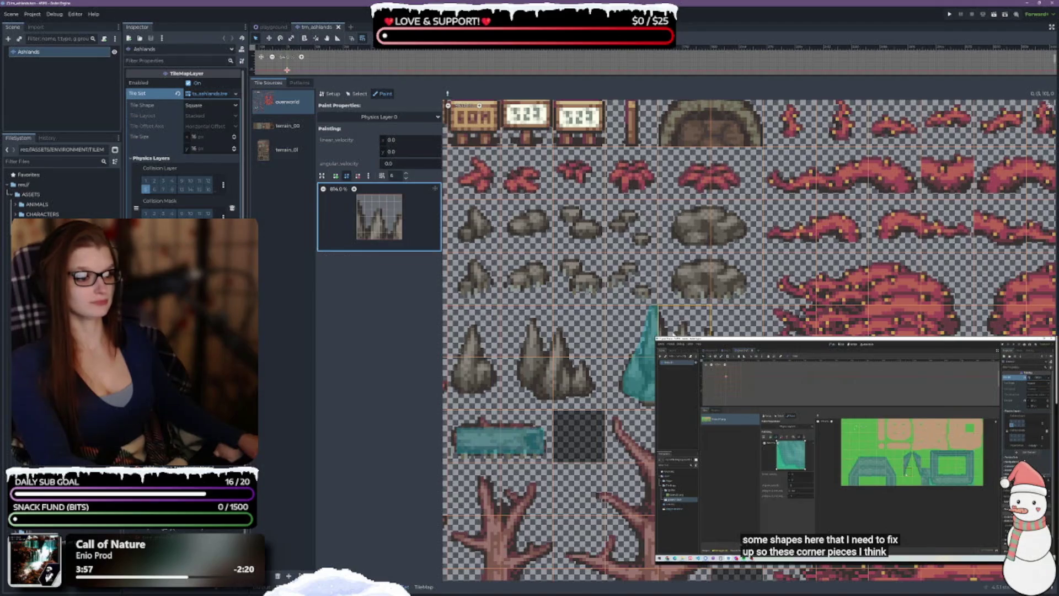
click(336, 176)
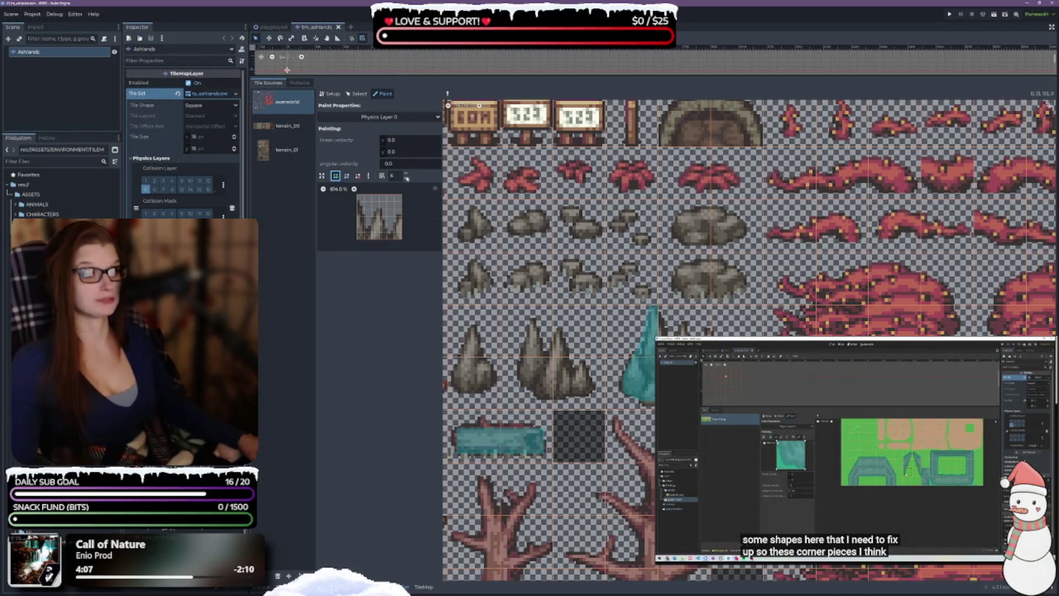
click(357, 239)
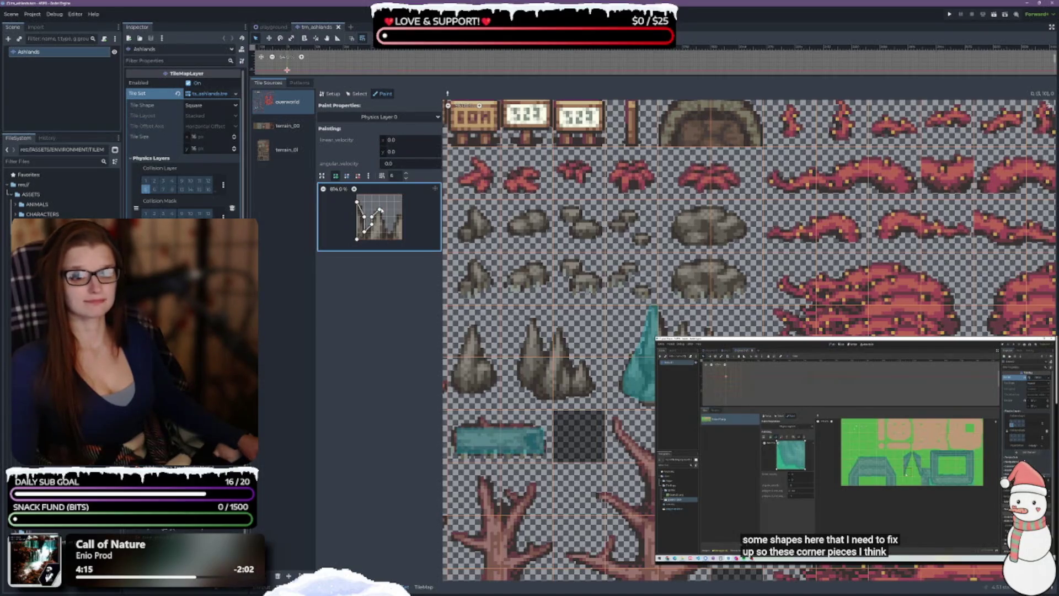
click(394, 236)
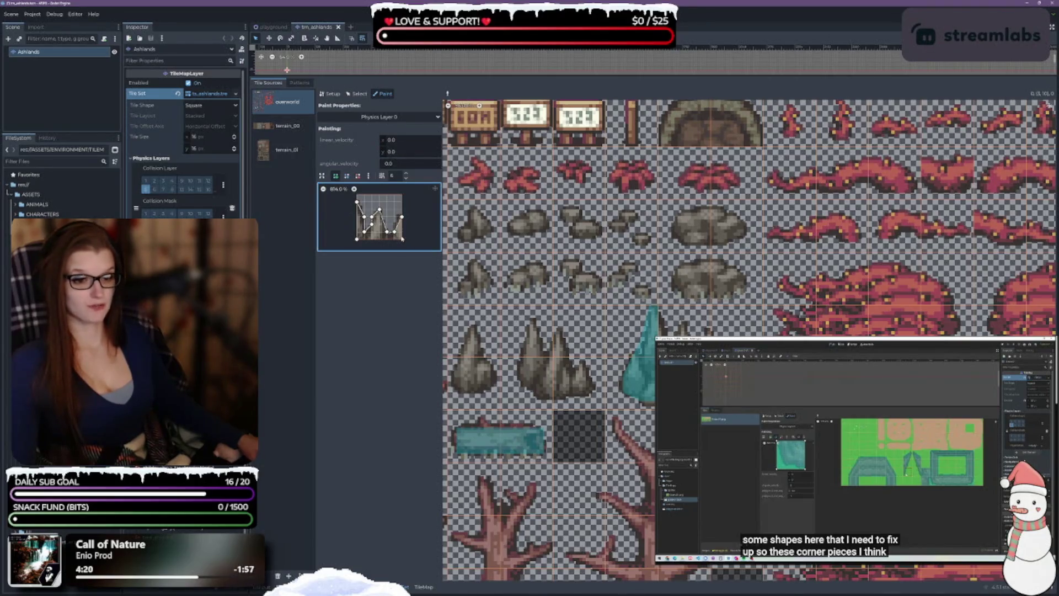
click(357, 239)
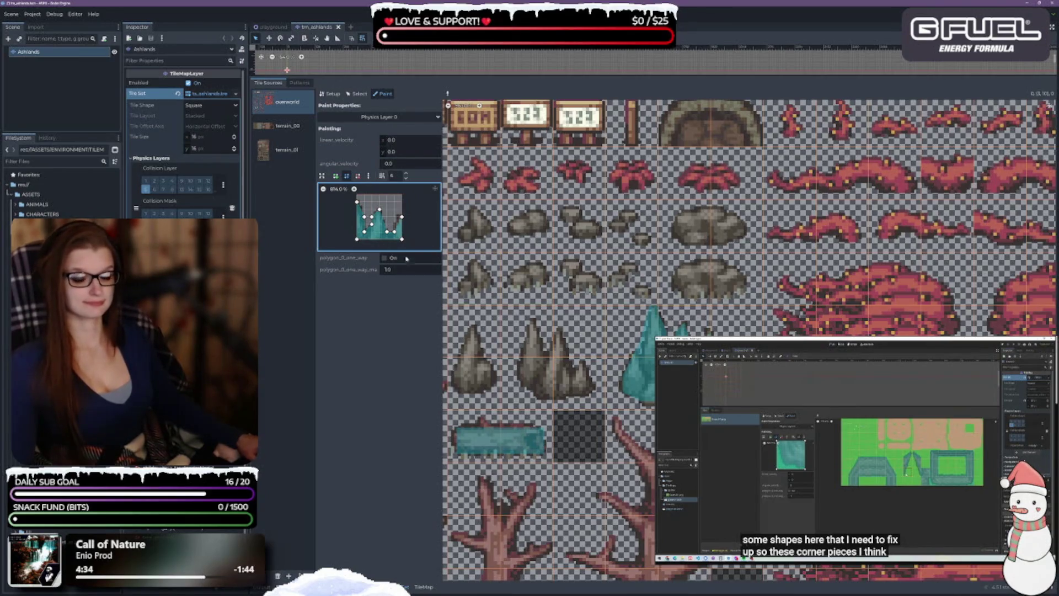
click(358, 176)
click(365, 230)
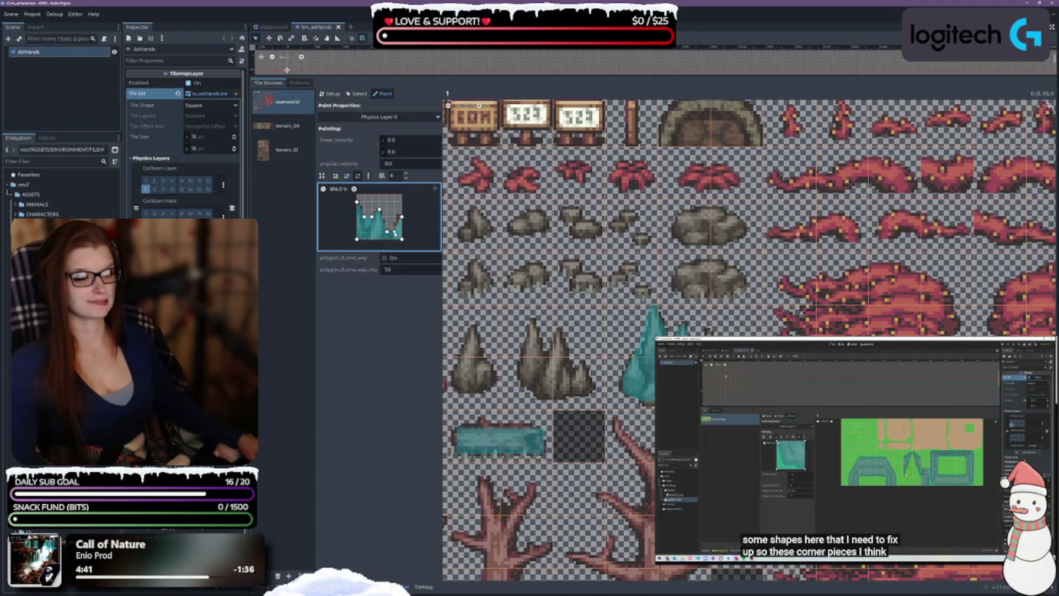
drag(395, 233, 393, 217)
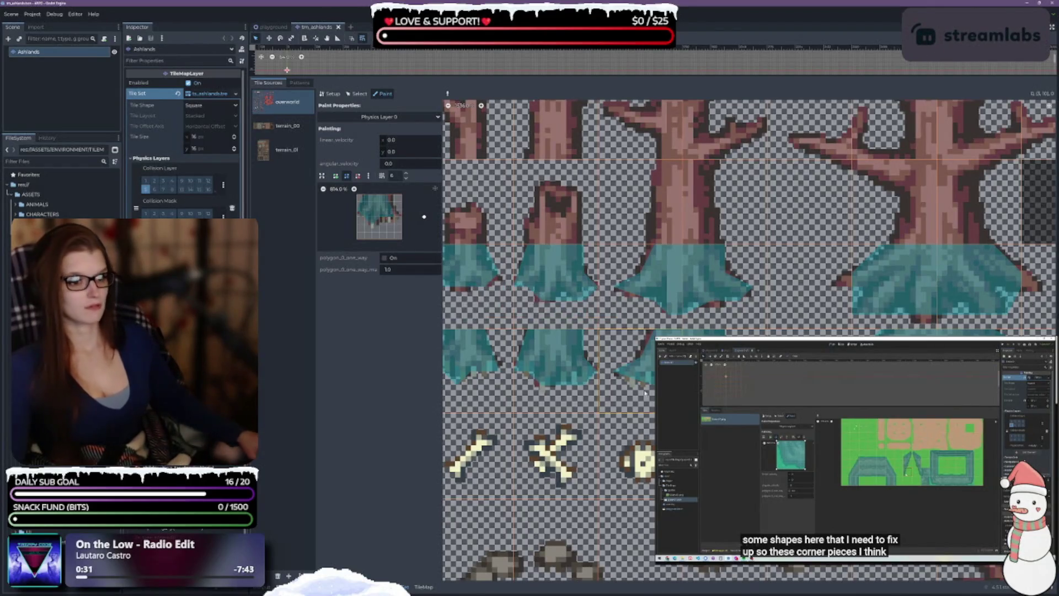
Bring the tree-trunk base tiles into view and copy the teal tile's collision shape into the paint polygon
drag(598, 331, 655, 314)
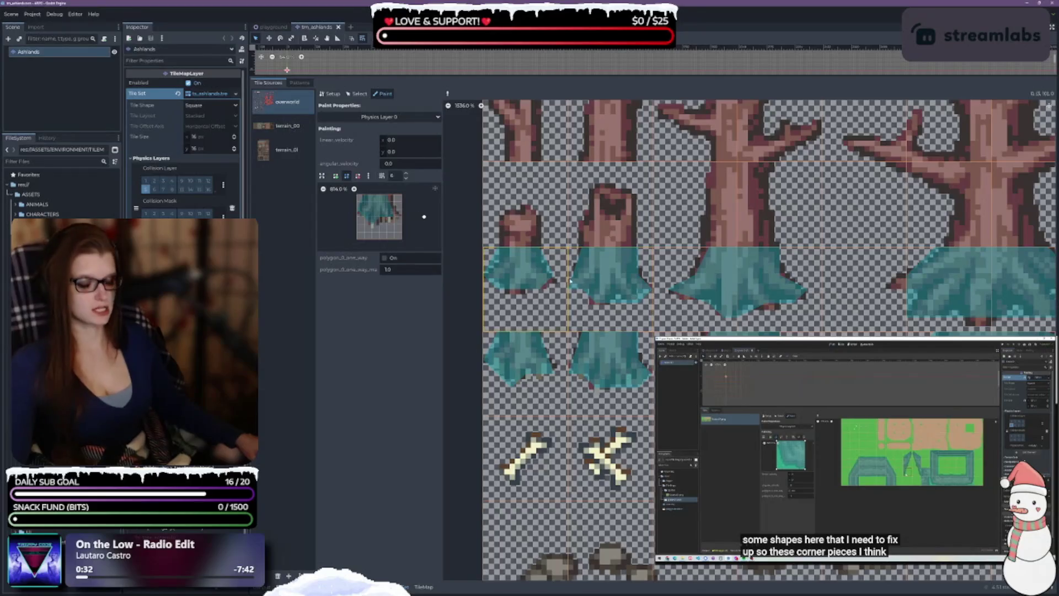
click(448, 94)
click(513, 282)
click(358, 176)
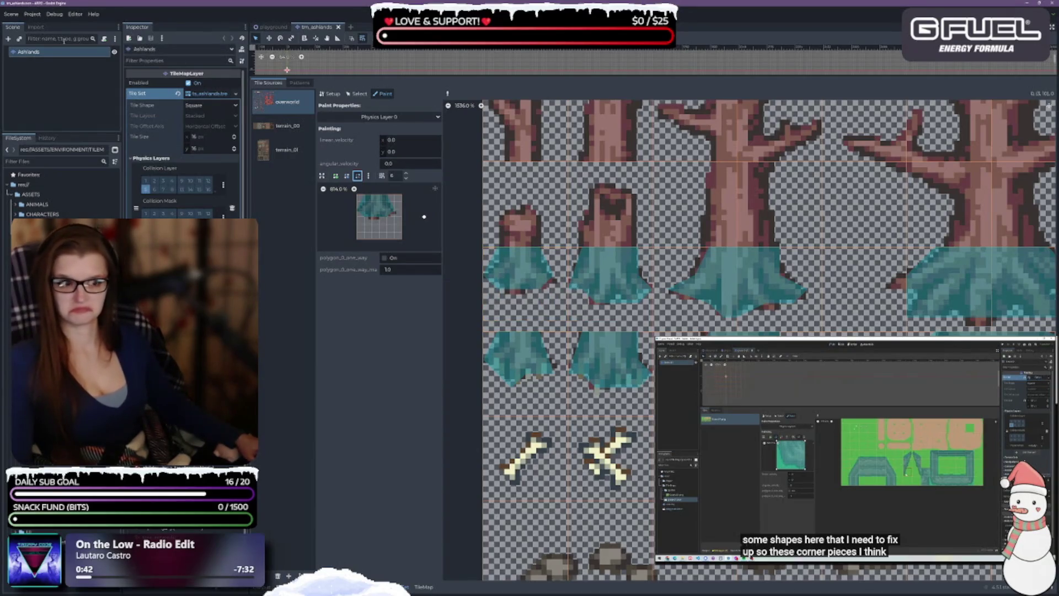
click(358, 94)
click(382, 94)
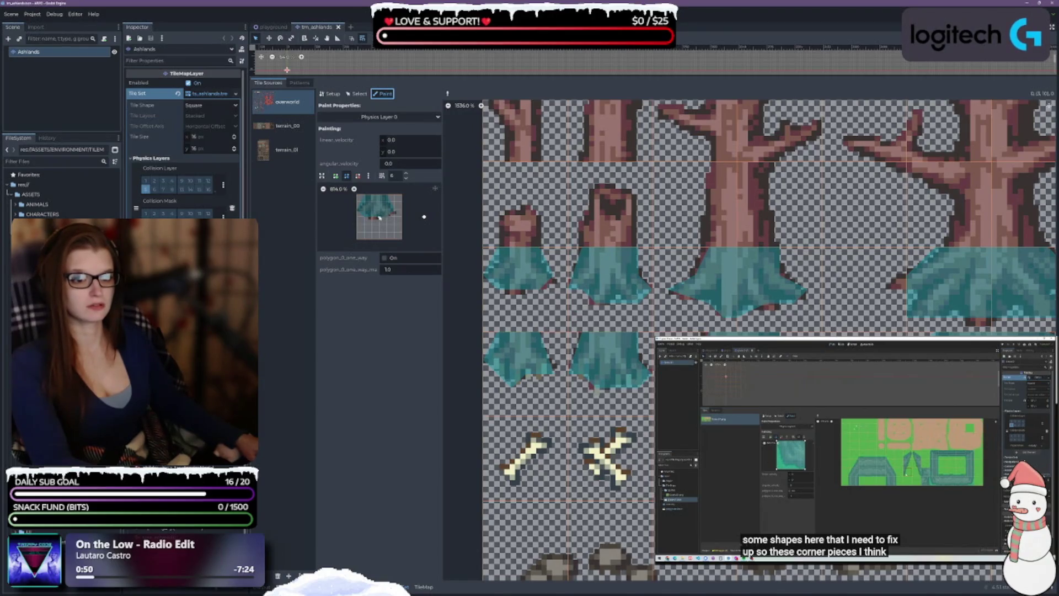
Sample several trunk-base tiles, ending with the tree-base tile's notched corner shape with an inner centre point
click(357, 176)
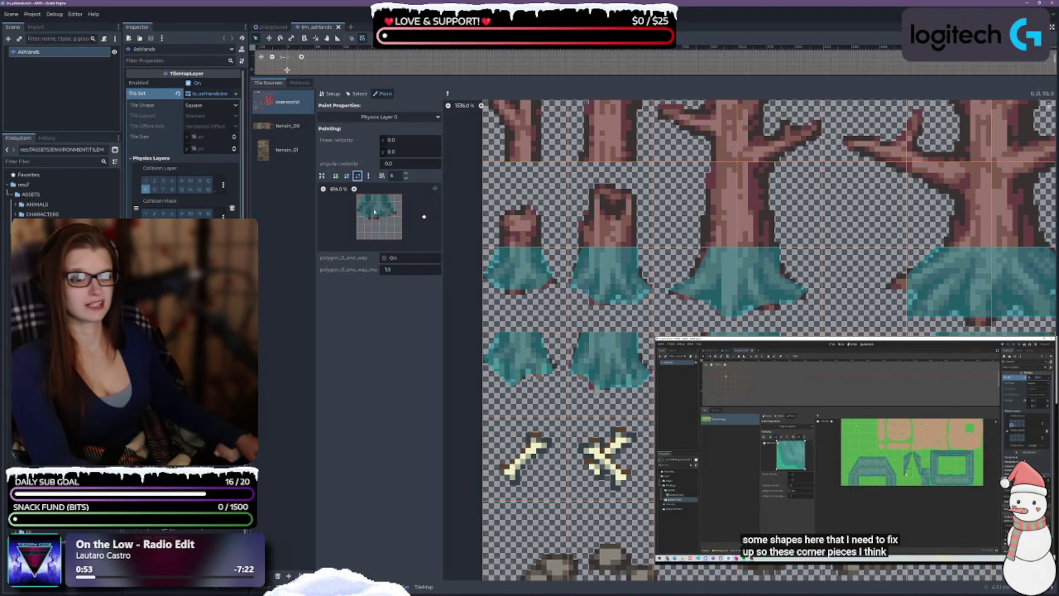
click(424, 218)
click(346, 176)
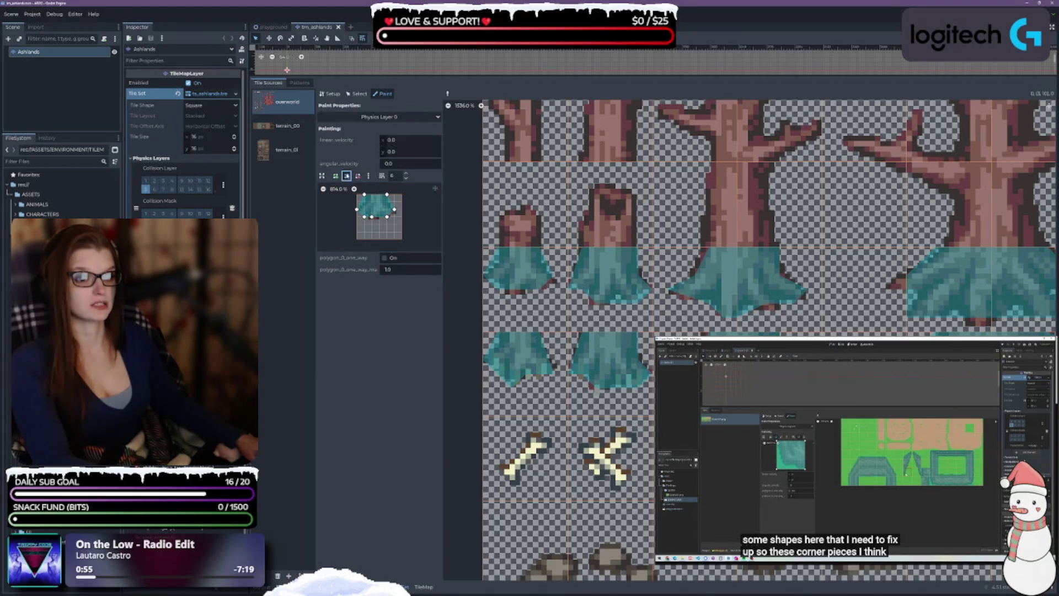
click(357, 175)
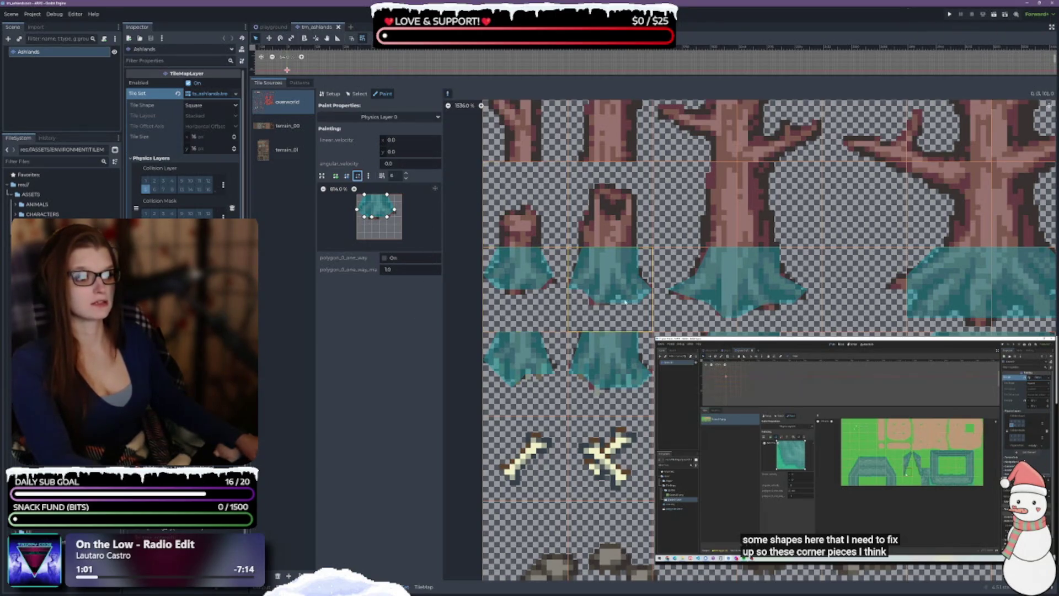
right_click(611, 290)
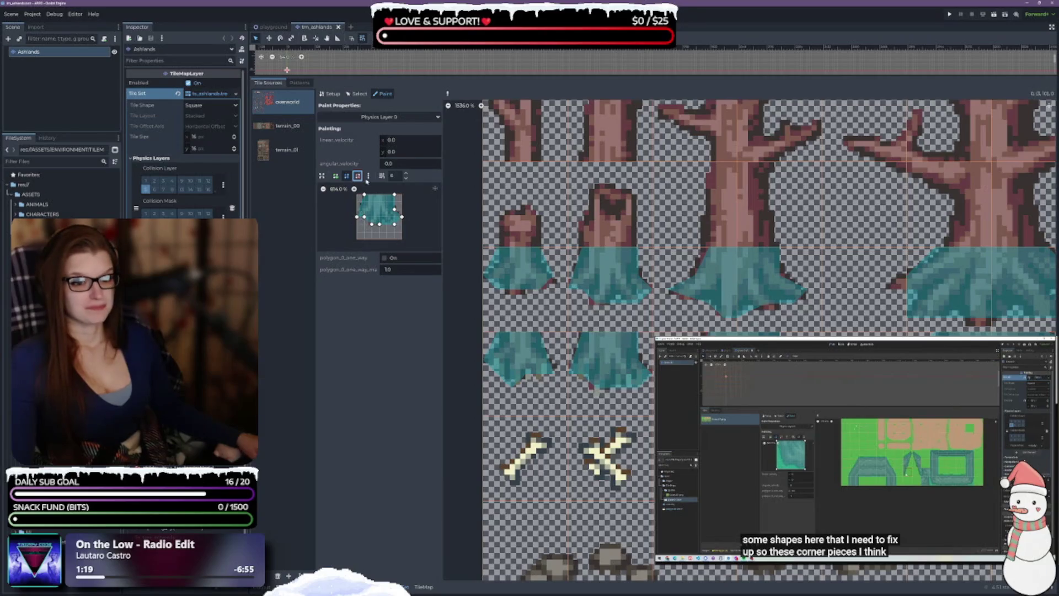
click(364, 217)
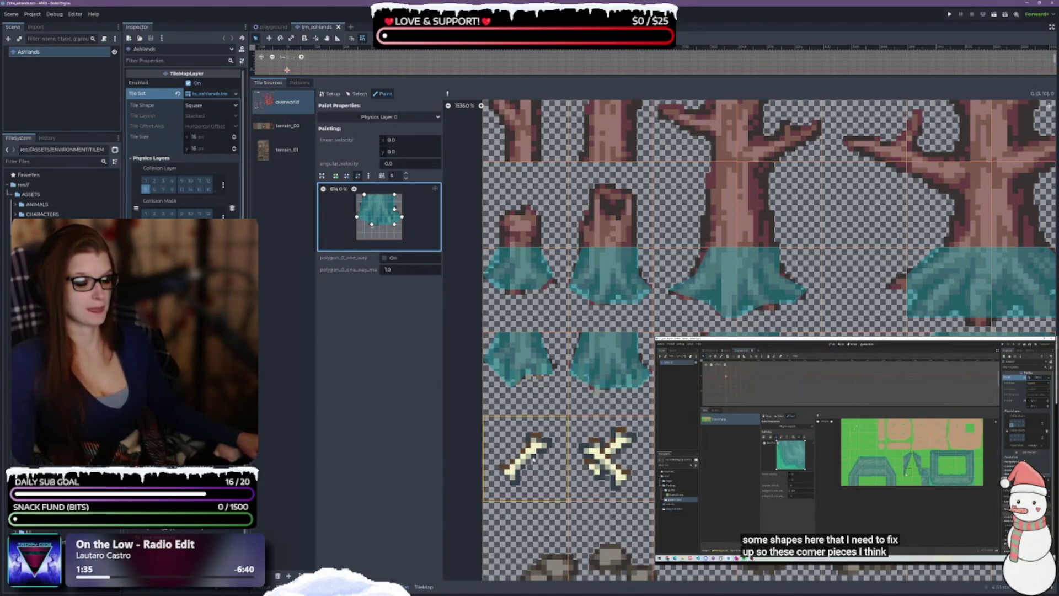
ctrl+click(587, 325)
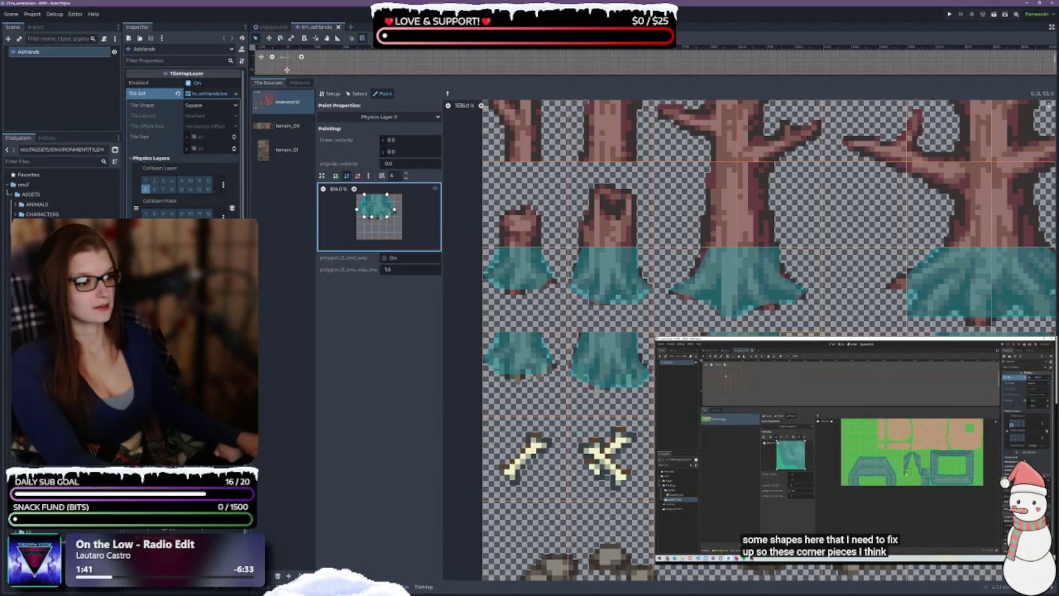
ctrl+click(774, 294)
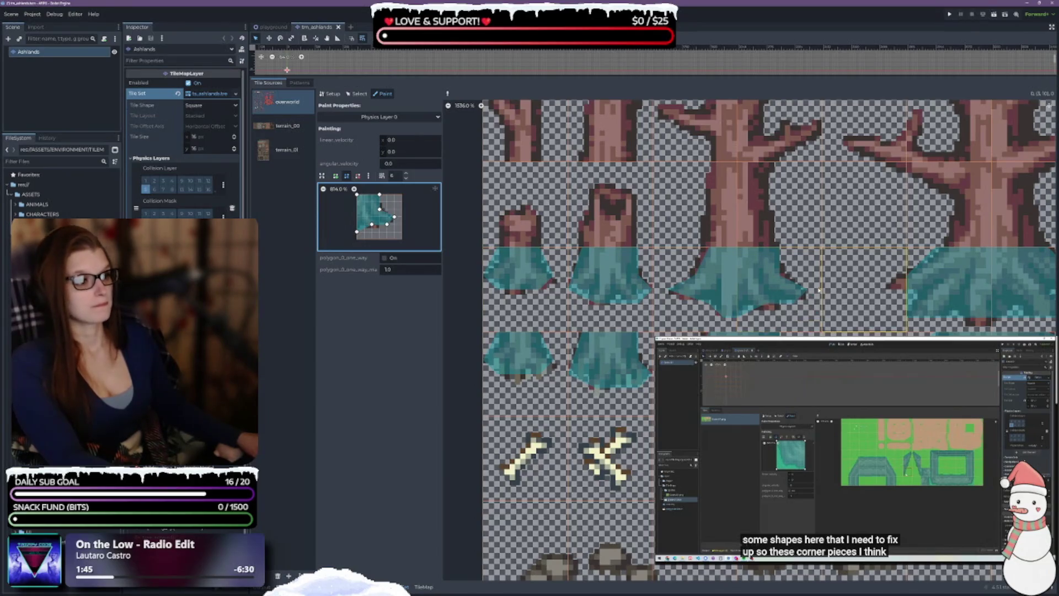
scroll(737, 228, down, 3)
Zoom to the rock tiles beside the stone spikes and paint the teal collision shape onto one
scroll(736, 228, up, 4)
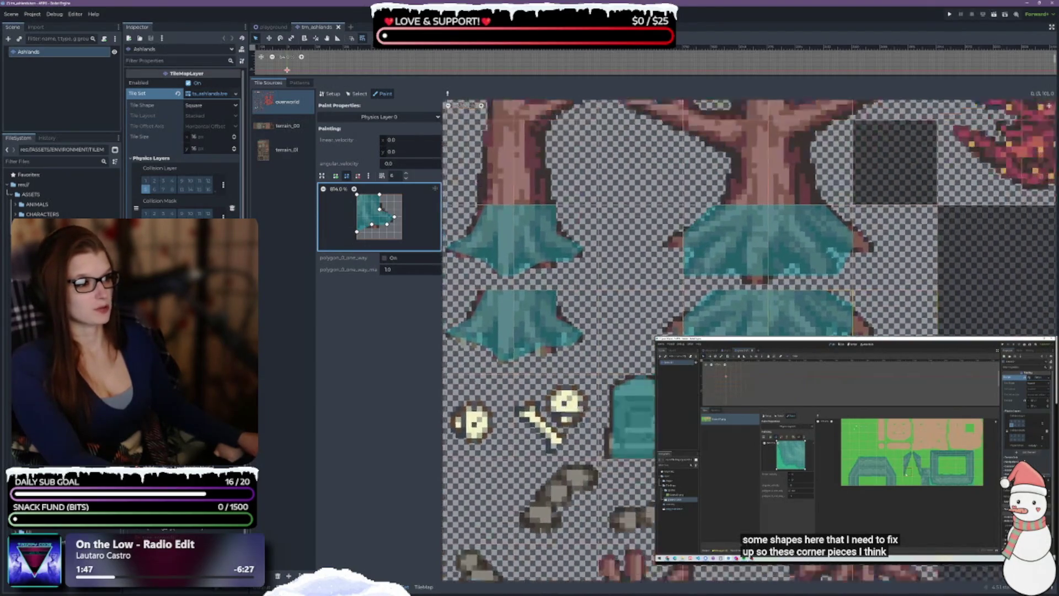
scroll(736, 228, down, 3)
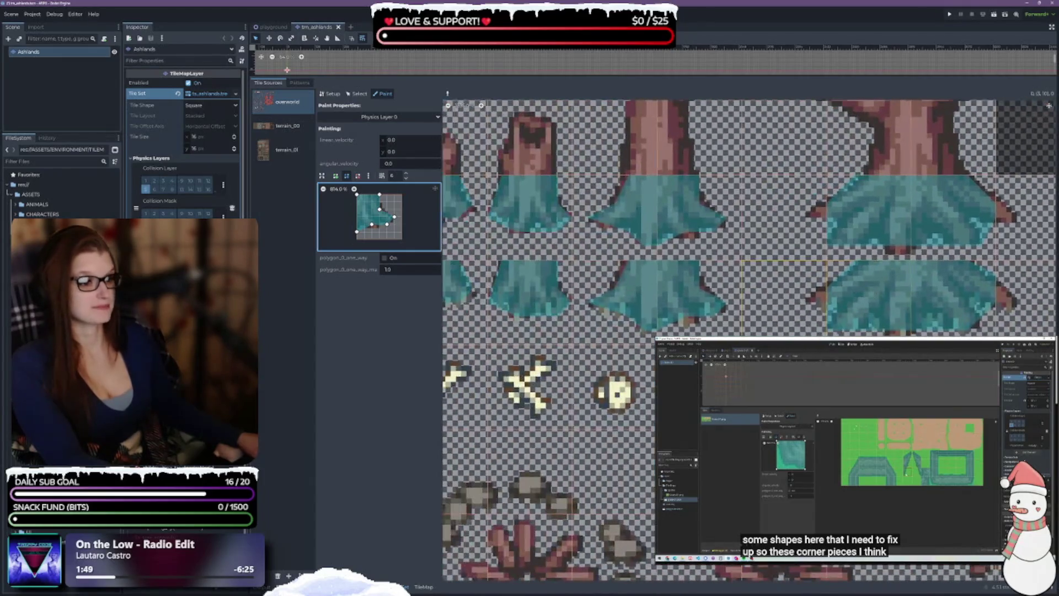
scroll(736, 227, left, 3)
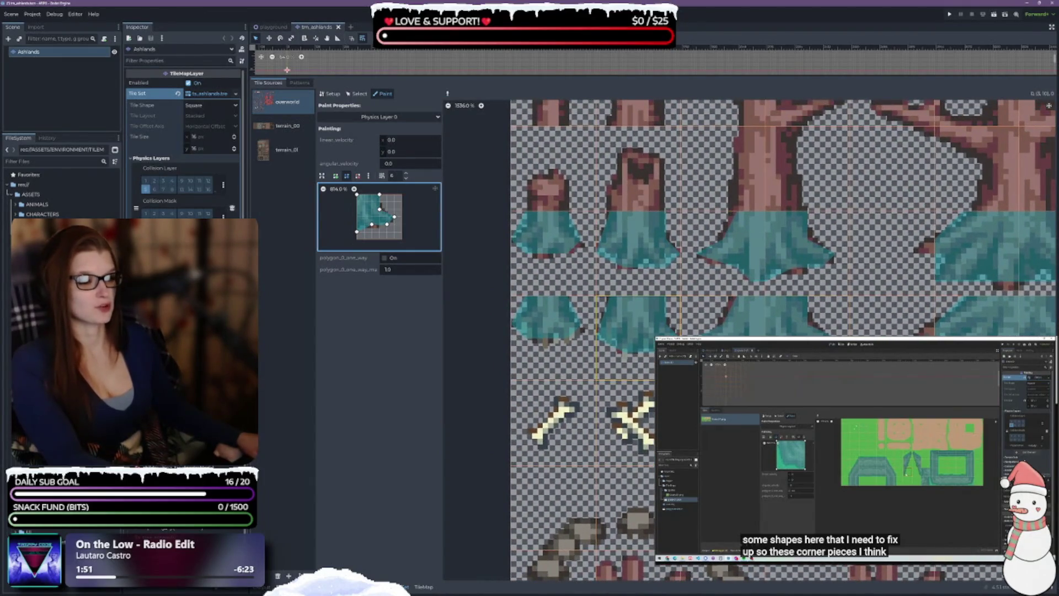
scroll(583, 425, up, 3)
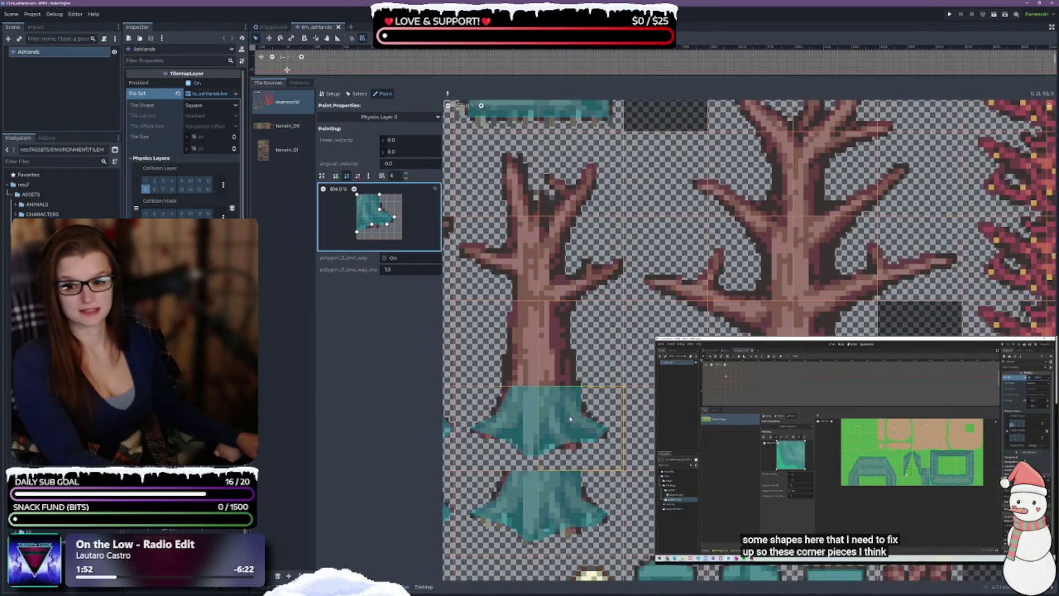
scroll(644, 299, up, 5)
click(644, 299)
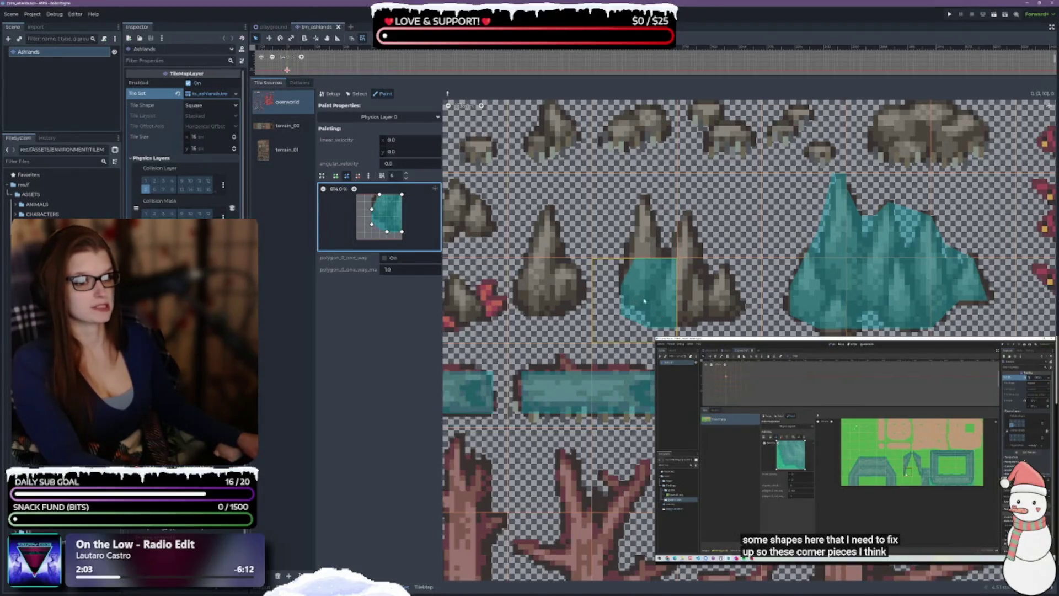
Widen the shape, delete its lower-left vertex for a diagonal edge, and paint the tall rock tile
drag(380, 196, 372, 197)
click(358, 175)
click(373, 225)
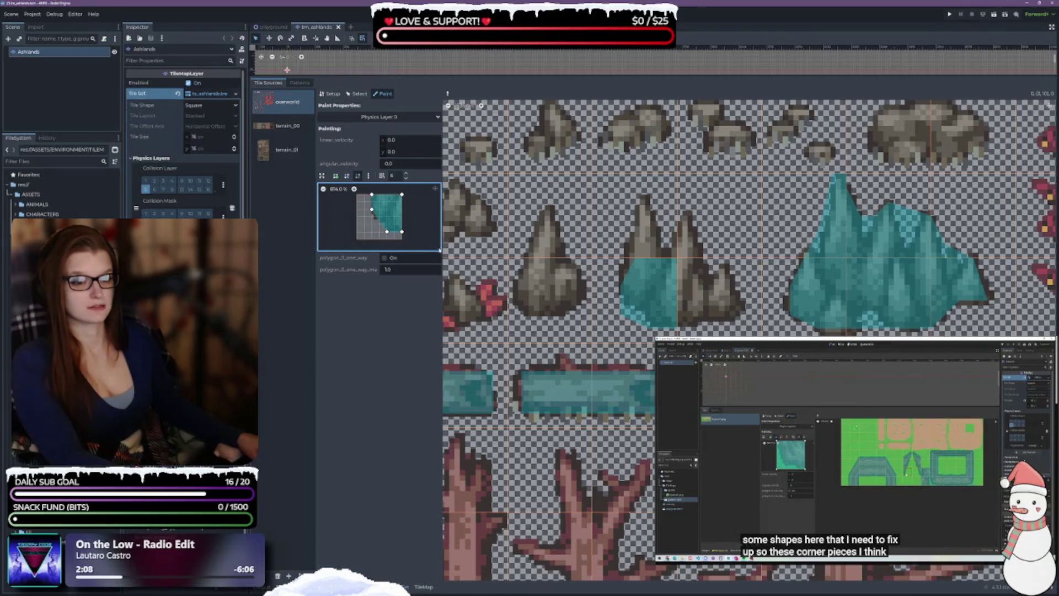
click(648, 290)
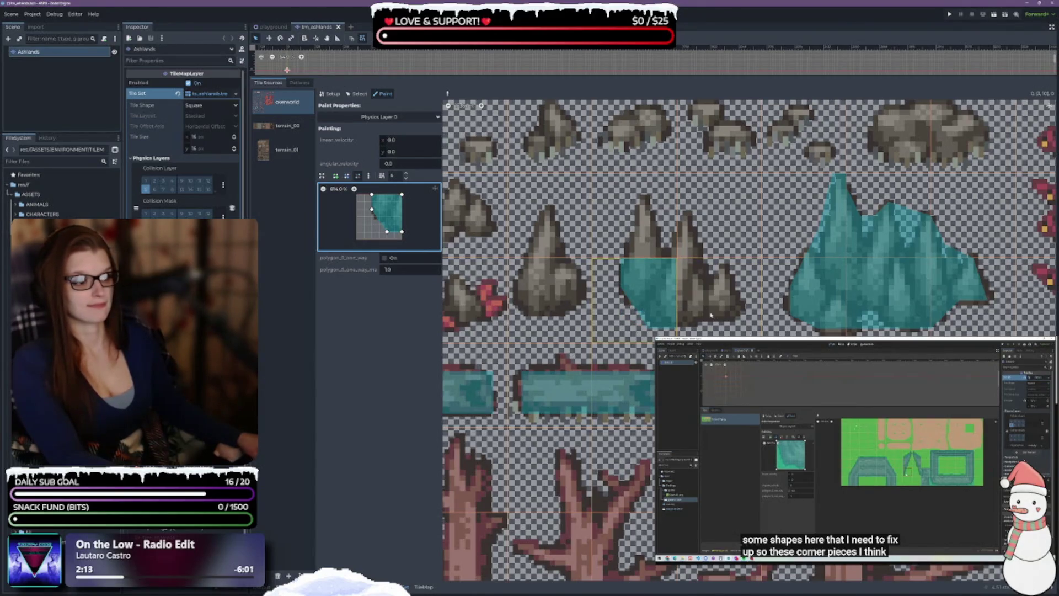
Paint a mirrored shape onto the next rock, then square its lower corner and push out the right edge
click(357, 175)
click(701, 292)
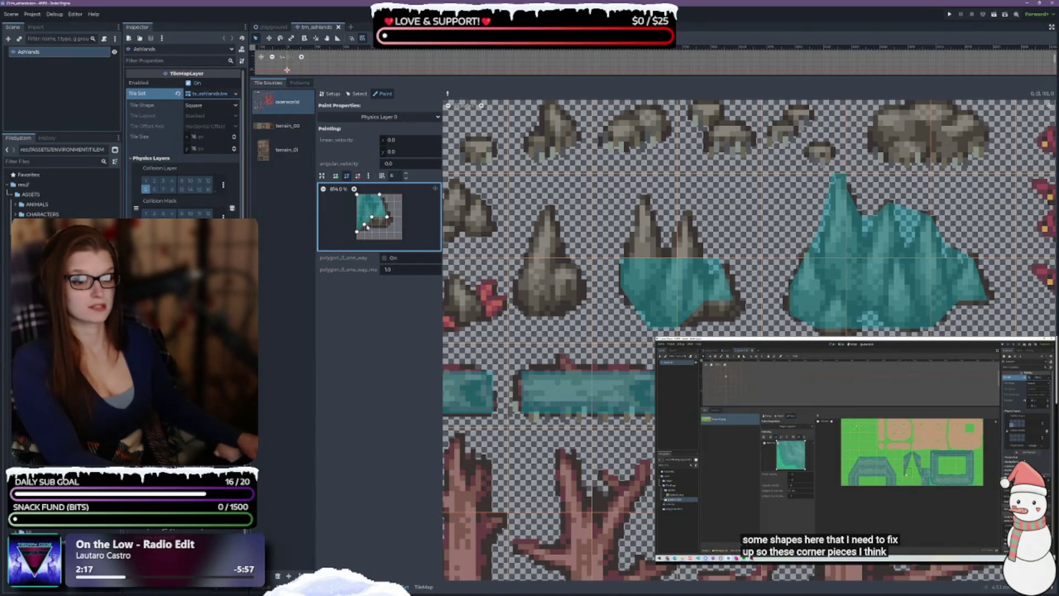
drag(369, 229, 388, 231)
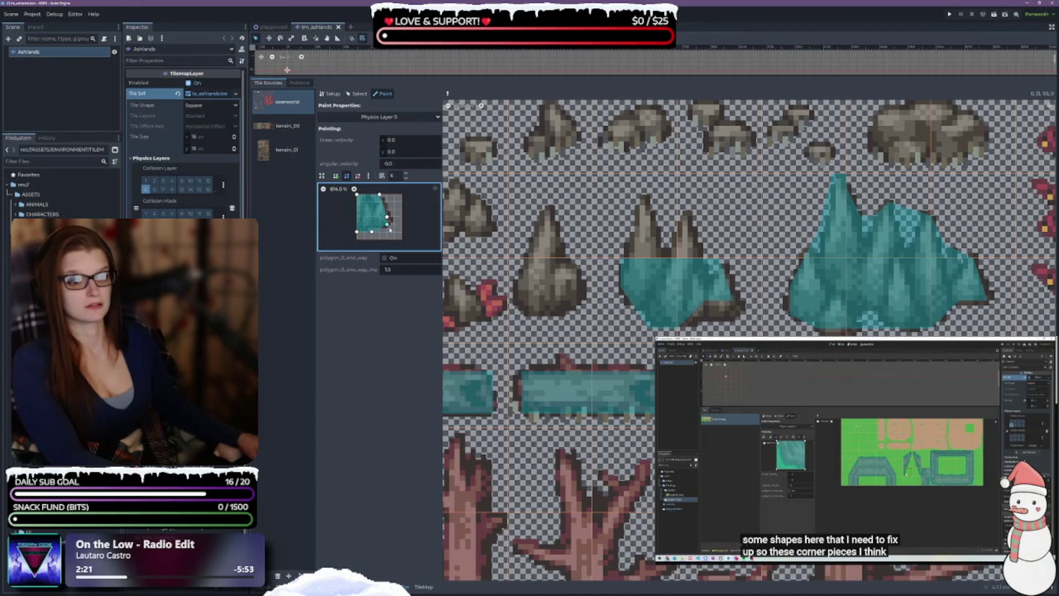
drag(387, 216, 395, 217)
click(710, 309)
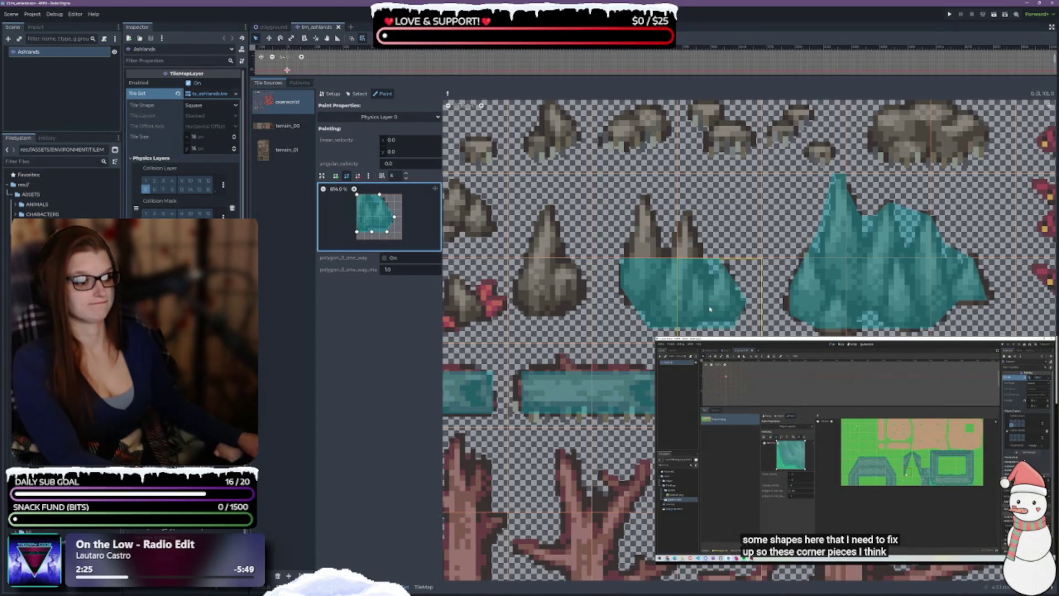
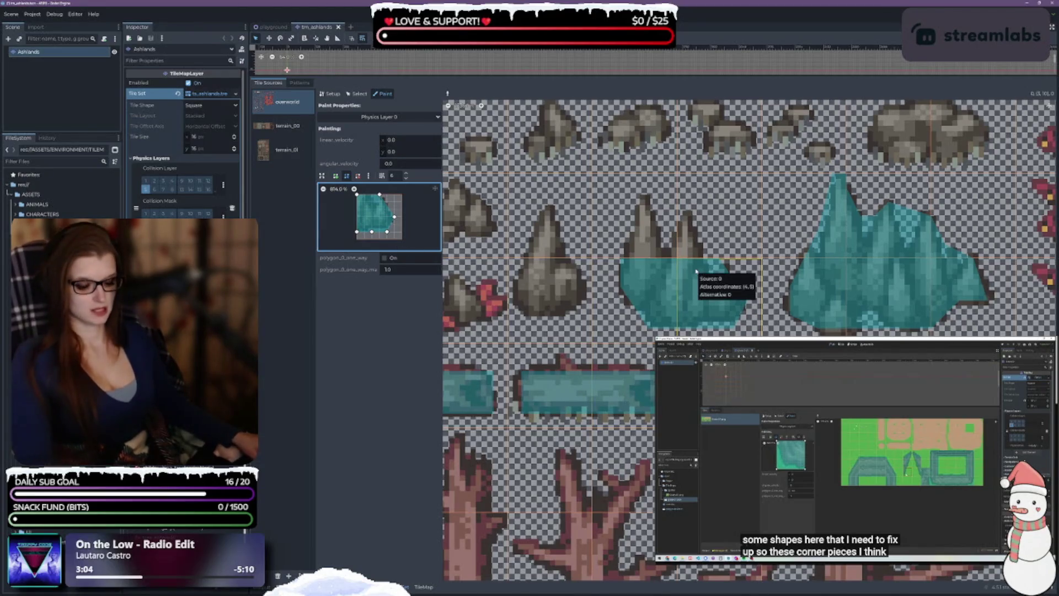
Paint the collision polygon onto the spike tile, widen it left, and delete the top-right point to leave a triangle
scroll(696, 272, up, 1)
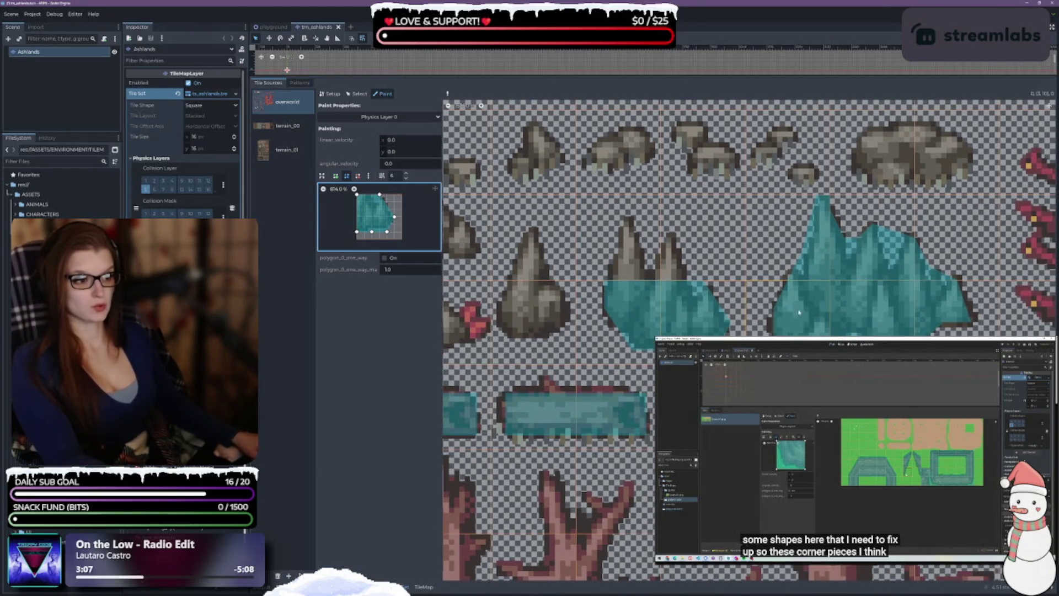
click(626, 251)
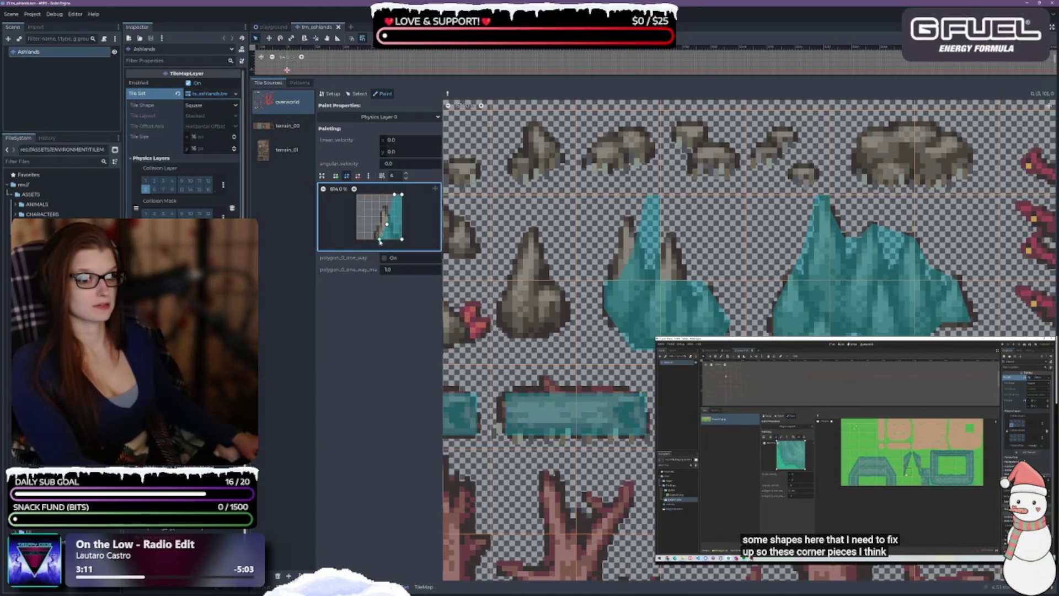
mouse_move(380, 240)
mouse_down()
mouse_move(389, 201)
mouse_move(382, 212)
mouse_move(380, 203)
mouse_up()
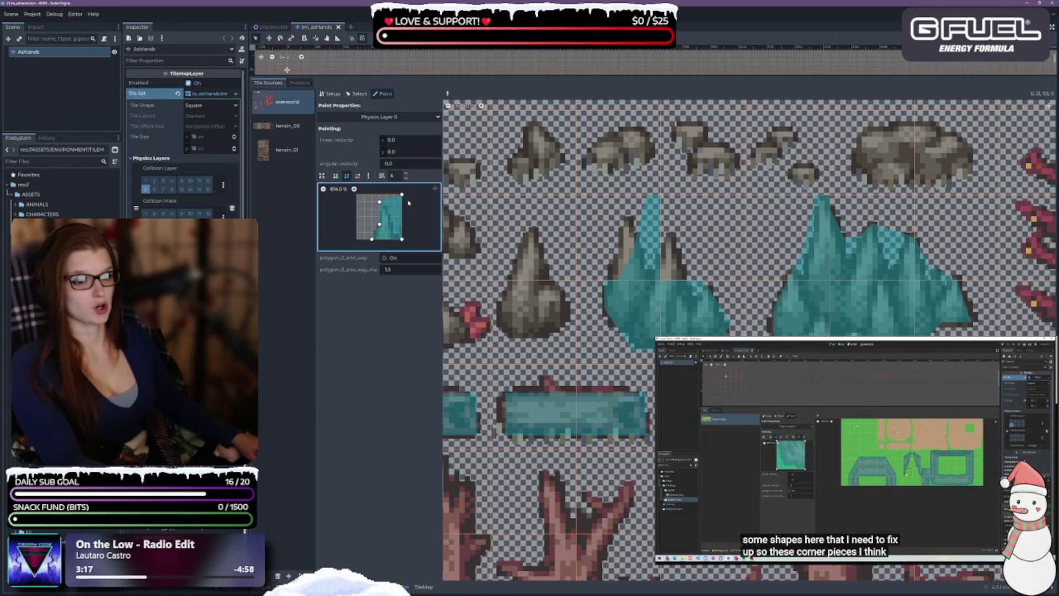
click(358, 175)
click(402, 194)
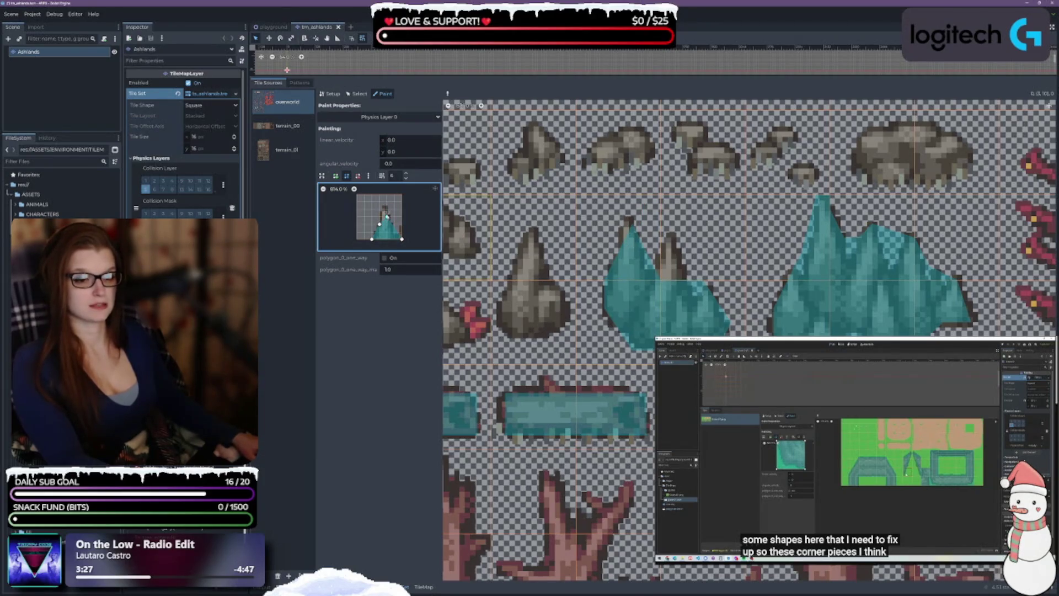
Drag the triangle's points into a peaked outline, snapping the upper-right point to the tile corner
drag(387, 210, 394, 210)
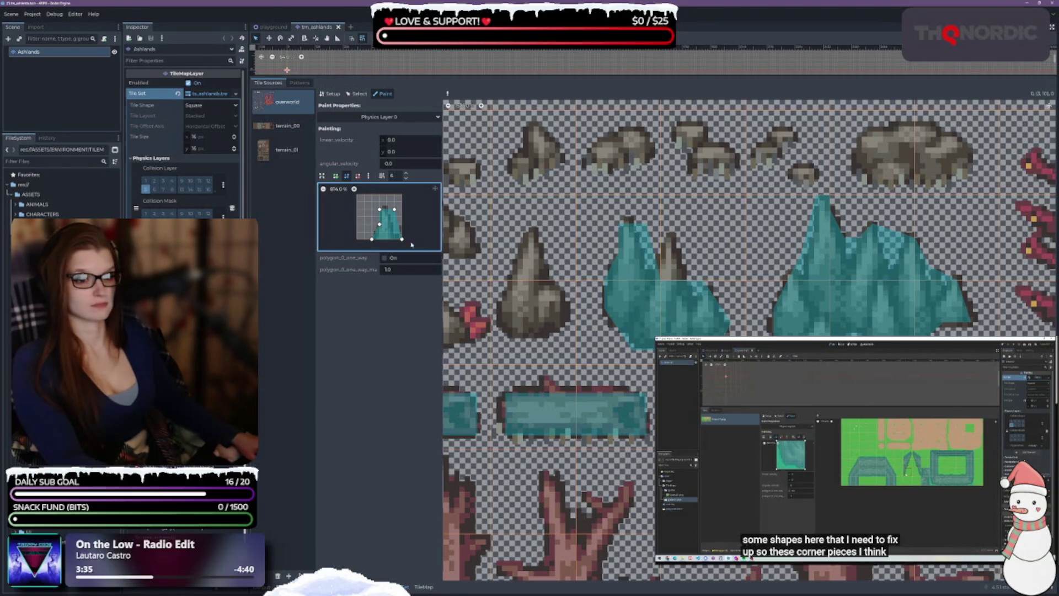
drag(395, 210, 403, 208)
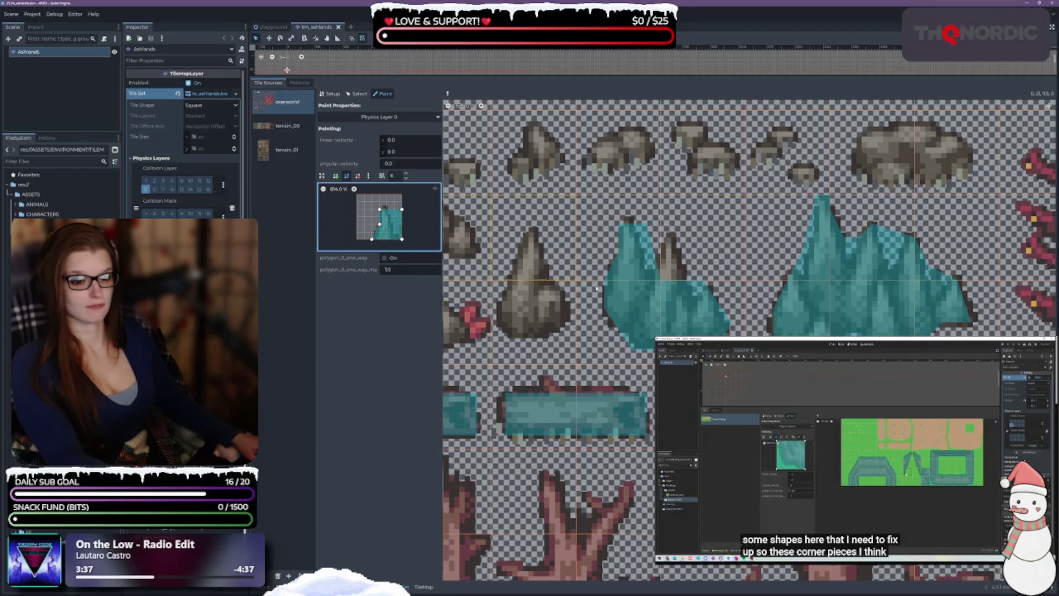
drag(402, 208, 402, 217)
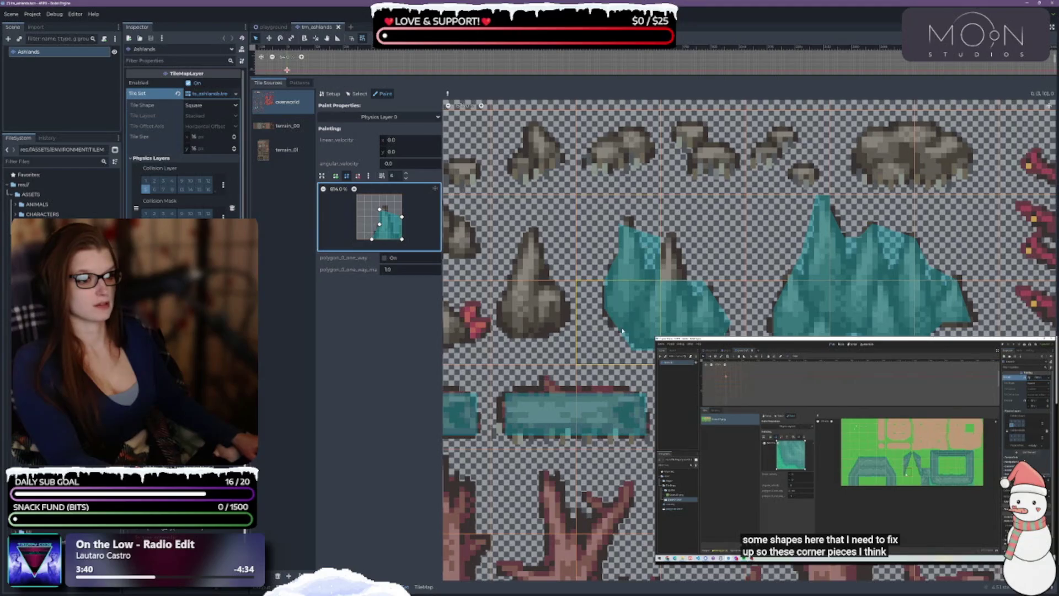
drag(381, 210, 387, 211)
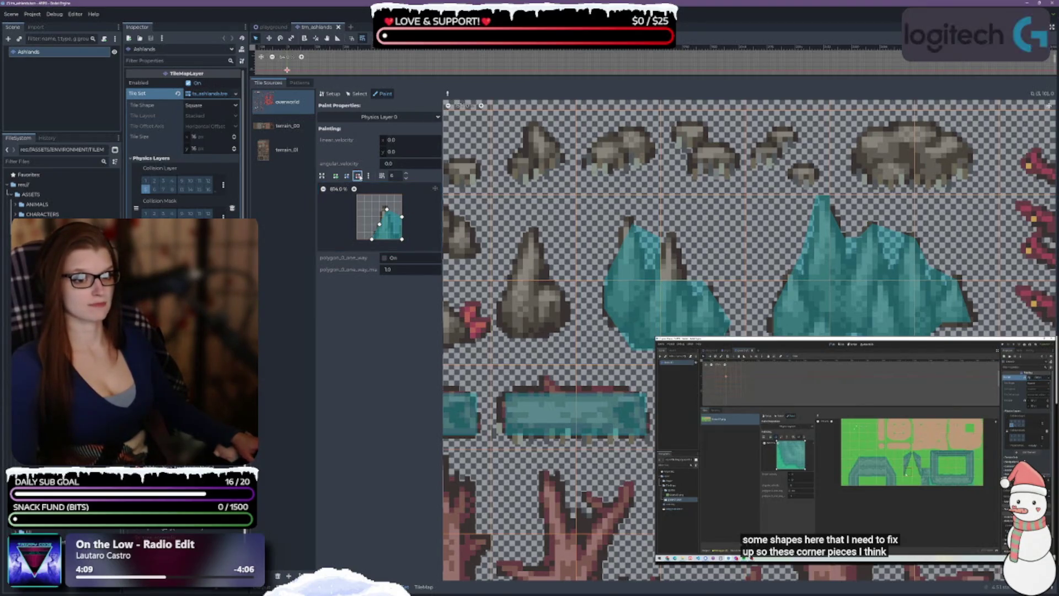
Delete the paint polygon's points and erase the teal collision from the spike tile
right_click(387, 210)
right_click(401, 216)
right_click(379, 225)
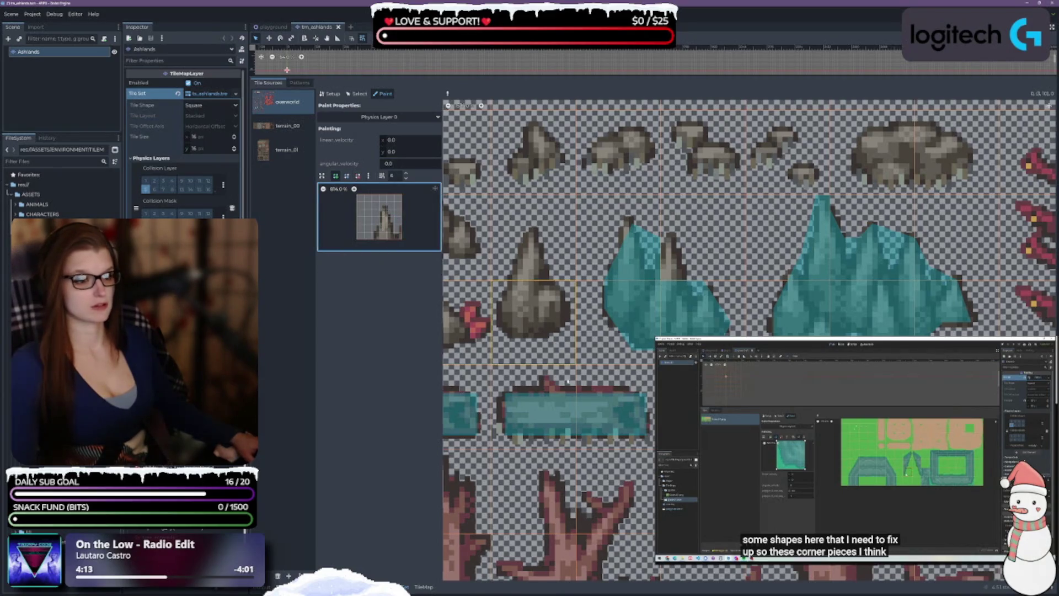
click(623, 248)
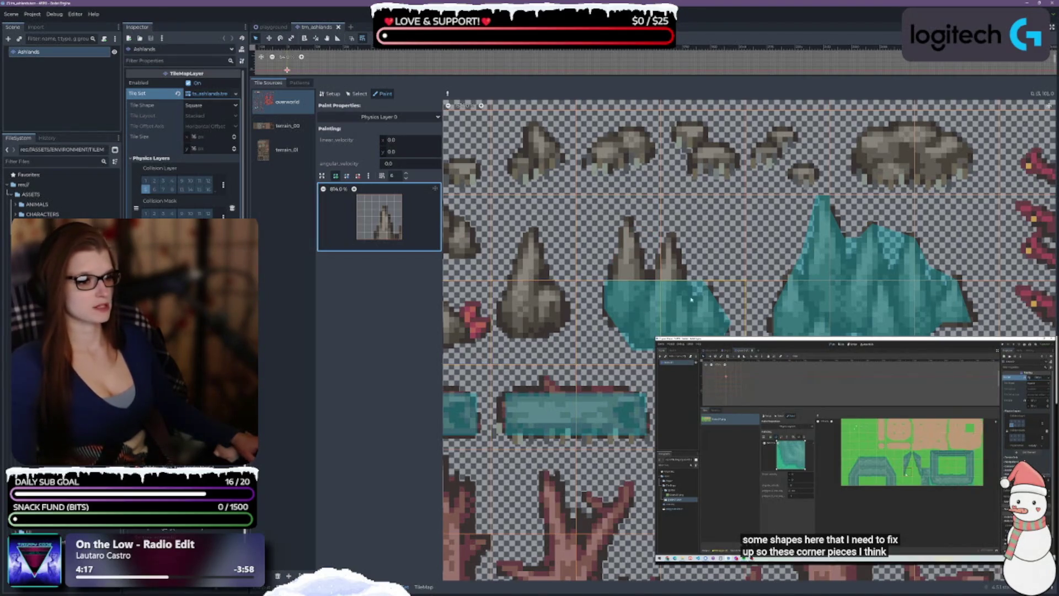
scroll(656, 306, down, 3)
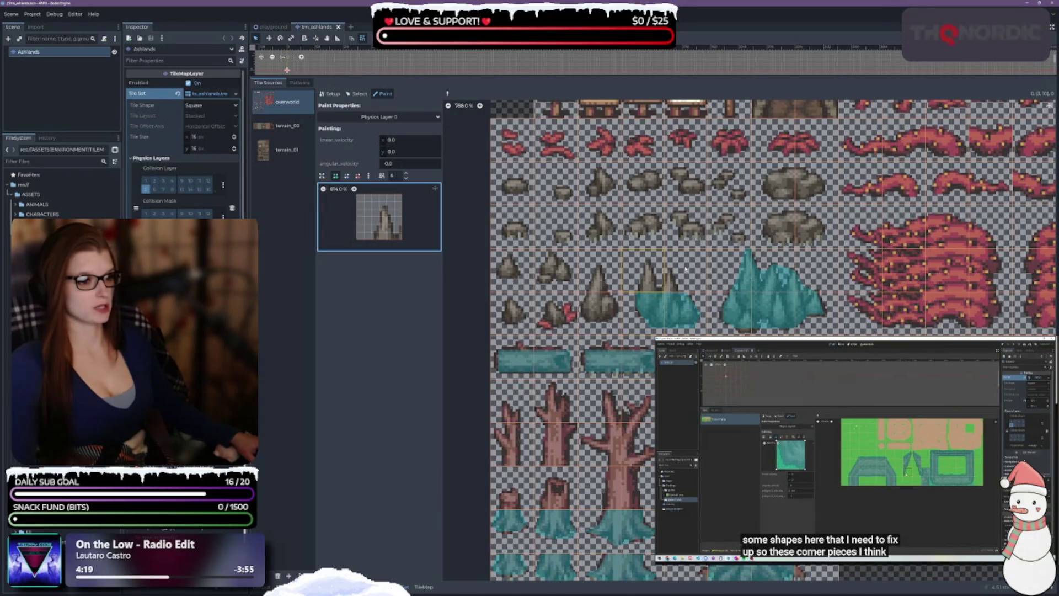
scroll(628, 312, up, 2)
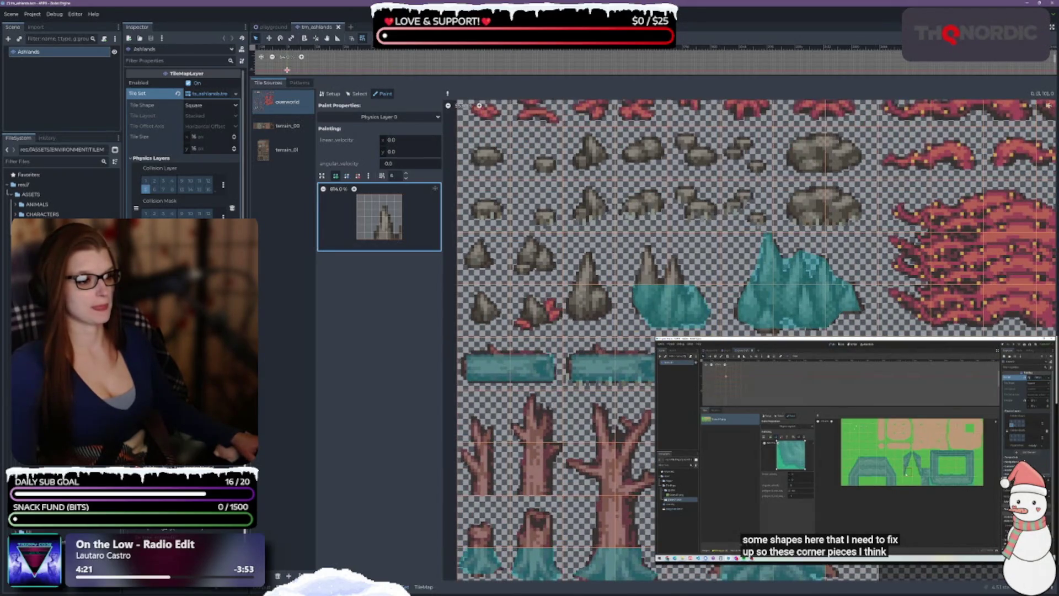
scroll(699, 296, right, 3)
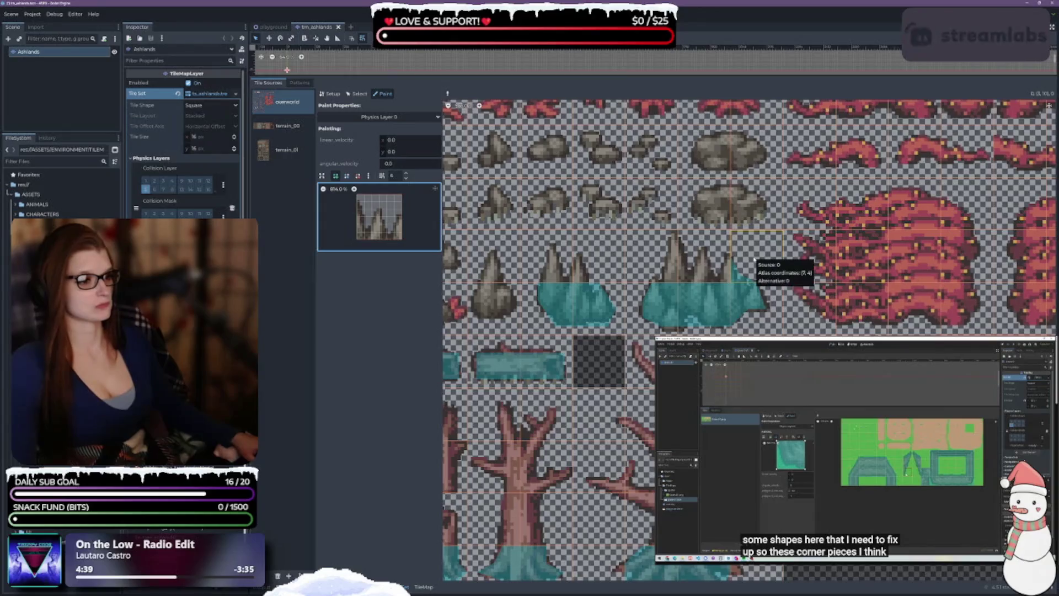
Load the mostly empty tile into the paint preview
click(754, 260)
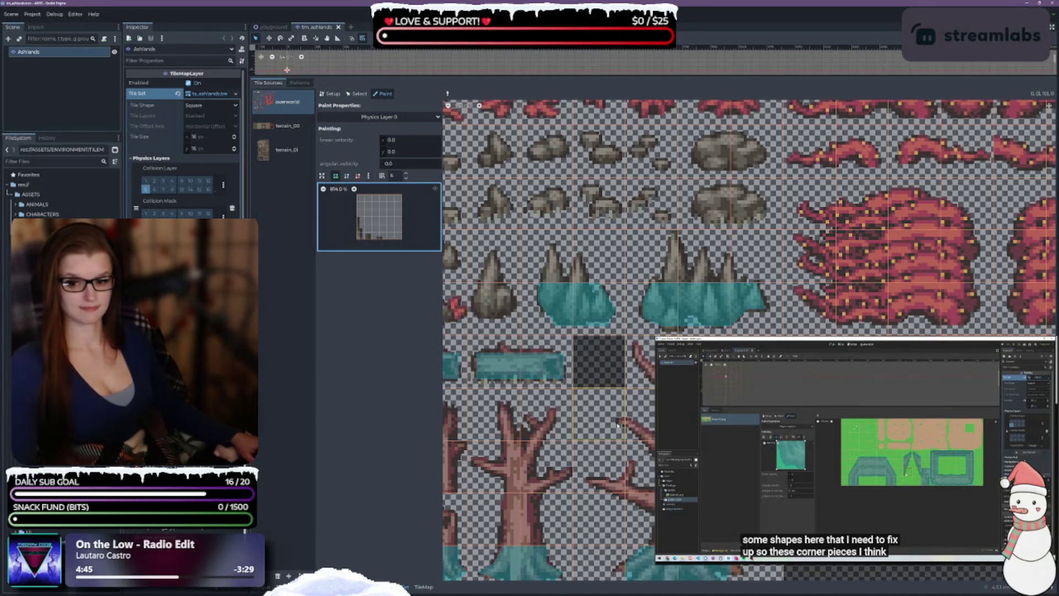
scroll(617, 424, down, 2)
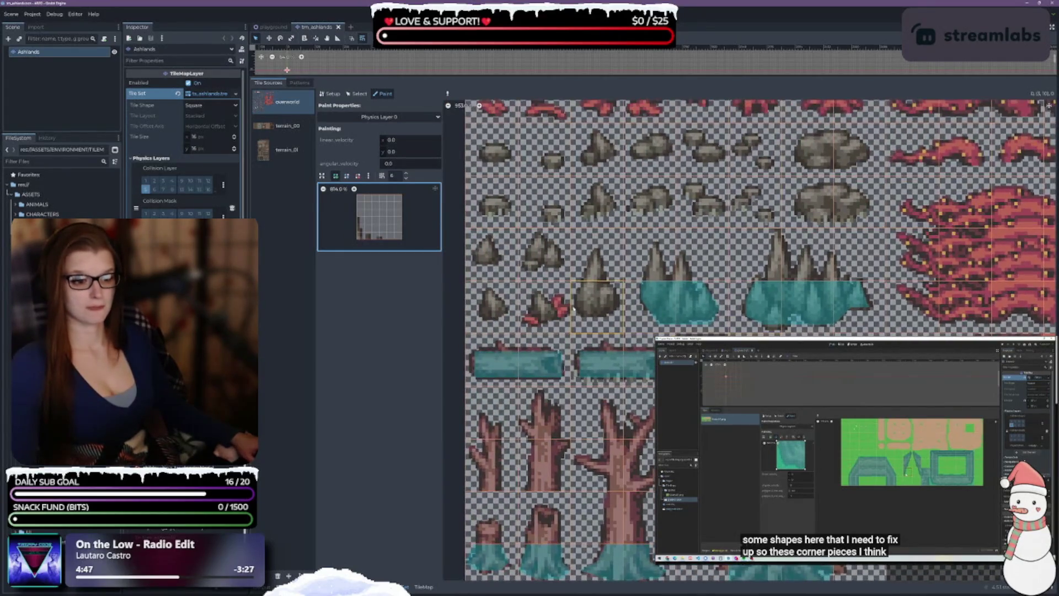
scroll(576, 308, up, 2)
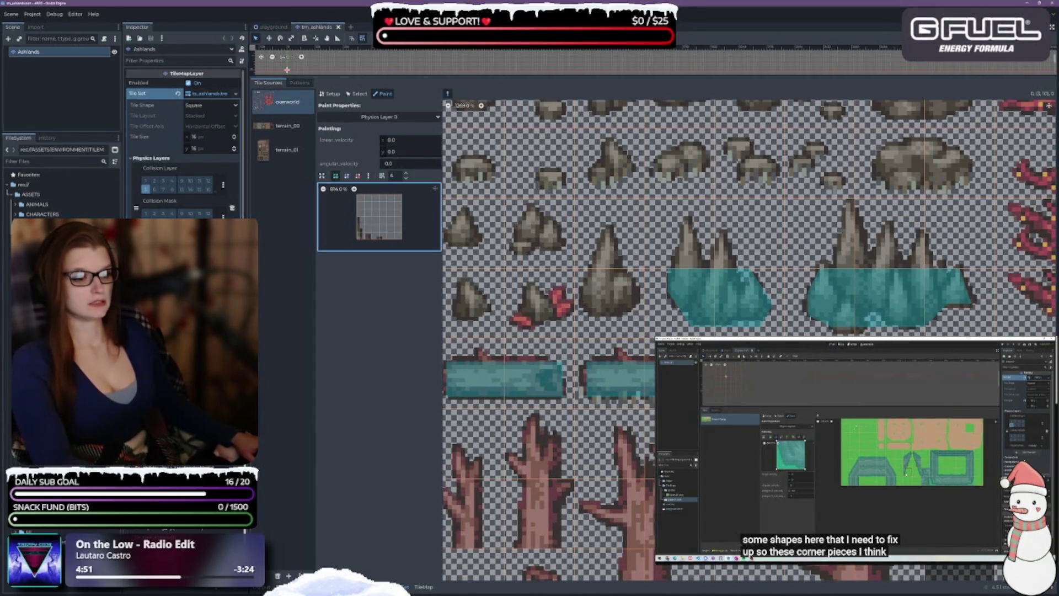
Pick the round rock tile and draw a new four-point polygon in the paint preview
click(598, 295)
click(346, 176)
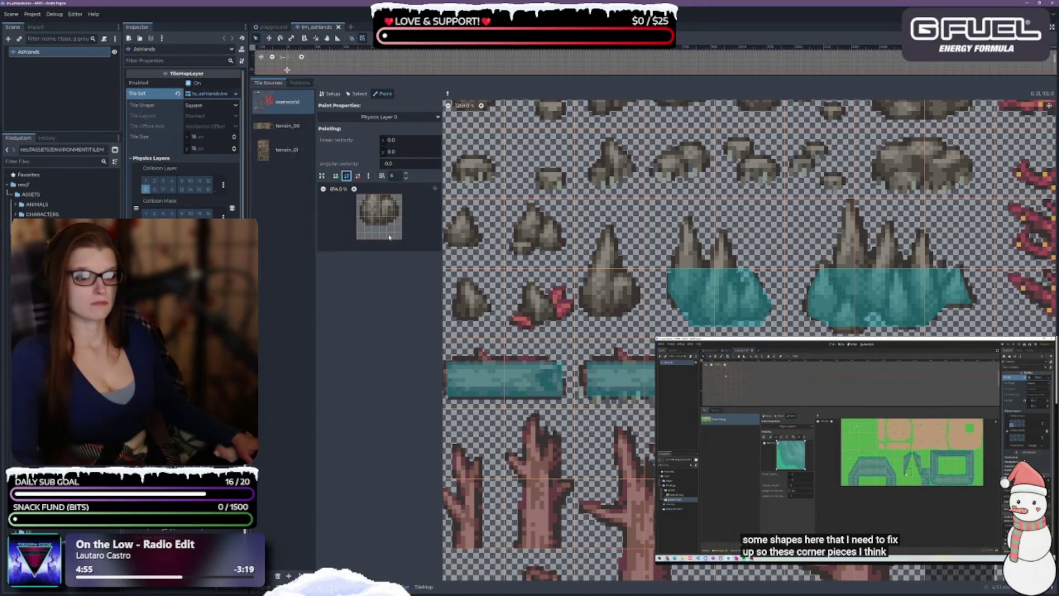
click(366, 198)
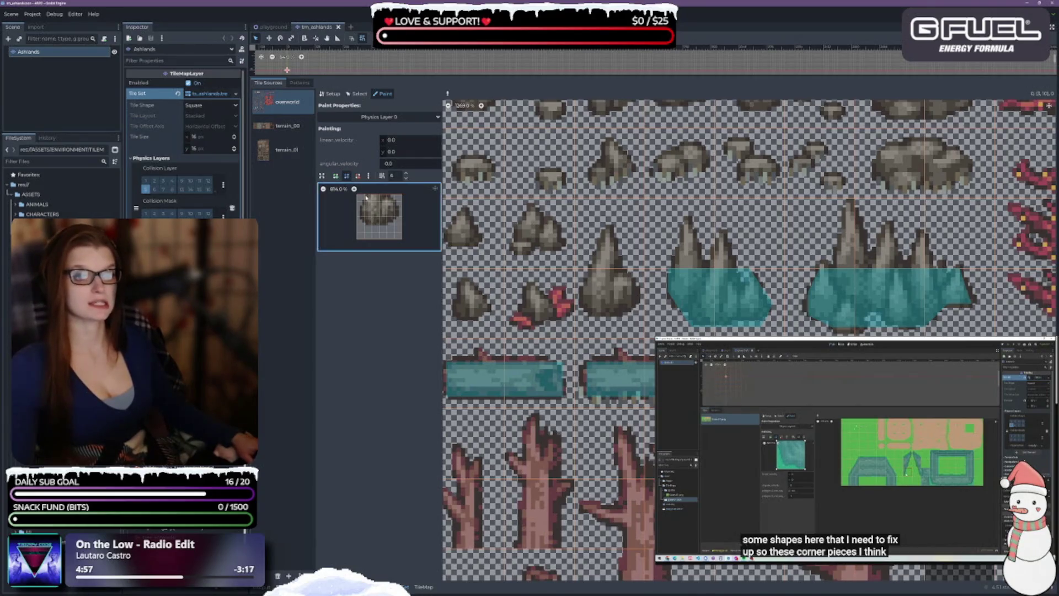
click(364, 195)
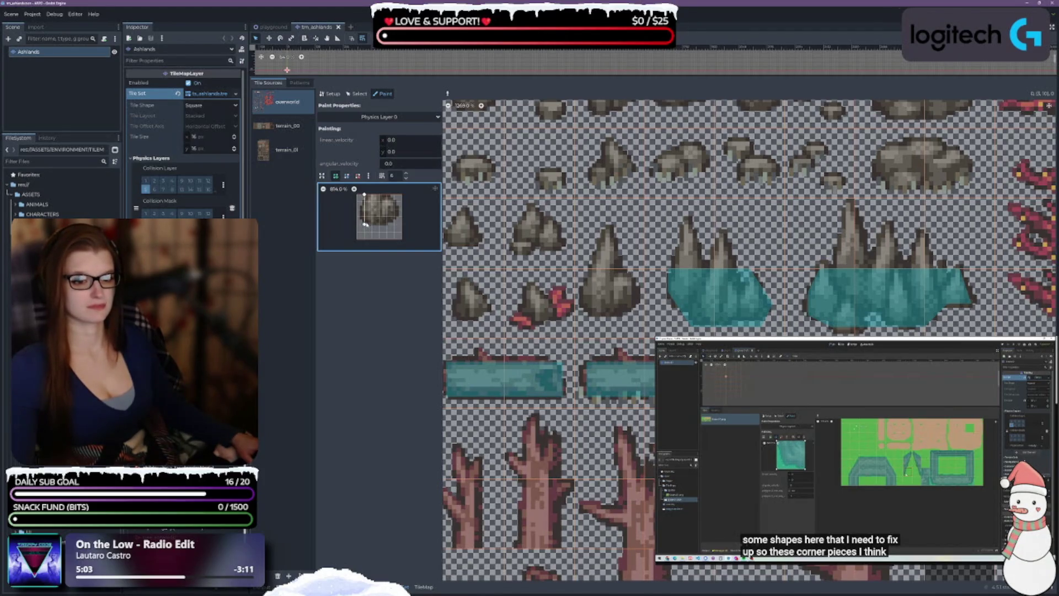
click(387, 224)
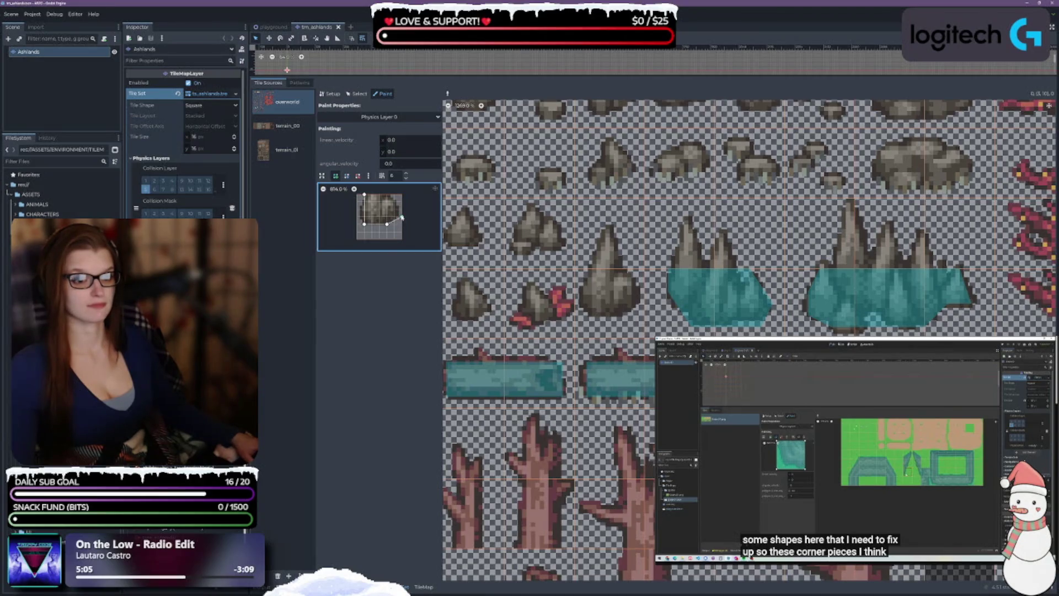
click(387, 195)
click(364, 194)
Paint the polygon onto the rock tile, widen its left side, repaint, and raise the top-right corner
click(611, 292)
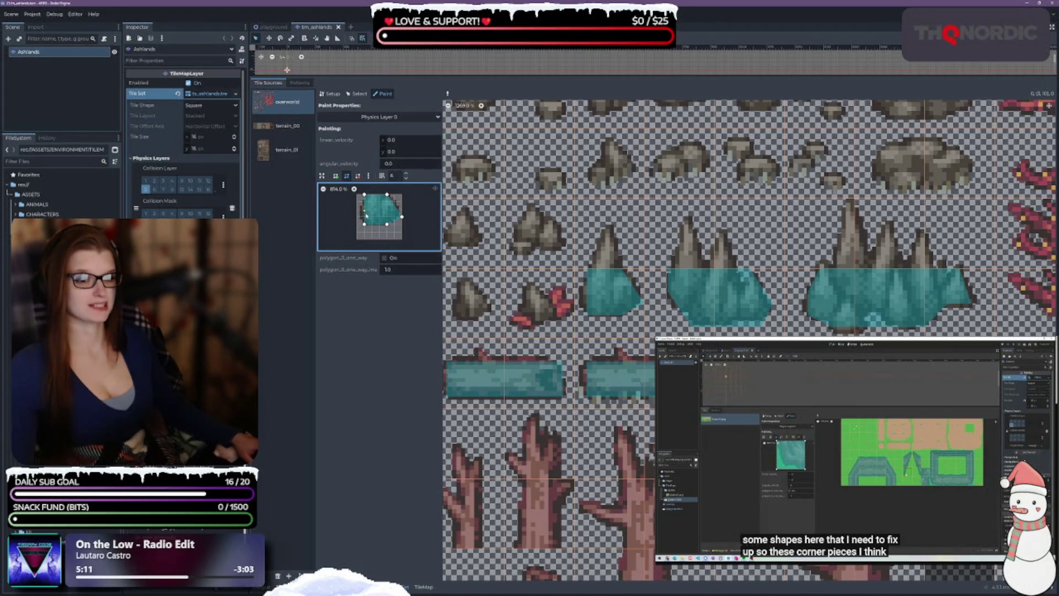
drag(365, 216, 357, 217)
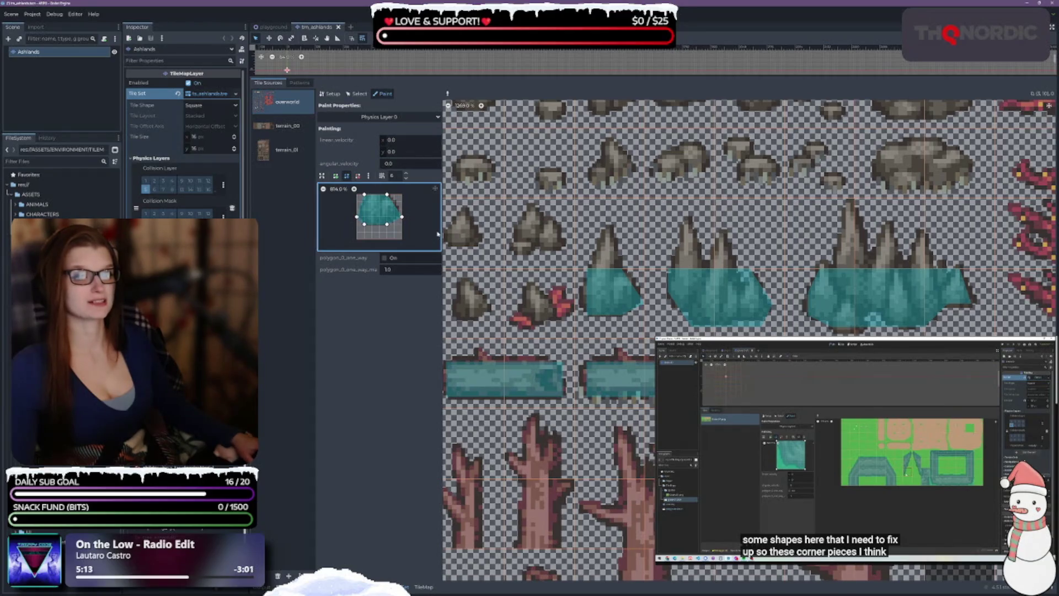
click(609, 293)
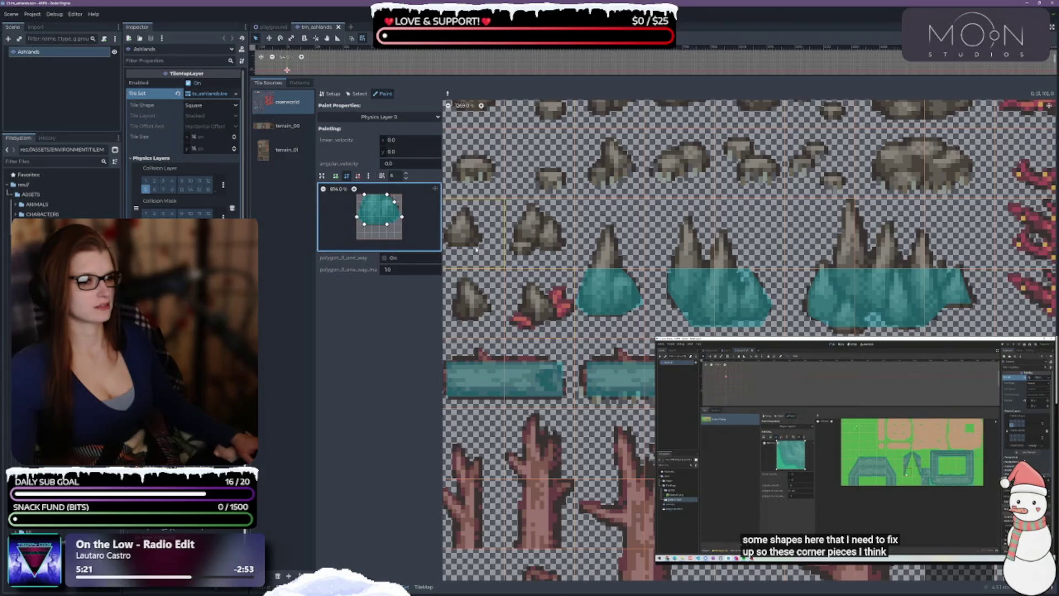
mouse_move(395, 204)
mouse_down()
mouse_move(403, 196)
mouse_move(394, 203)
mouse_up()
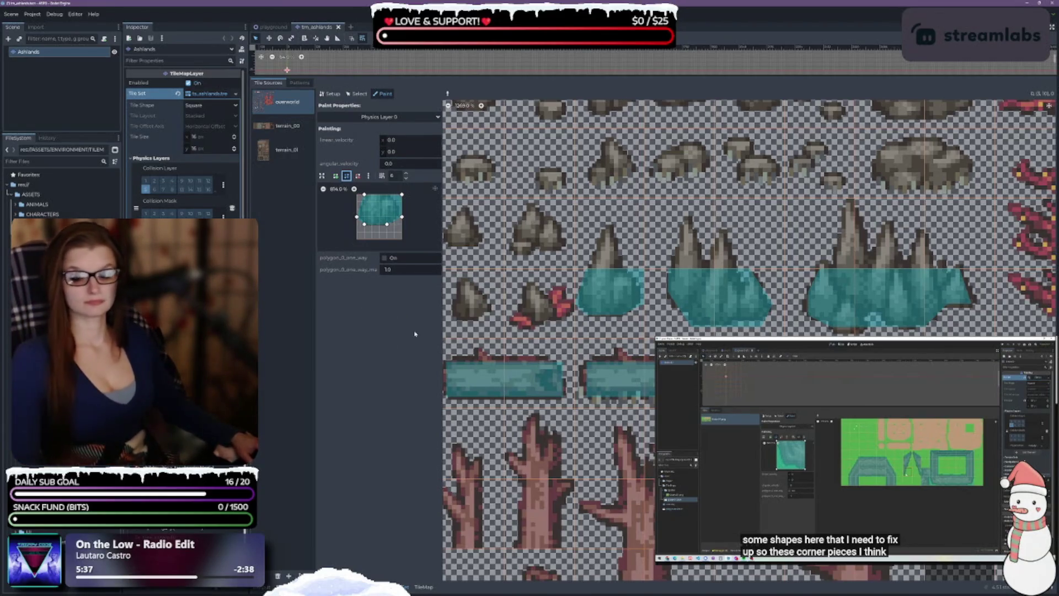
scroll(628, 312, down, 3)
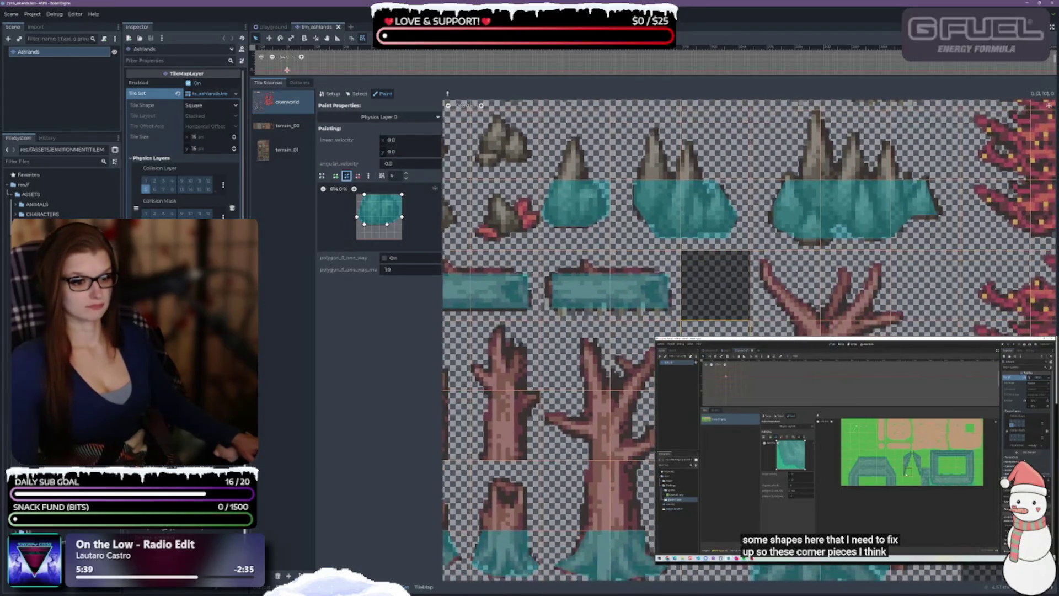
scroll(627, 312, down, 3)
ctrl+scroll(627, 312, down, 2)
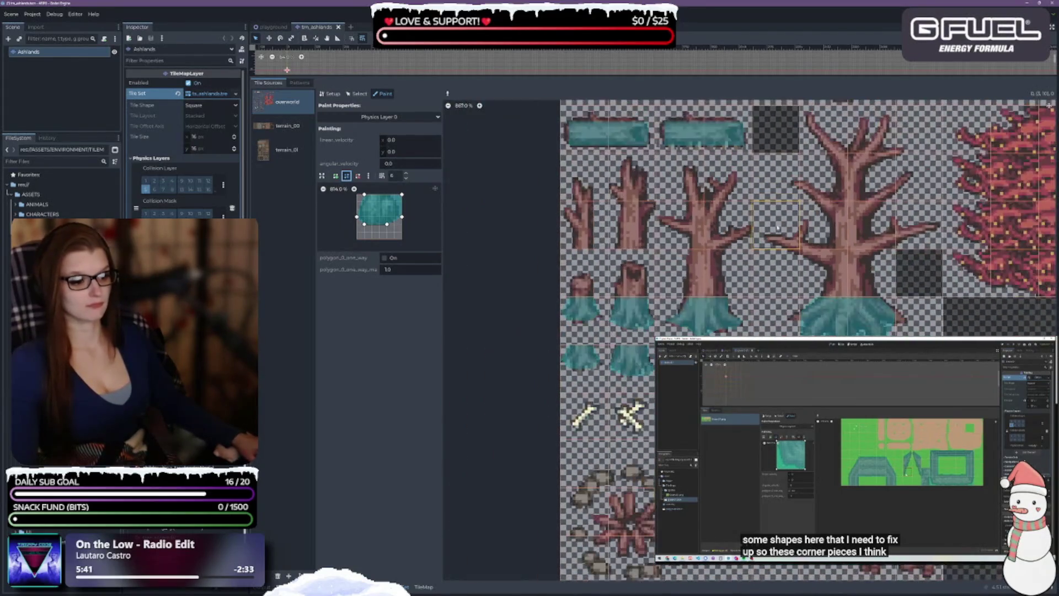
scroll(627, 313, up, 5)
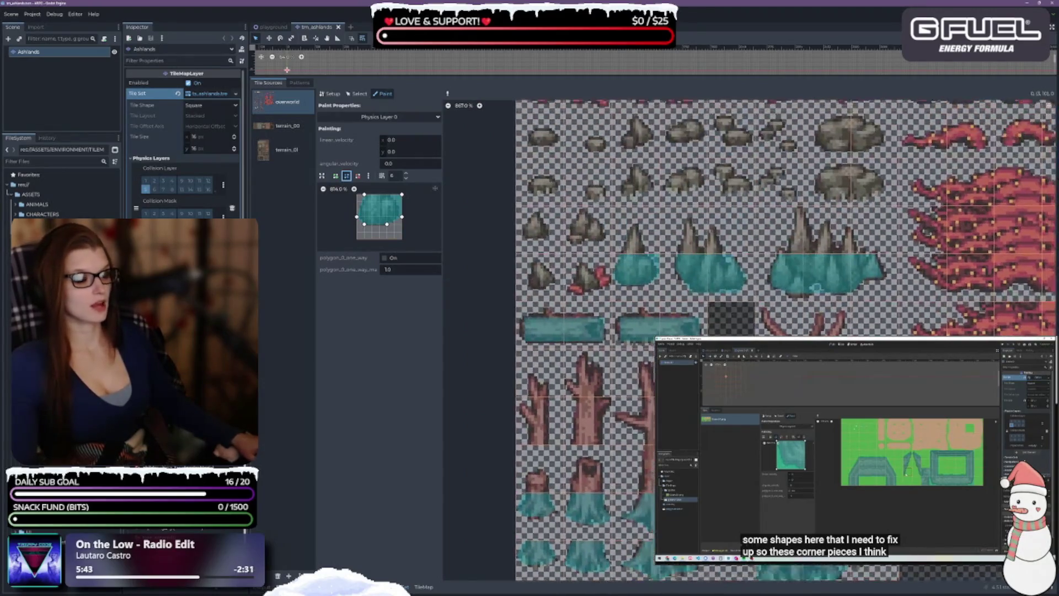
scroll(892, 275, up, 3)
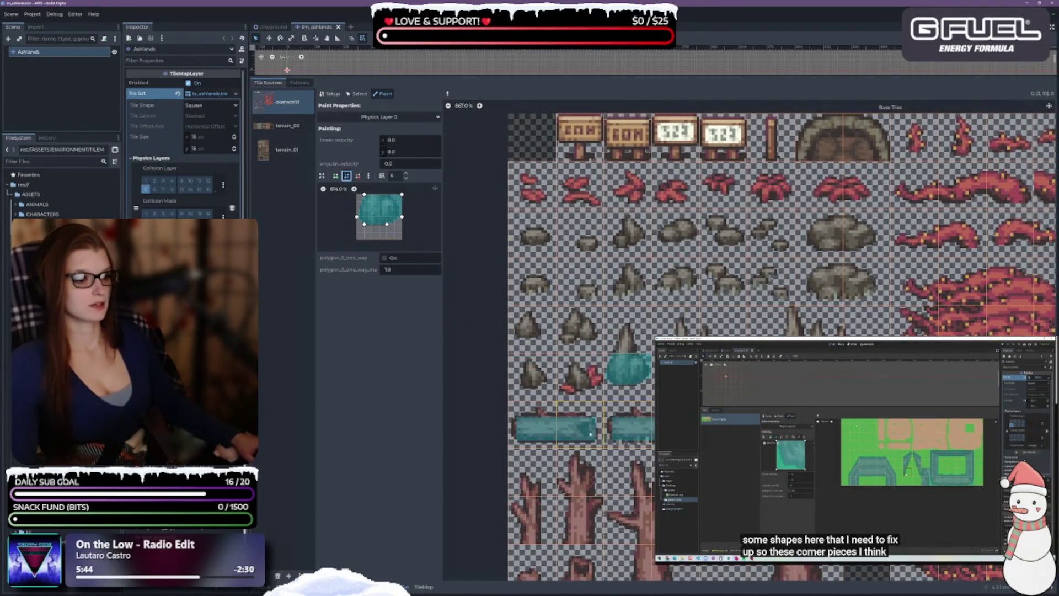
ctrl+scroll(644, 377, up, 3)
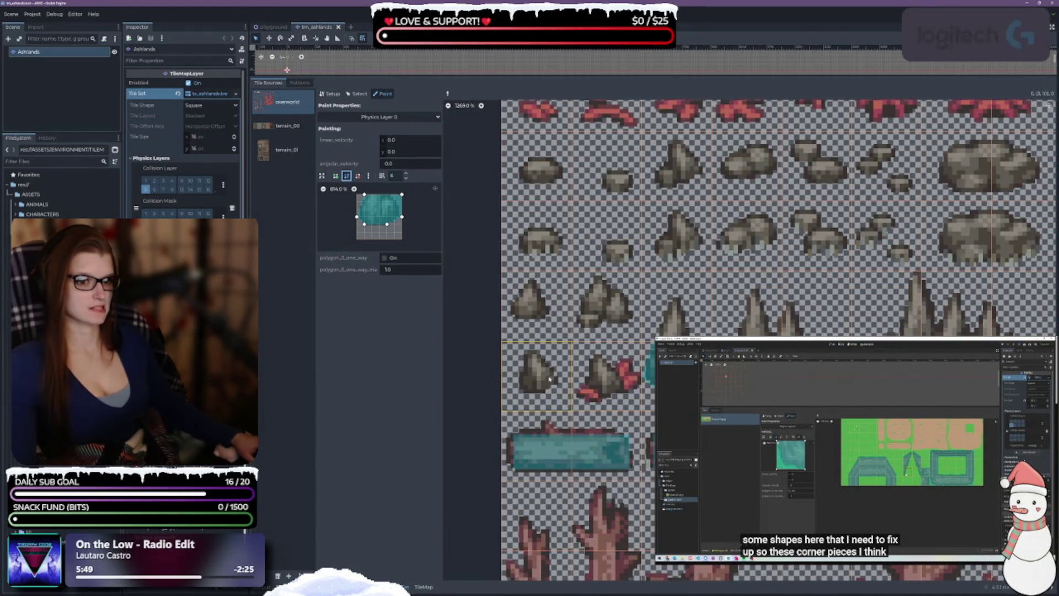
ctrl+scroll(539, 376, down, 3)
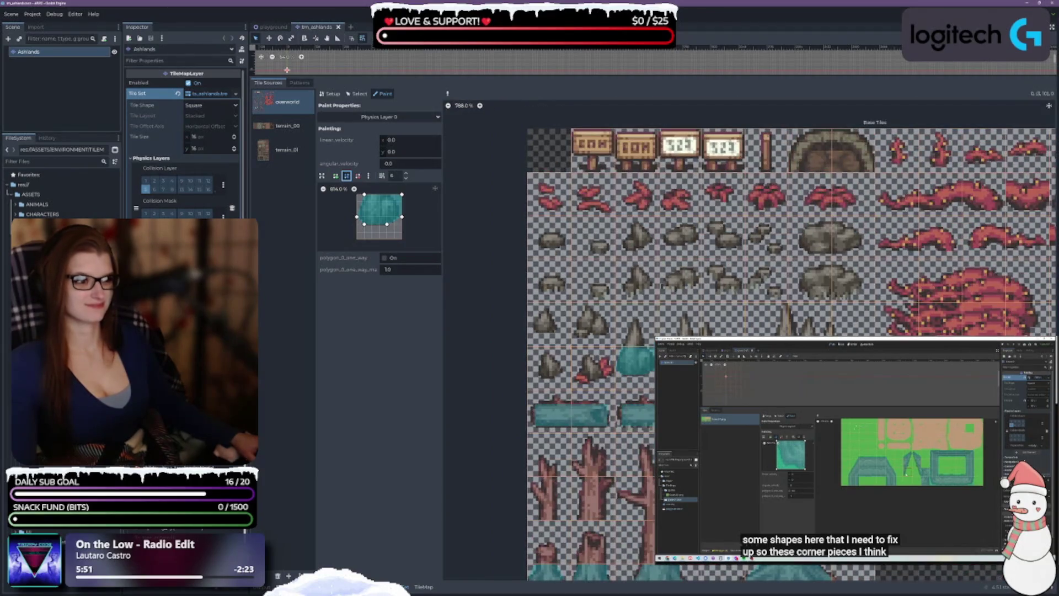
scroll(538, 376, up, 1)
ctrl+scroll(565, 237, down, 2)
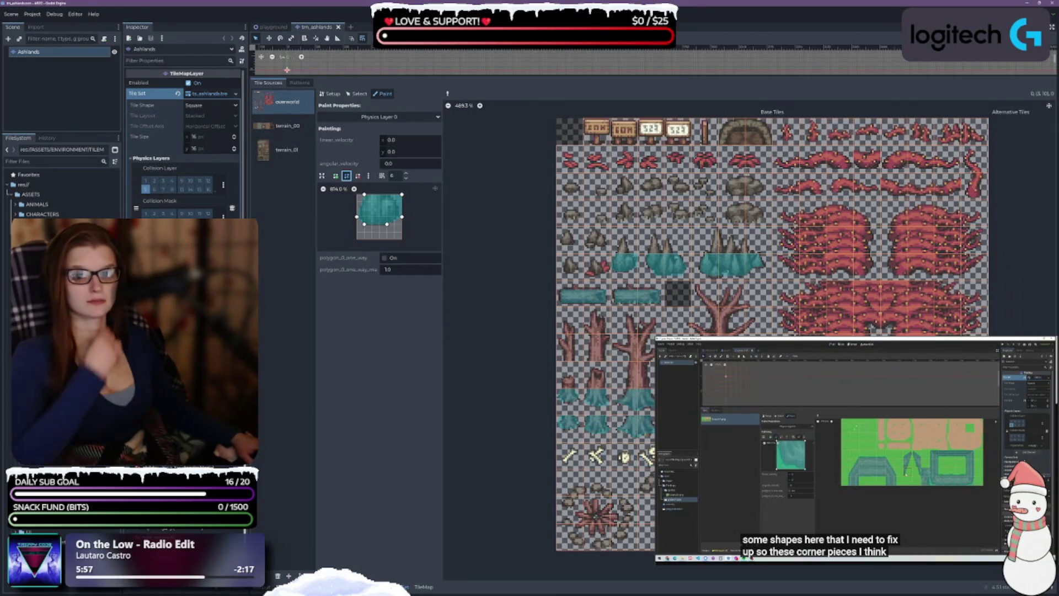
double_click(55, 331)
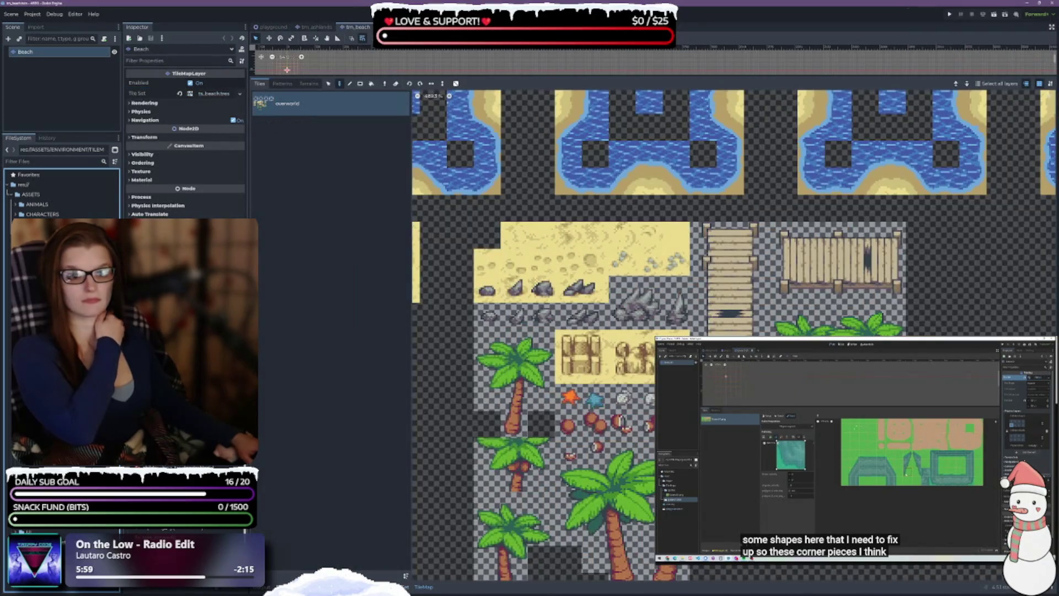
In the beach Tile Set's Physics Layers, move collision from layer 1 to layer 5 and clear mask 1
scroll(693, 331, up, 3)
scroll(693, 331, down, 5)
scroll(734, 331, down, 3)
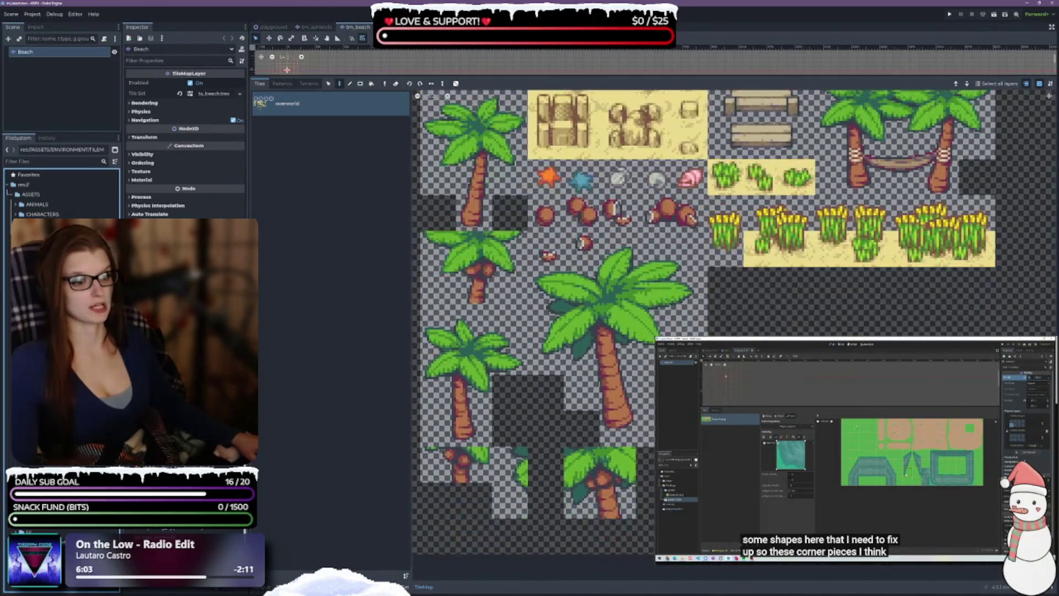
ctrl+scroll(734, 331, down, 1)
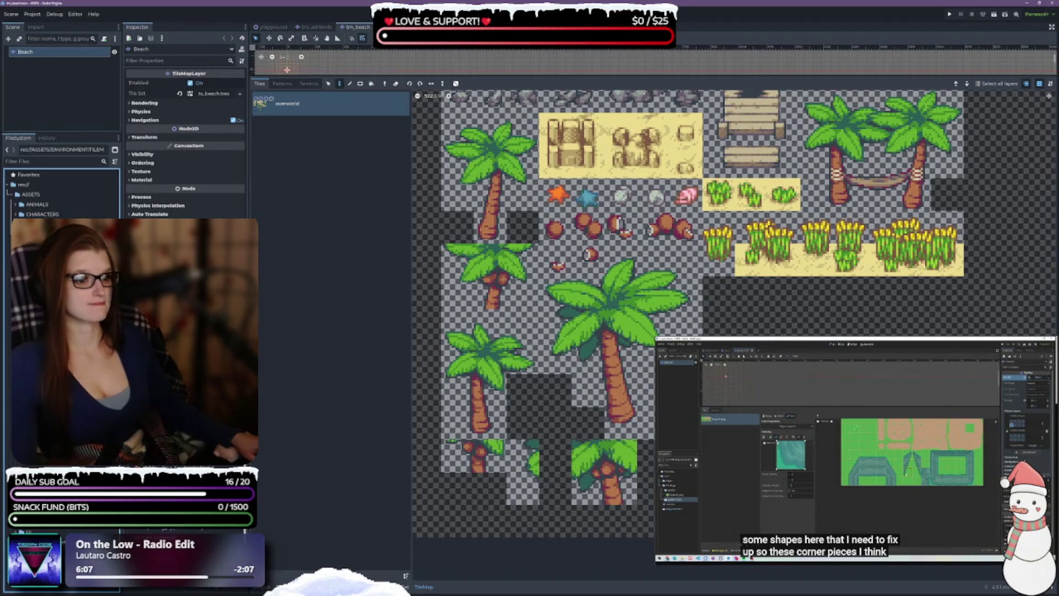
ctrl+scroll(613, 422, up, 1)
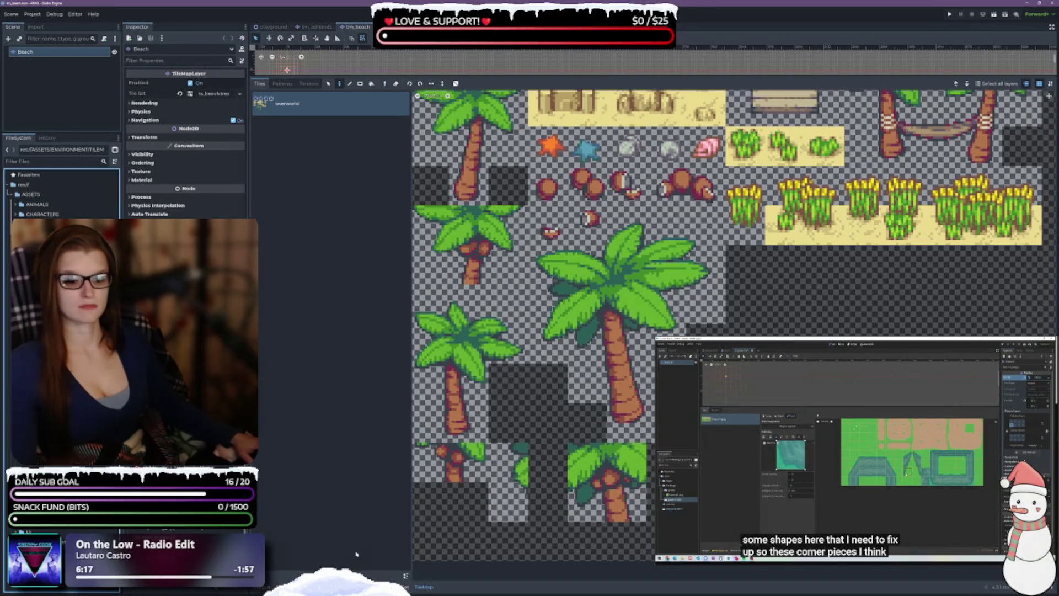
click(221, 94)
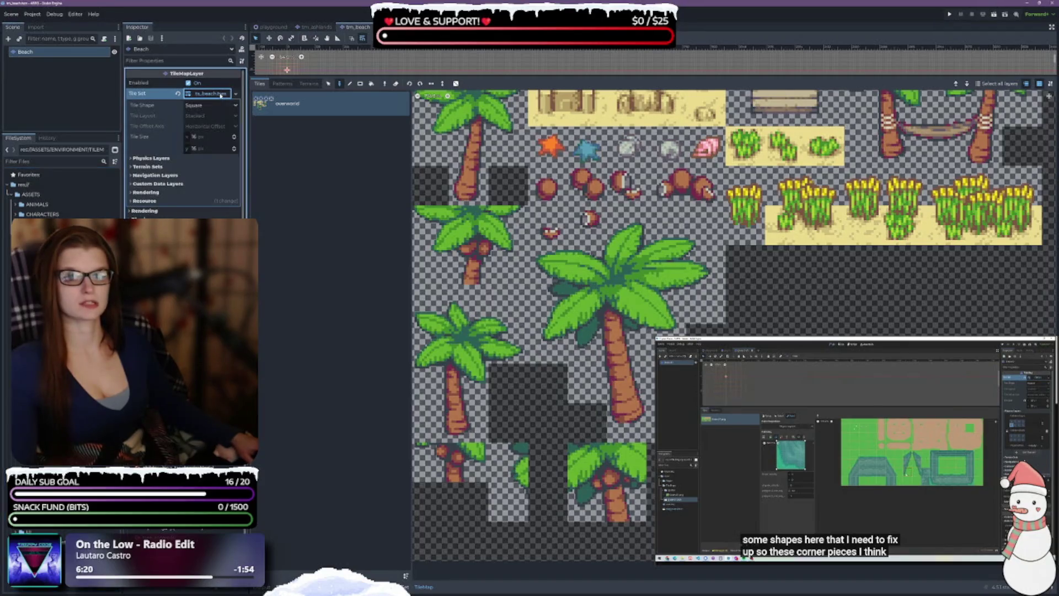
click(150, 159)
click(145, 180)
click(145, 190)
click(145, 213)
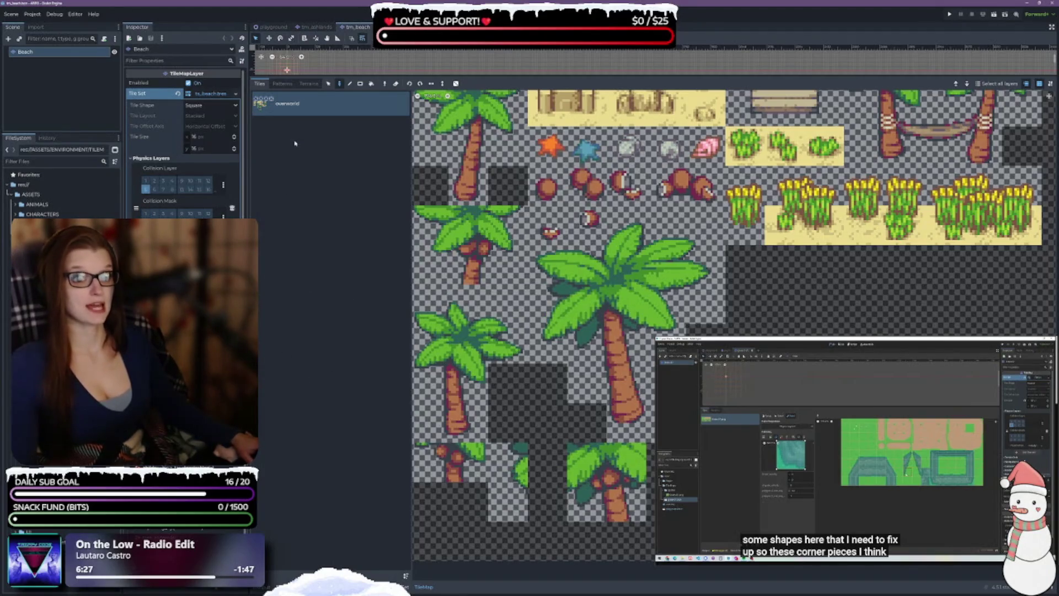
Open the beach TileSet editor and choose Physics Layer 0 as the paint property
click(403, 587)
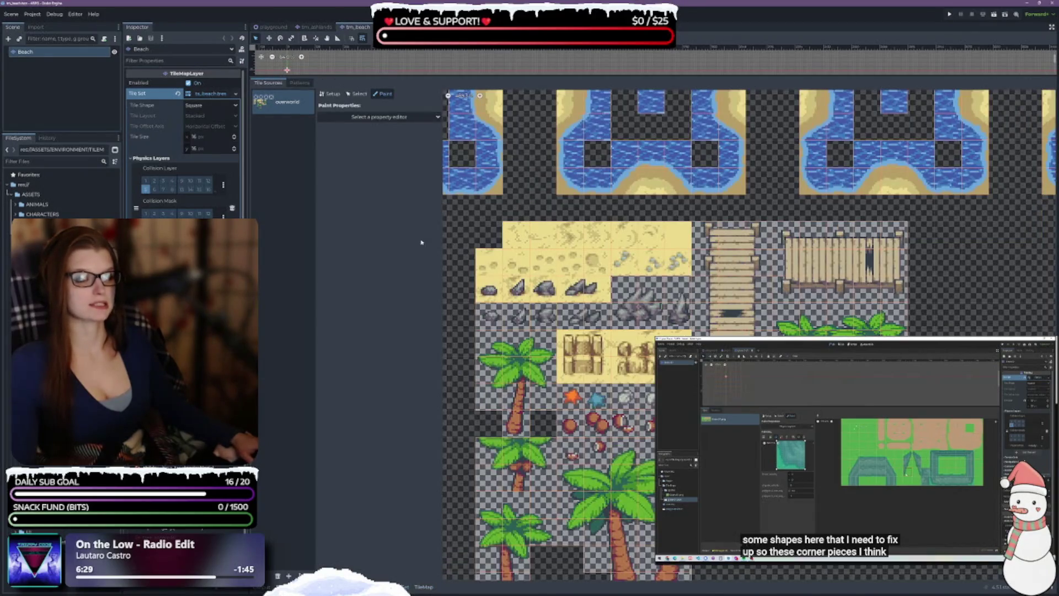
click(362, 117)
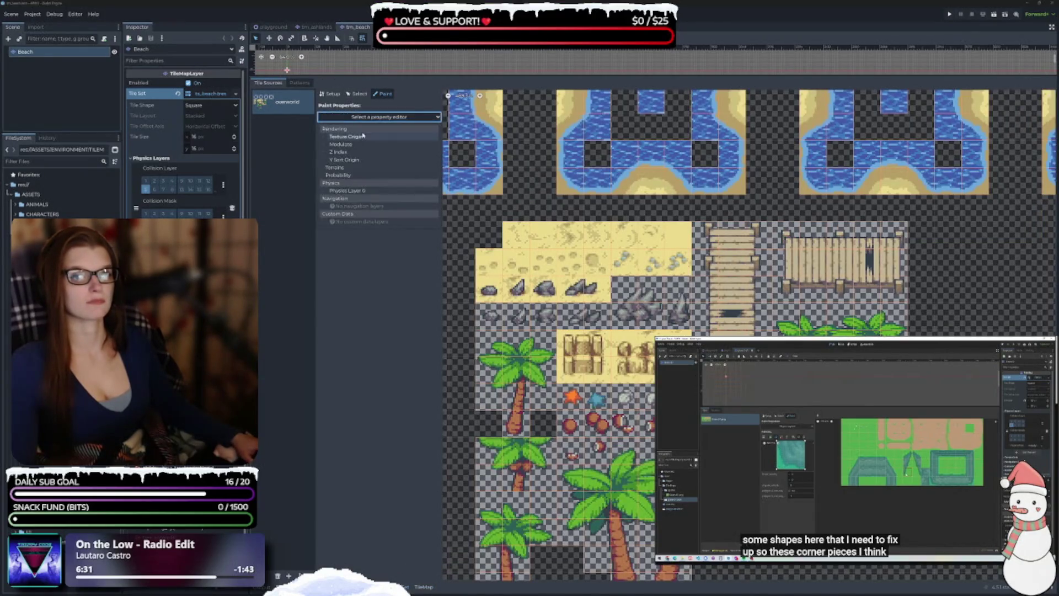
click(361, 192)
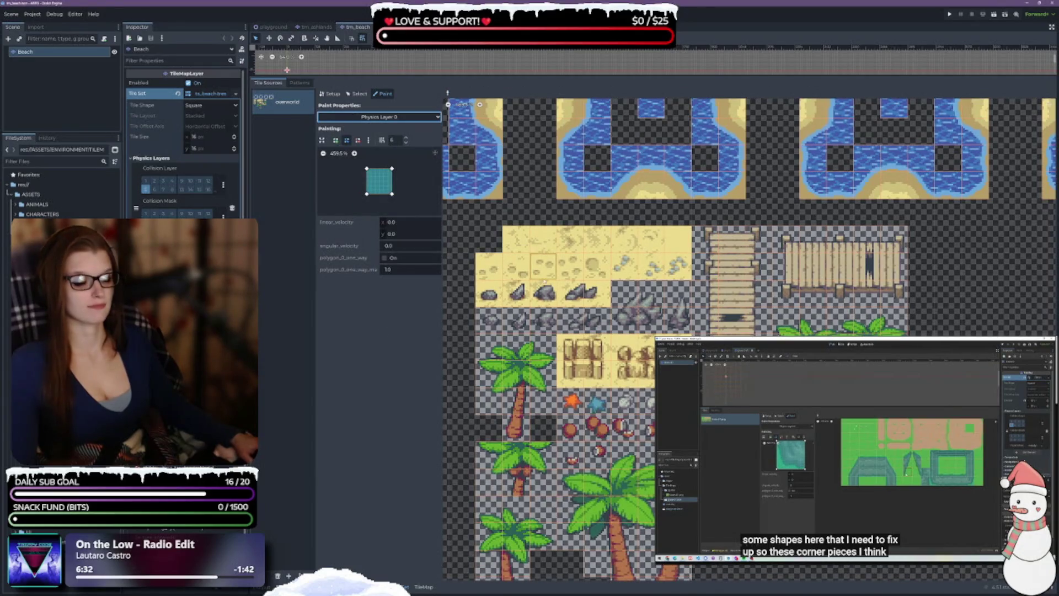
scroll(561, 459, down, 5)
scroll(562, 458, up, 3)
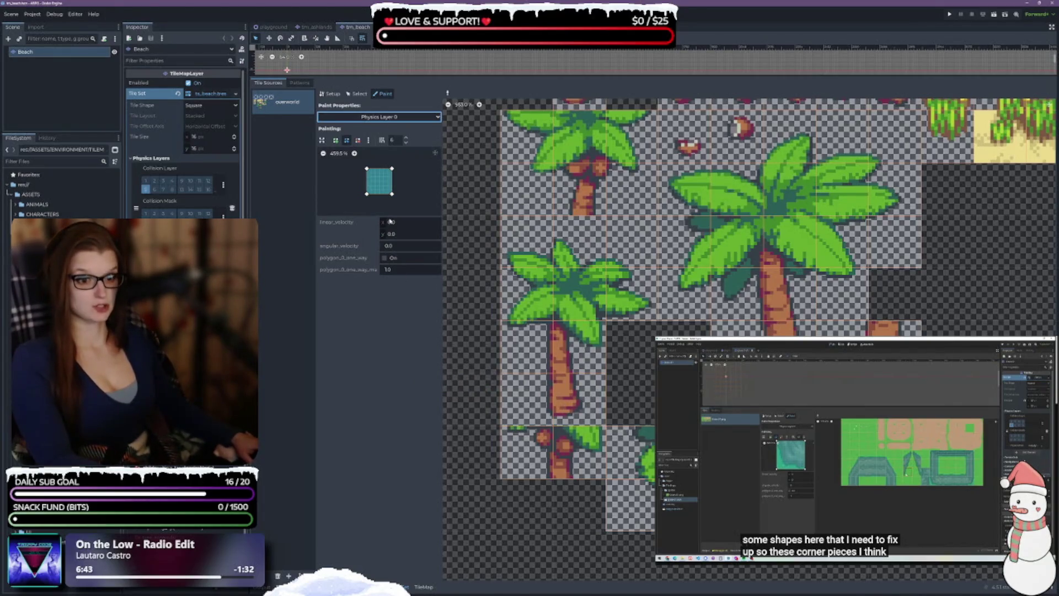
Select the palm-trunk base tile and adjust the collision preview's zoom
click(593, 412)
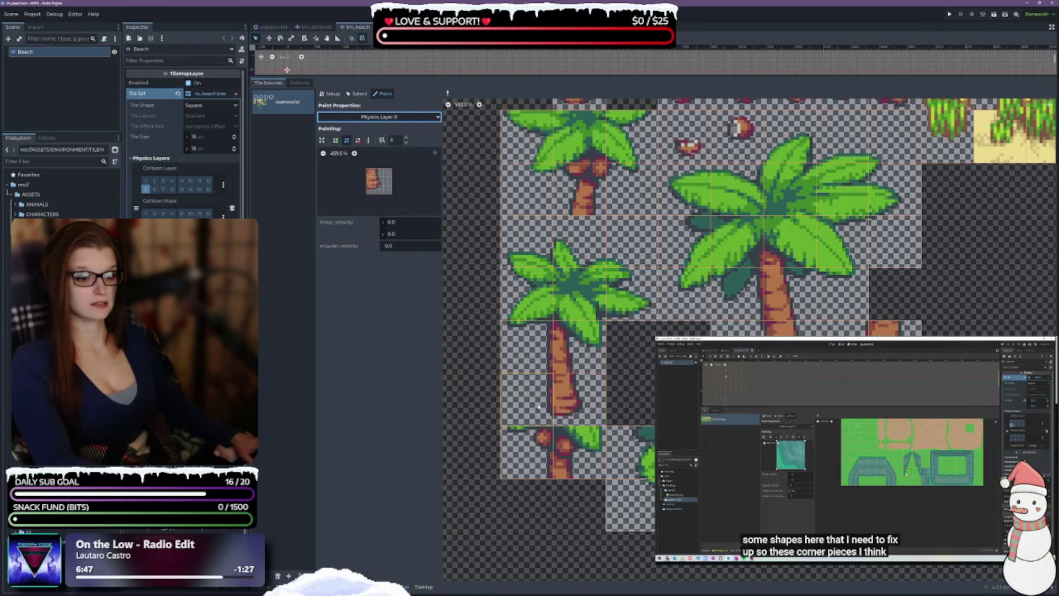
scroll(566, 422, up, 3)
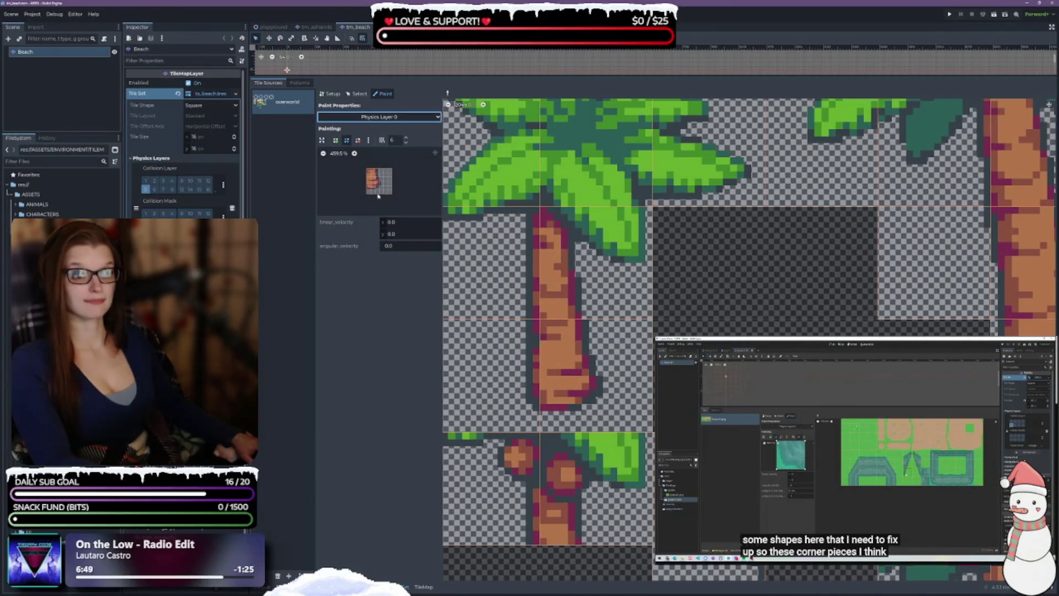
click(335, 140)
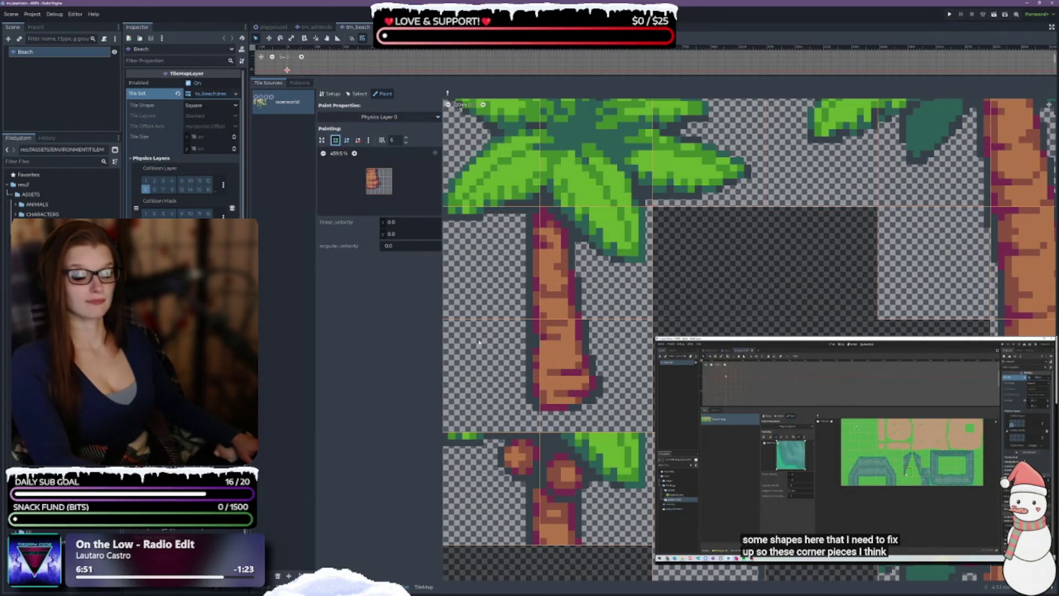
click(401, 202)
click(355, 153)
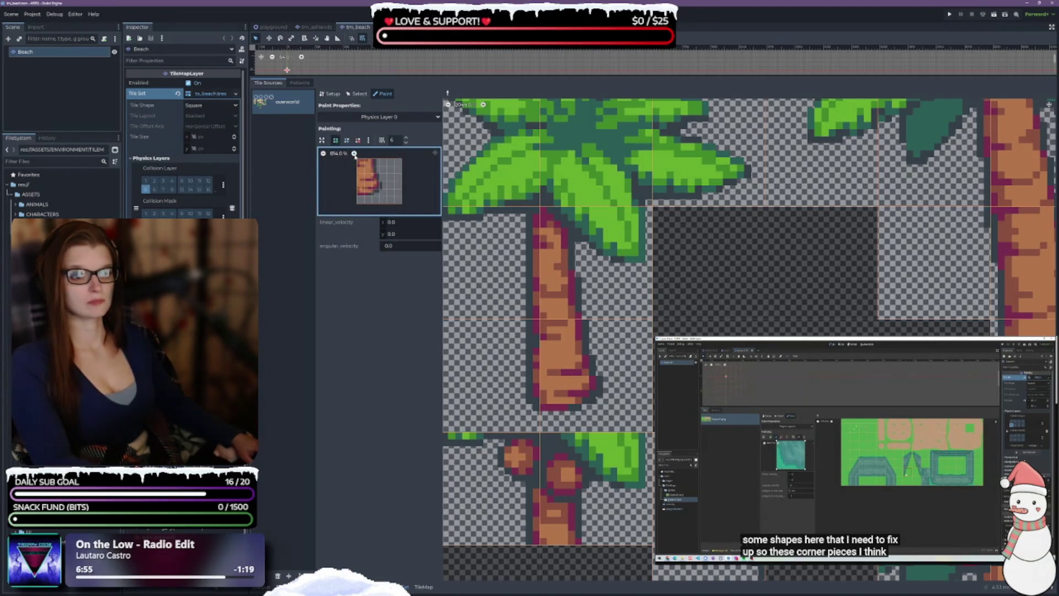
click(356, 154)
click(325, 154)
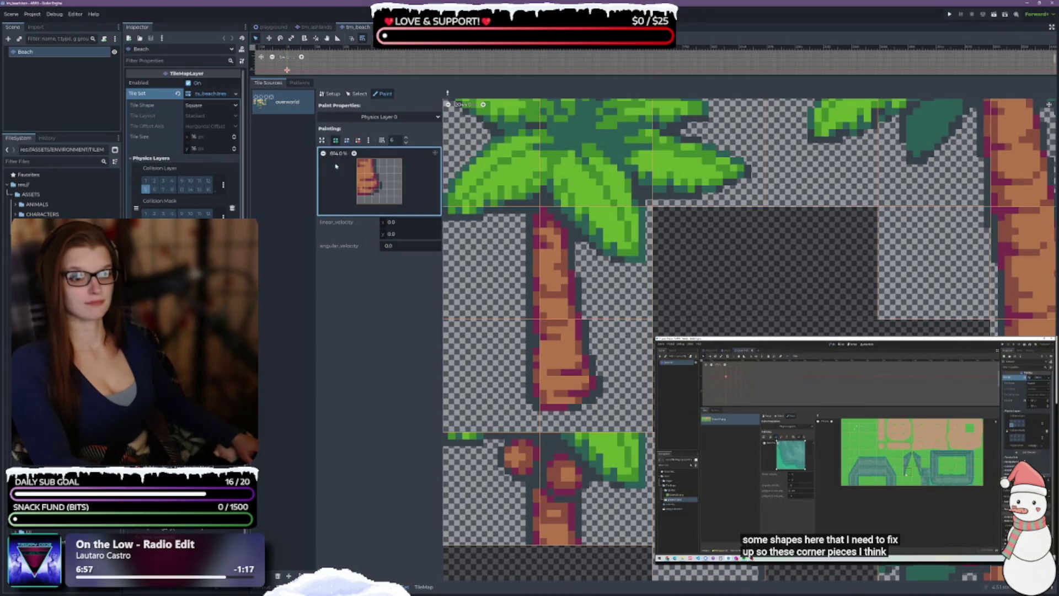
scroll(418, 184, down, 3)
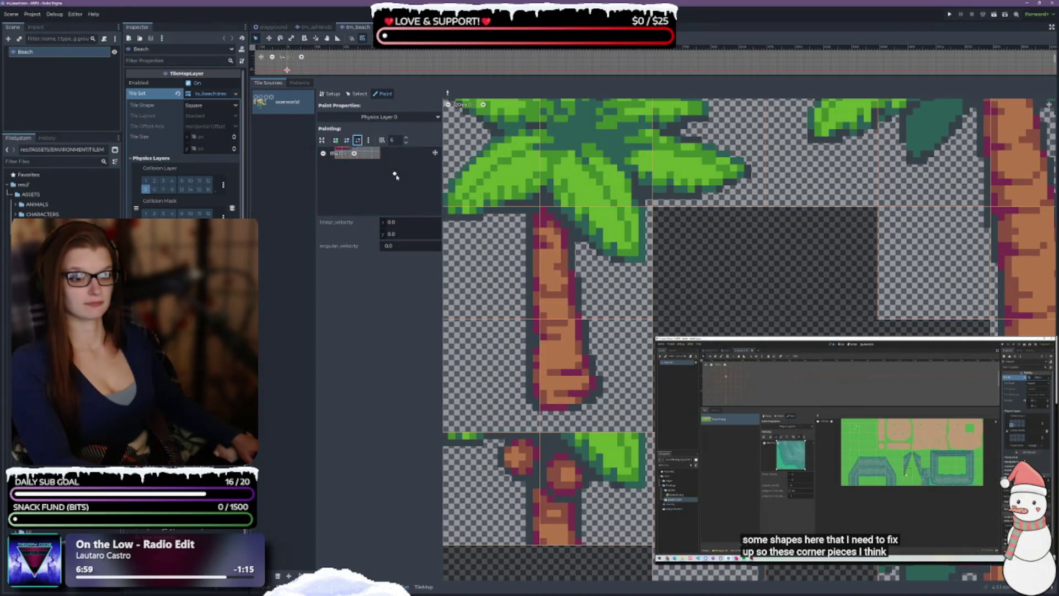
scroll(396, 177, up, 3)
Draw a triangular collision polygon from the bottom-left and paint it onto the palm-trunk tile
click(335, 141)
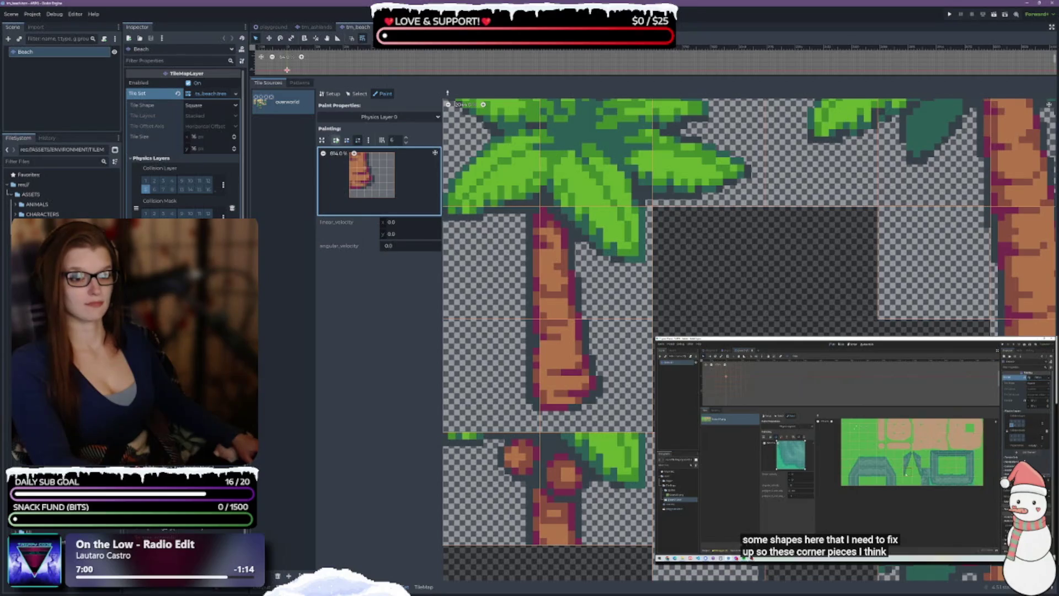
scroll(381, 193, up, 1)
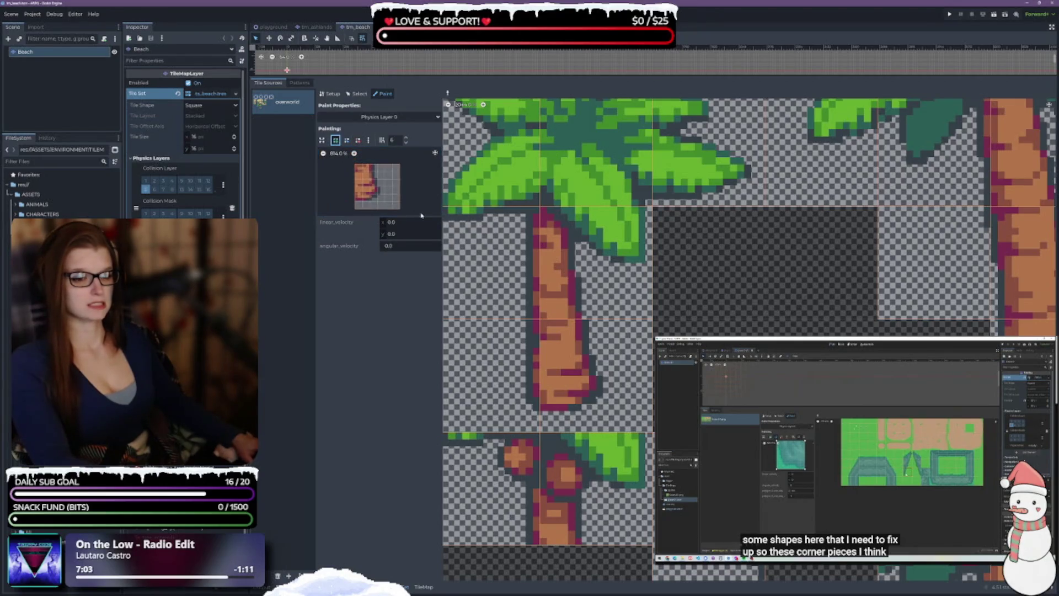
click(355, 201)
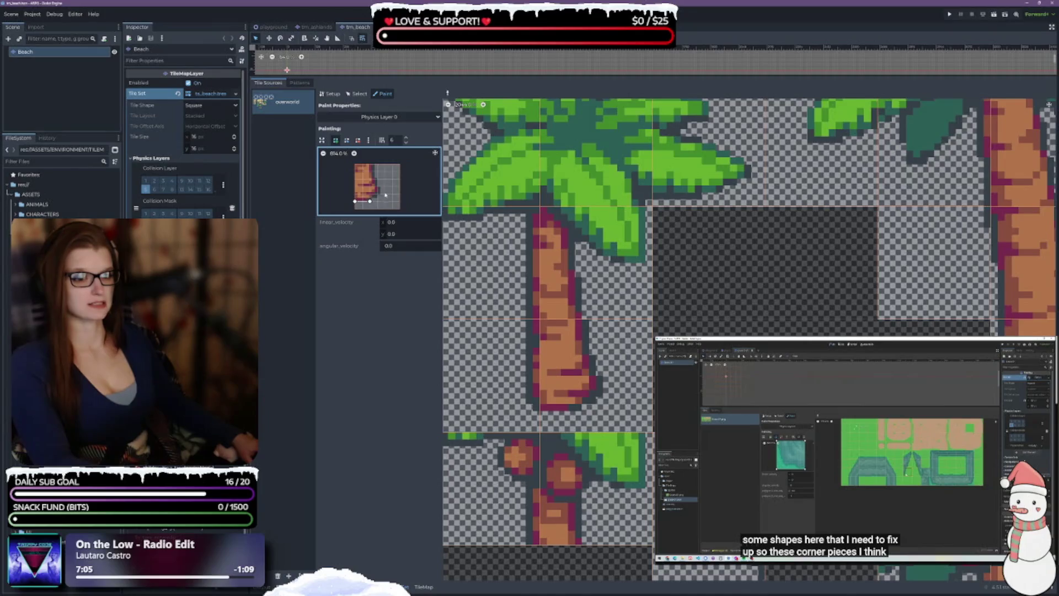
click(377, 195)
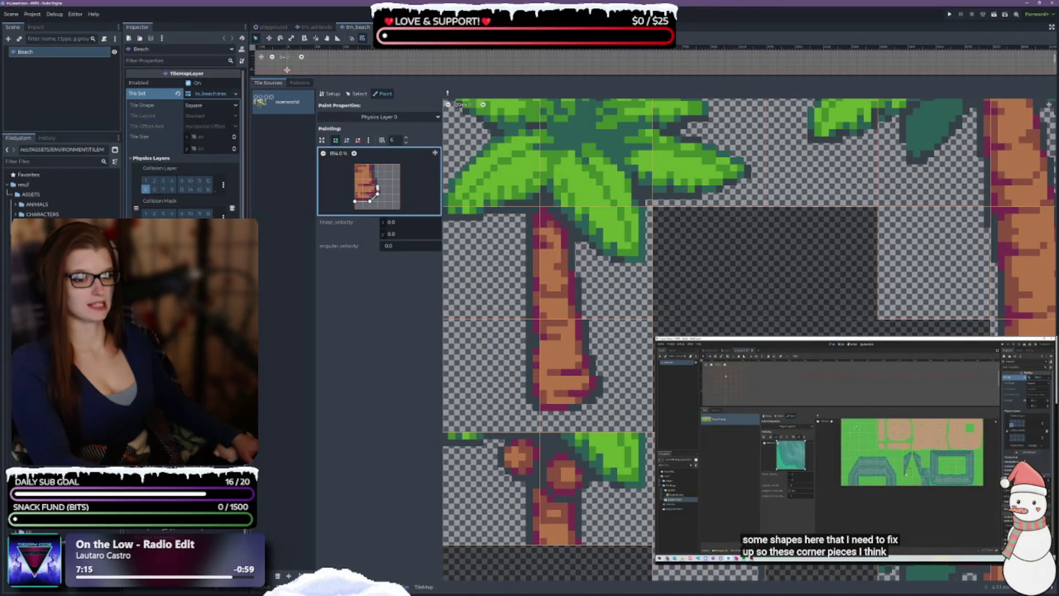
click(356, 201)
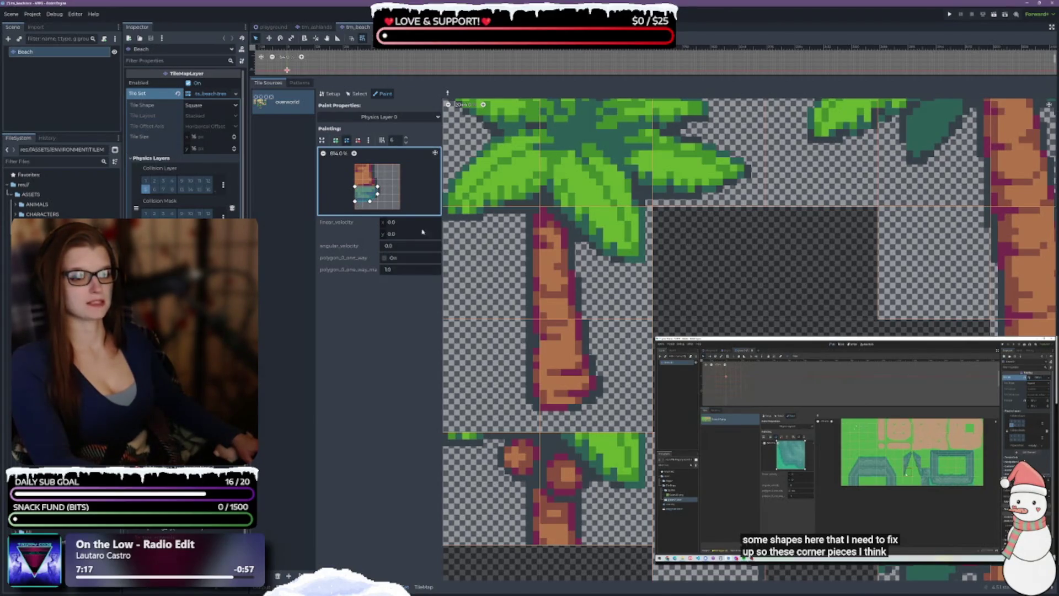
click(568, 393)
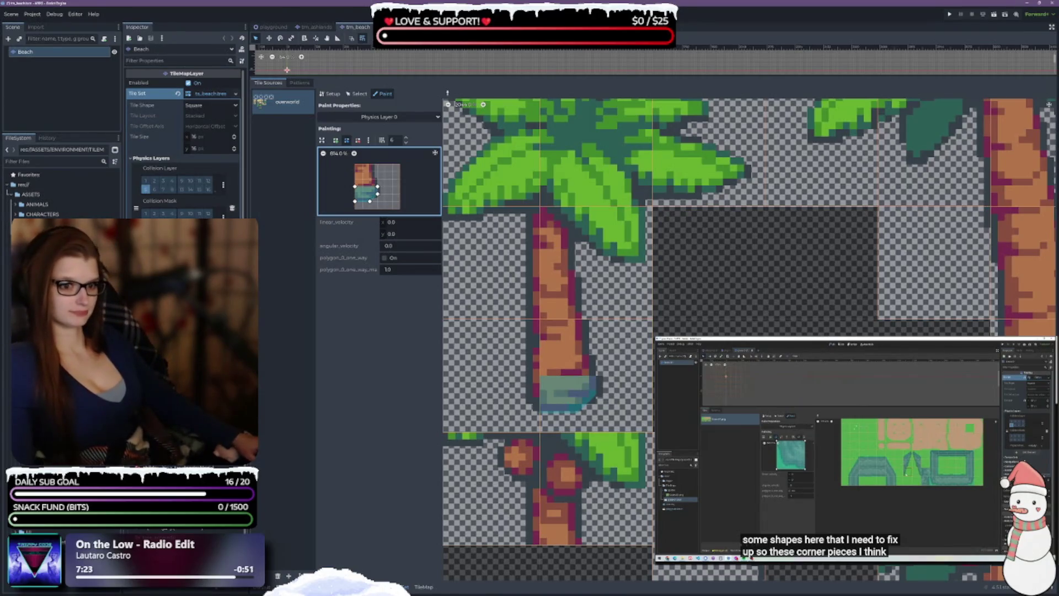
scroll(718, 315, down, 3)
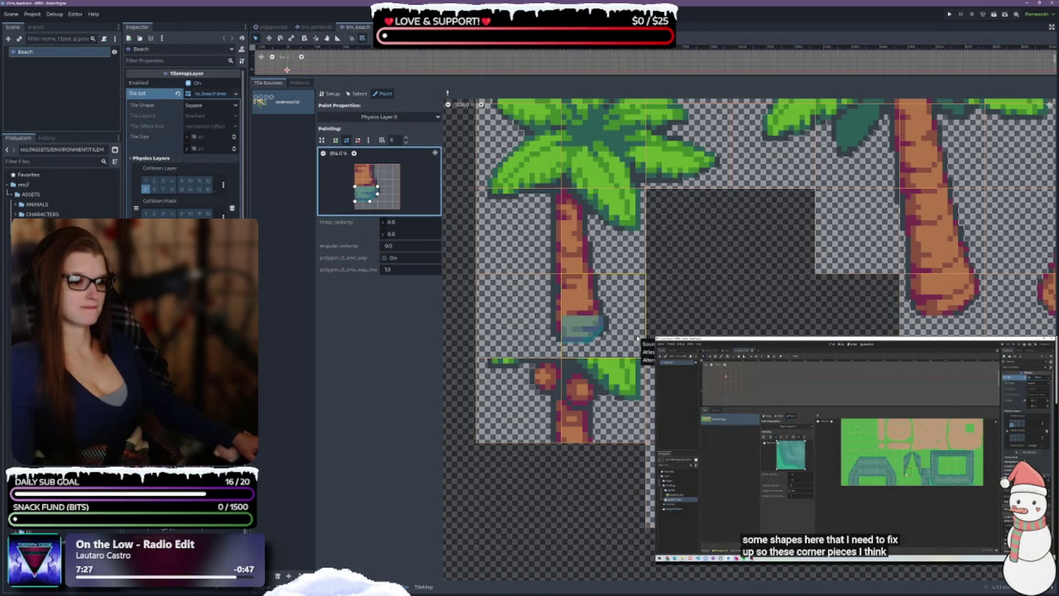
scroll(639, 336, right, 3)
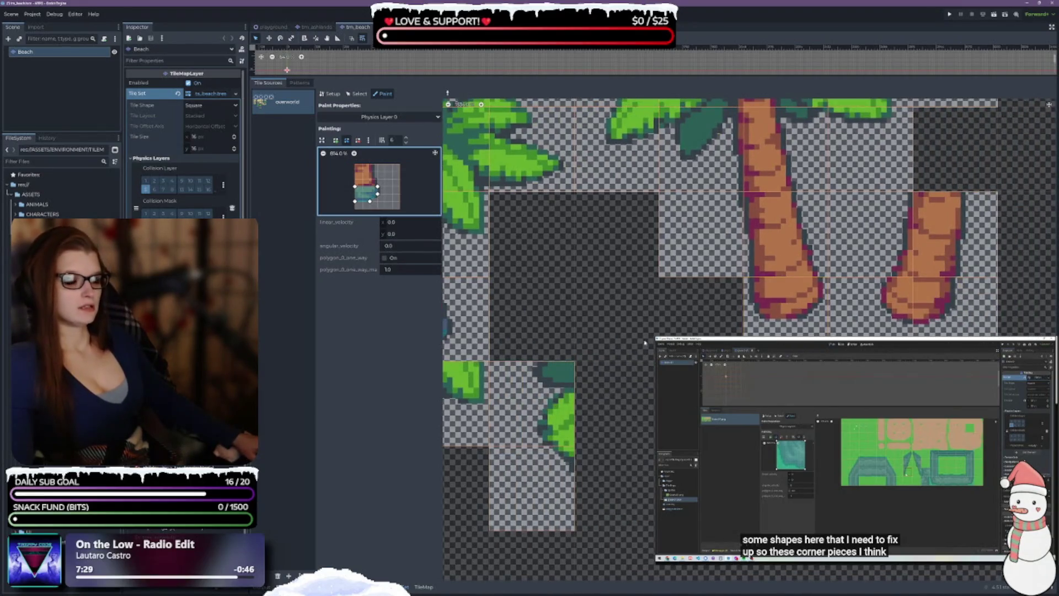
Draw a narrow collision polygon along the right edge and paint it onto the tile beside the trunk
scroll(710, 322, left, 4)
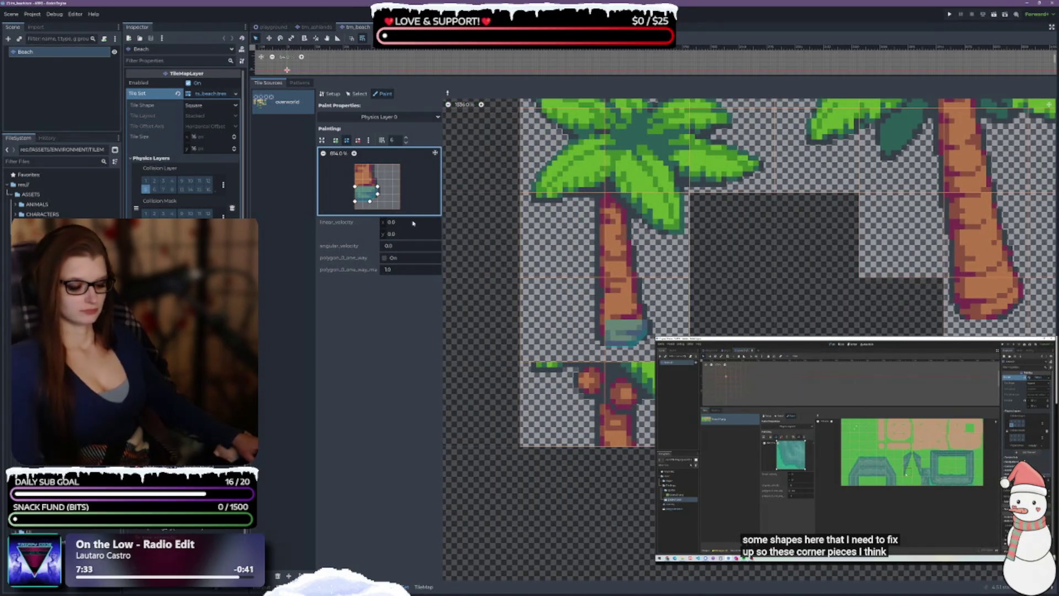
click(368, 176)
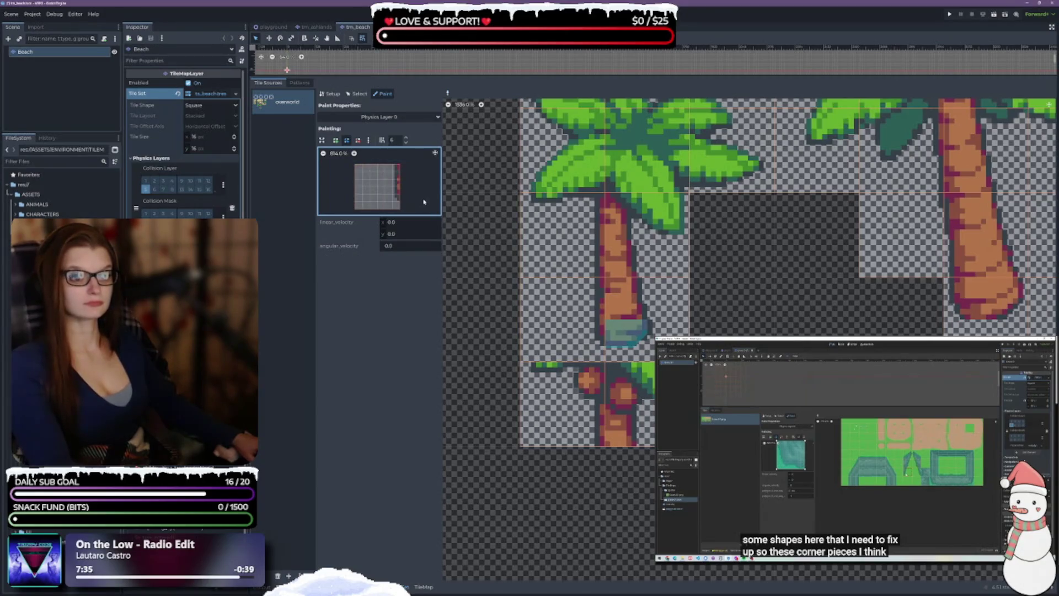
click(335, 140)
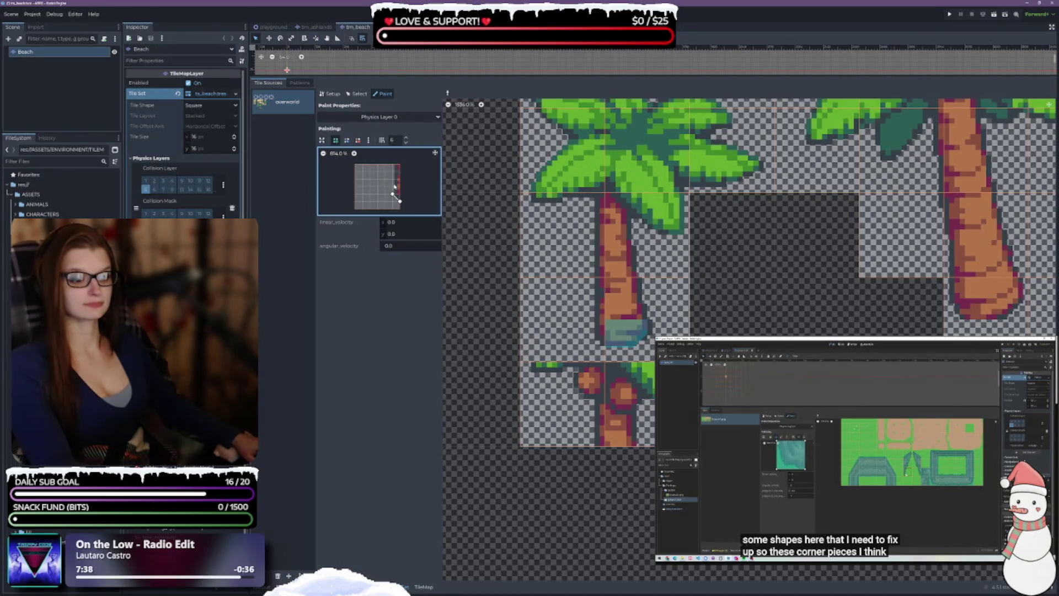
click(393, 193)
click(393, 179)
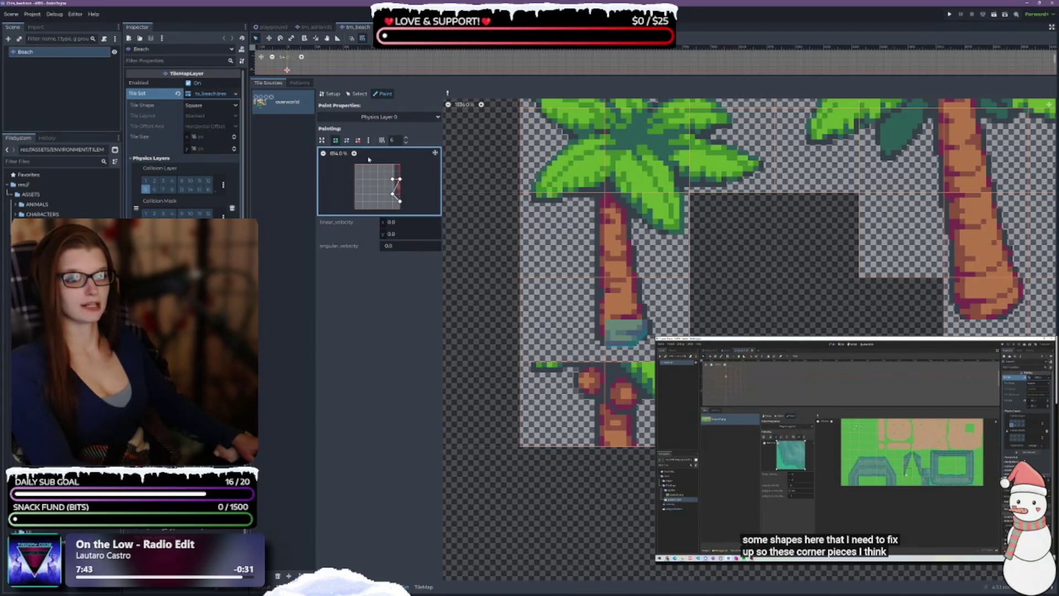
click(395, 180)
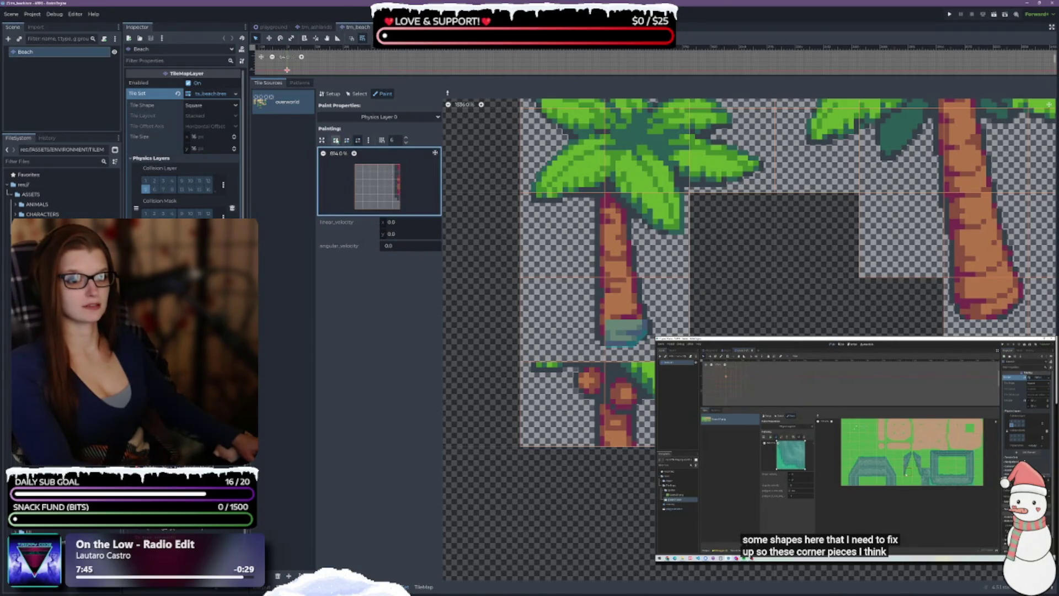
click(392, 194)
click(400, 202)
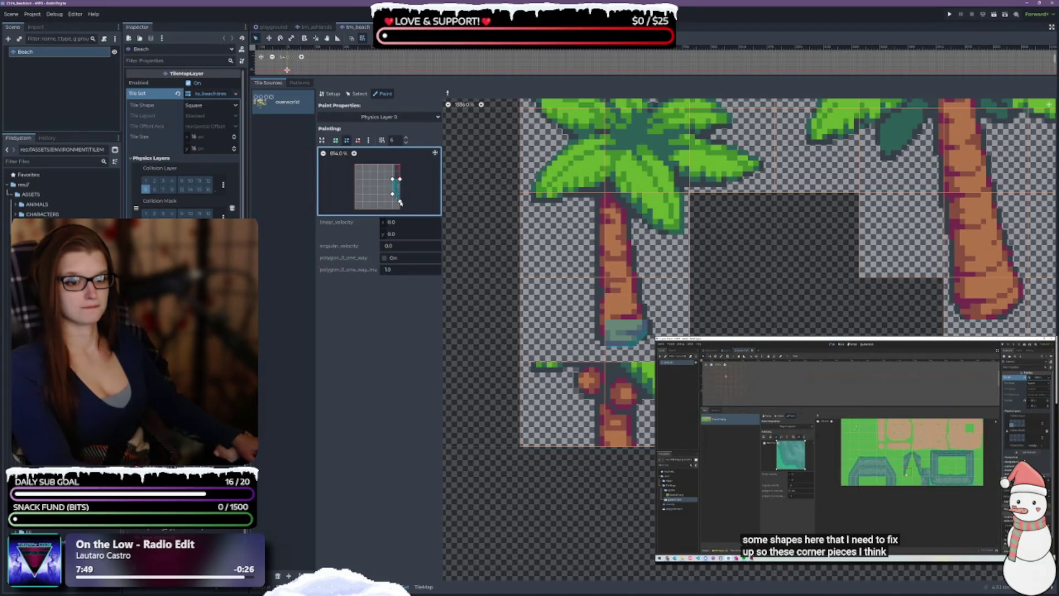
click(538, 342)
Lower the polygon's top edge and repaint that tile with the reshaped strip
drag(393, 181, 400, 188)
click(575, 342)
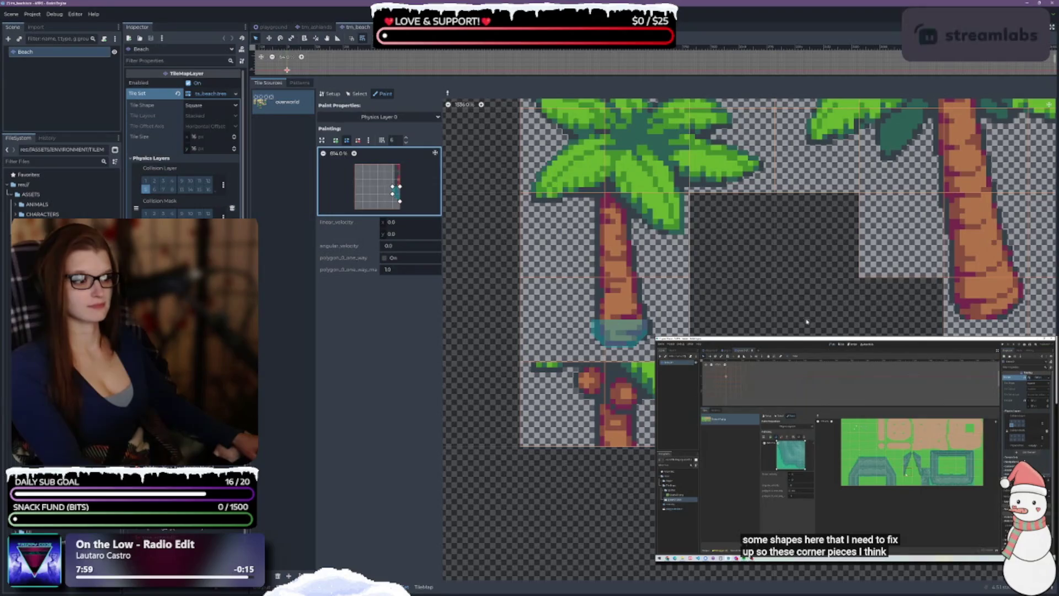
scroll(805, 313, right, 5)
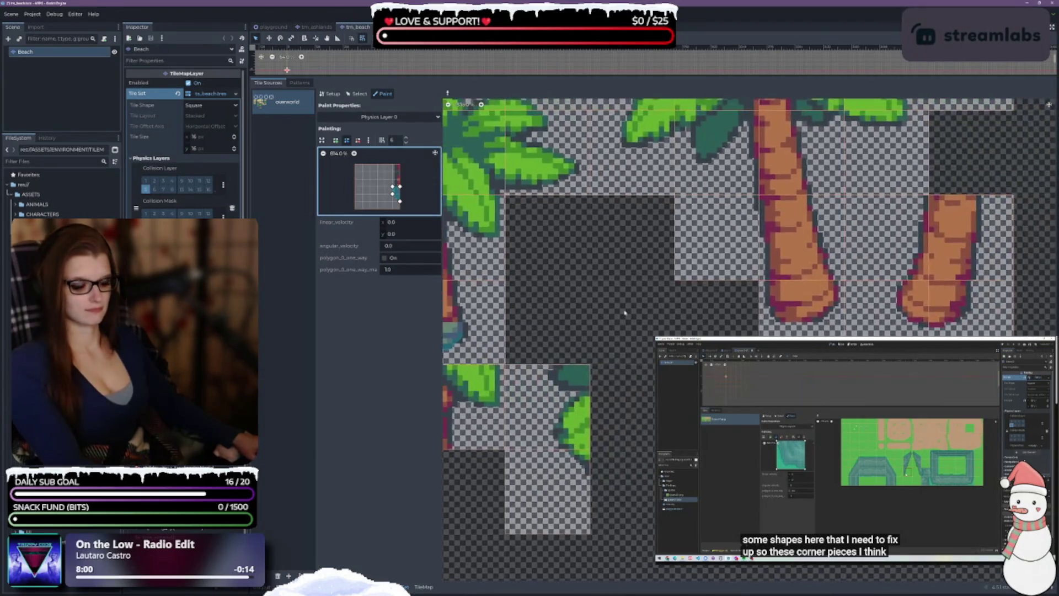
Draw a five-point collision polygon and paint it onto the left palm-trunk base tile
click(336, 141)
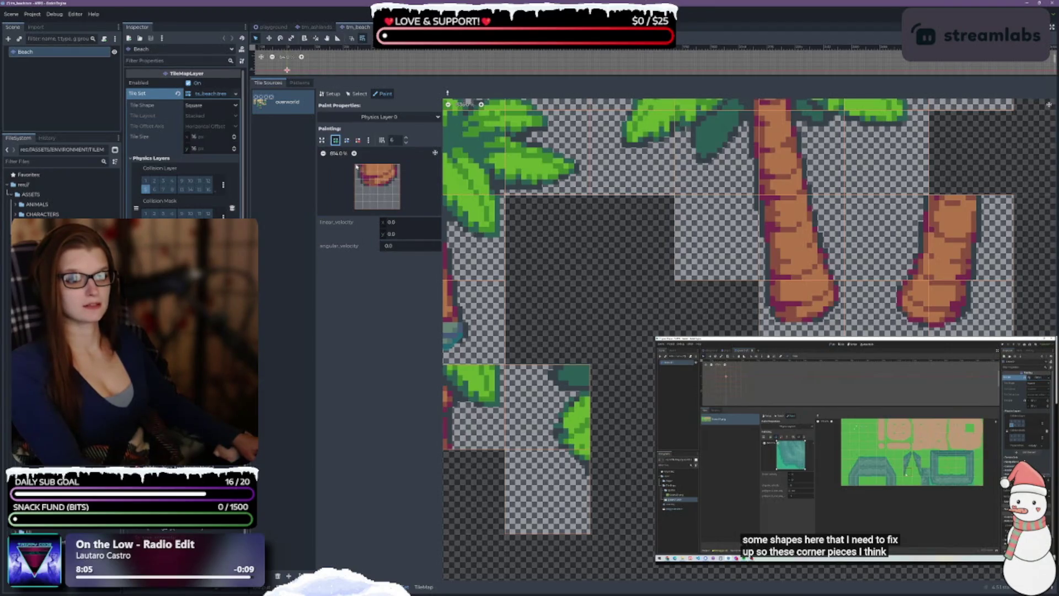
click(355, 166)
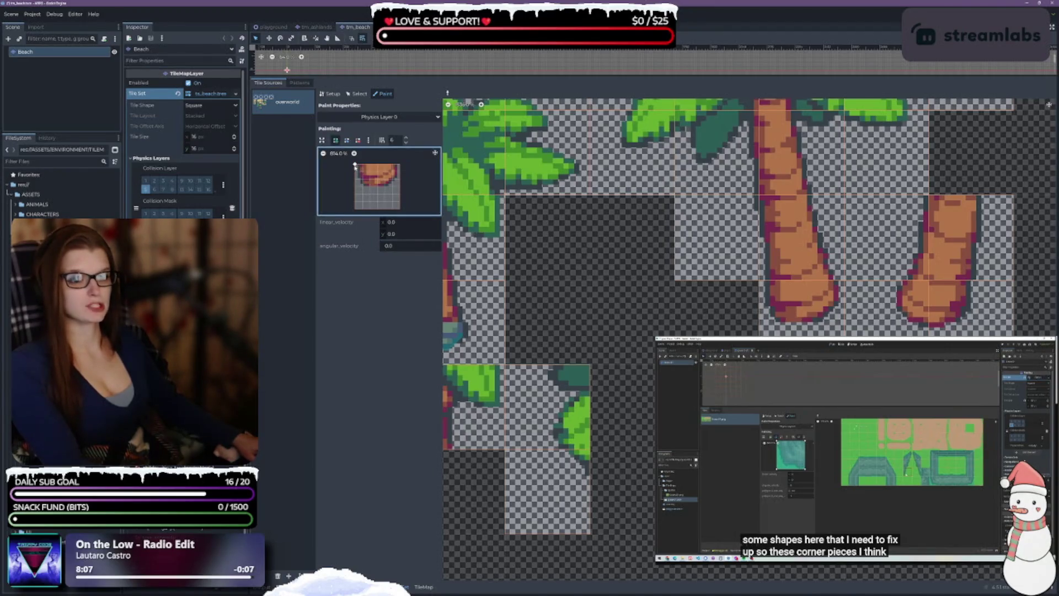
click(355, 178)
click(391, 187)
click(400, 179)
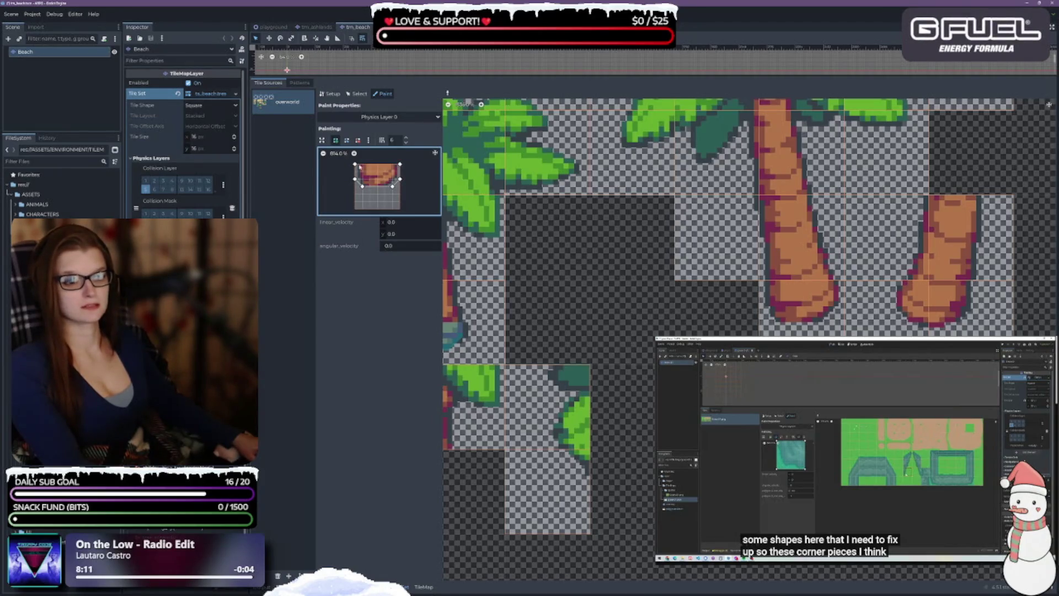
click(356, 164)
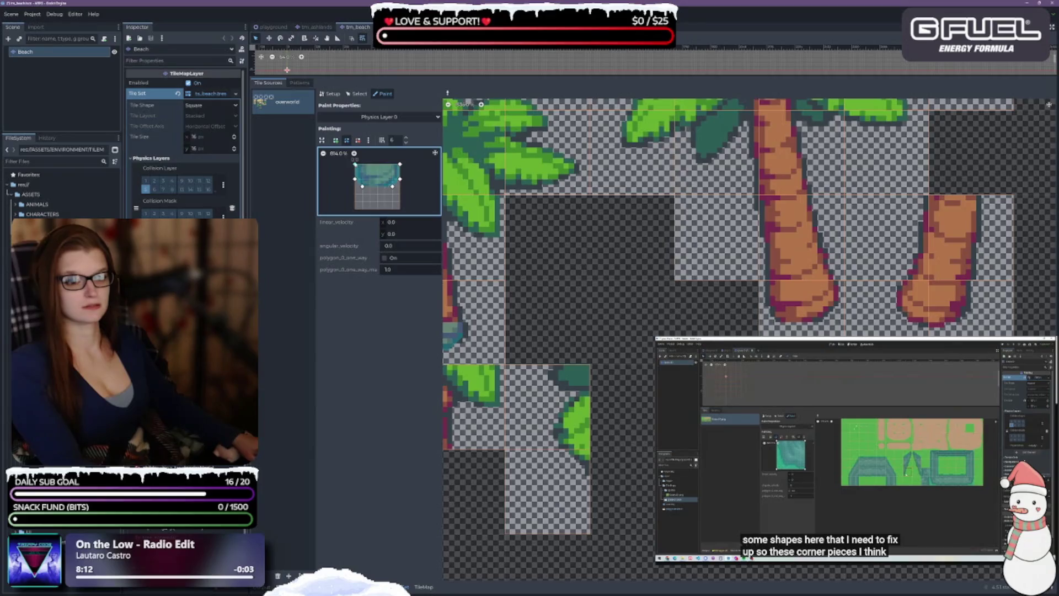
click(776, 333)
scroll(745, 220, right, 5)
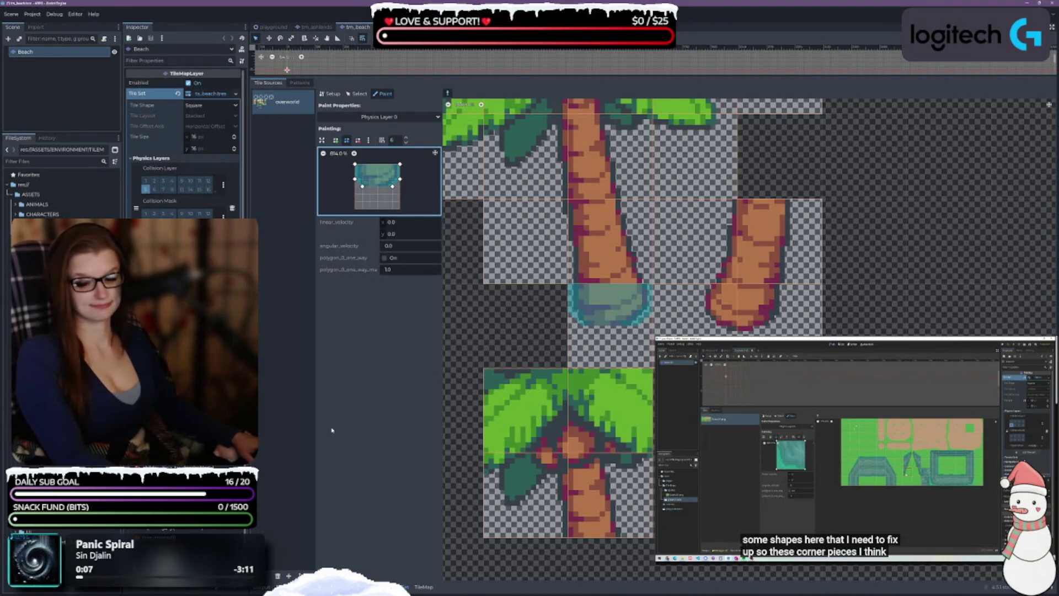
Draw a triangular collision polygon and paint it onto the right trunk base
click(335, 140)
click(354, 186)
click(377, 179)
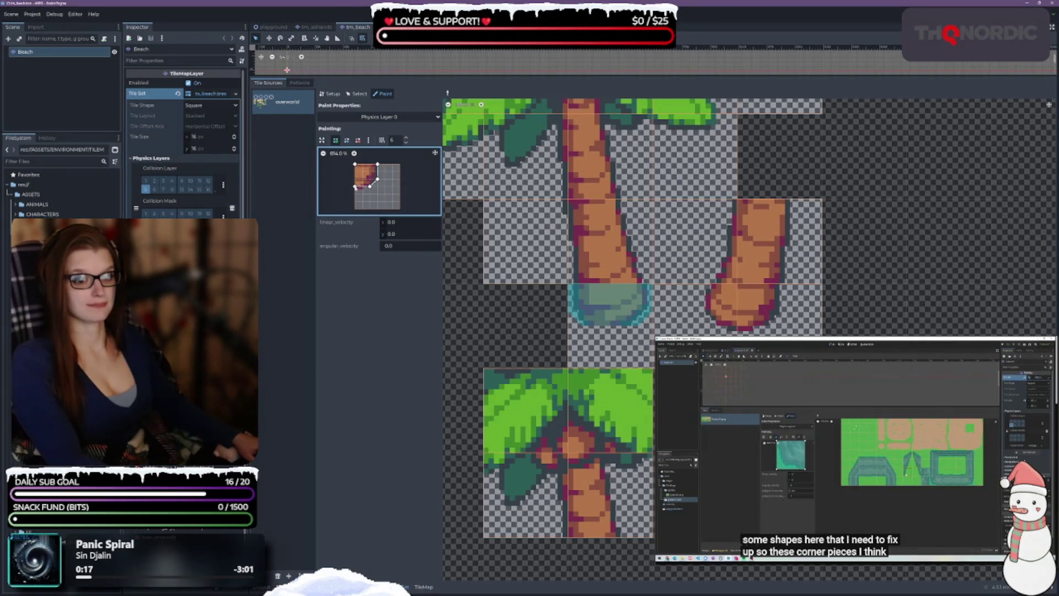
click(355, 187)
click(758, 303)
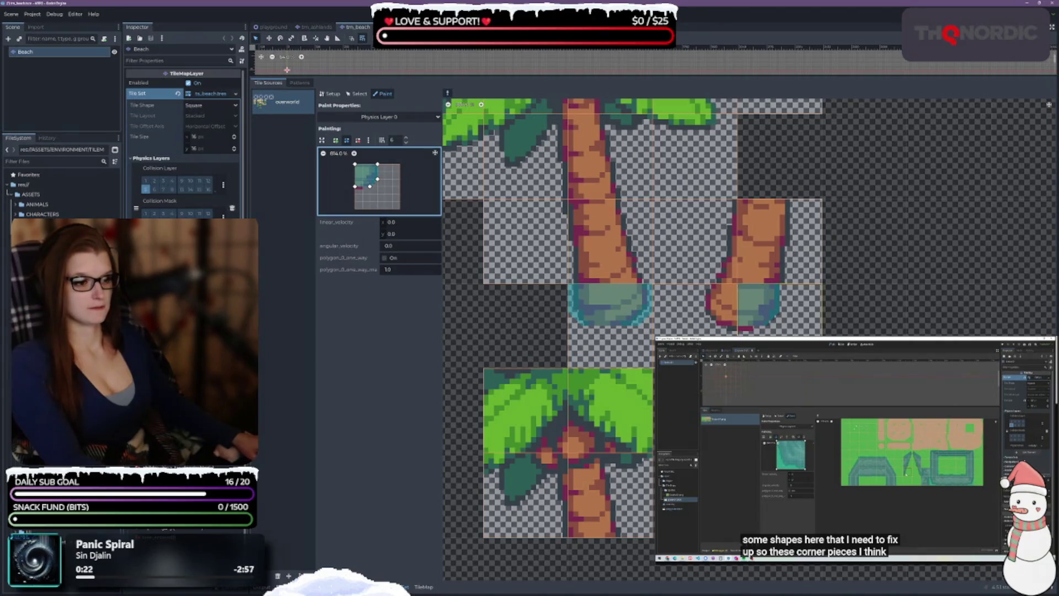
Load the orange trunk-corner tile and draw a small triangle polygon in its upper-right corner
click(661, 322)
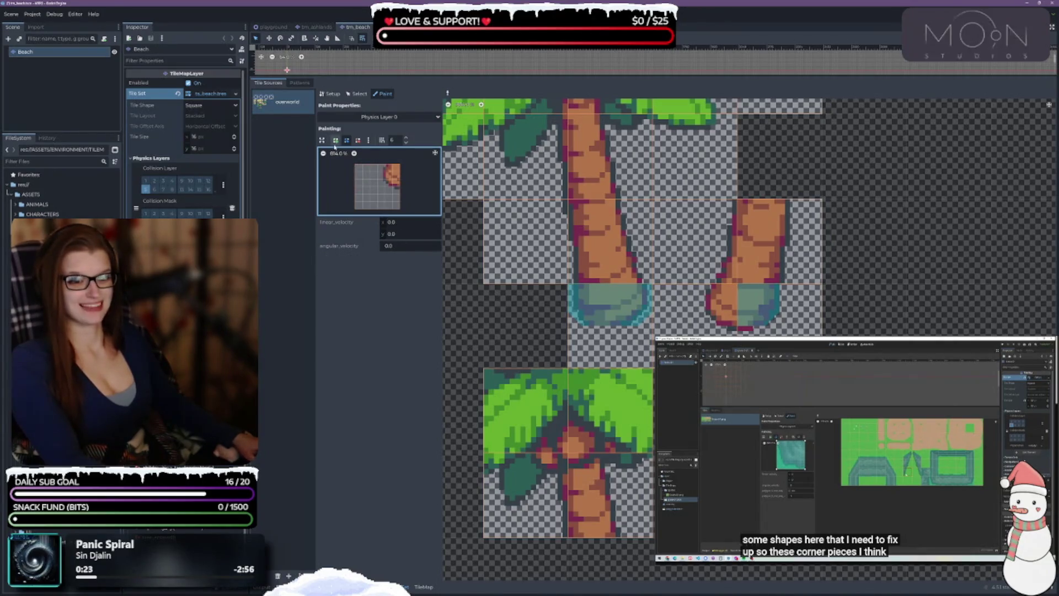
click(385, 163)
click(385, 181)
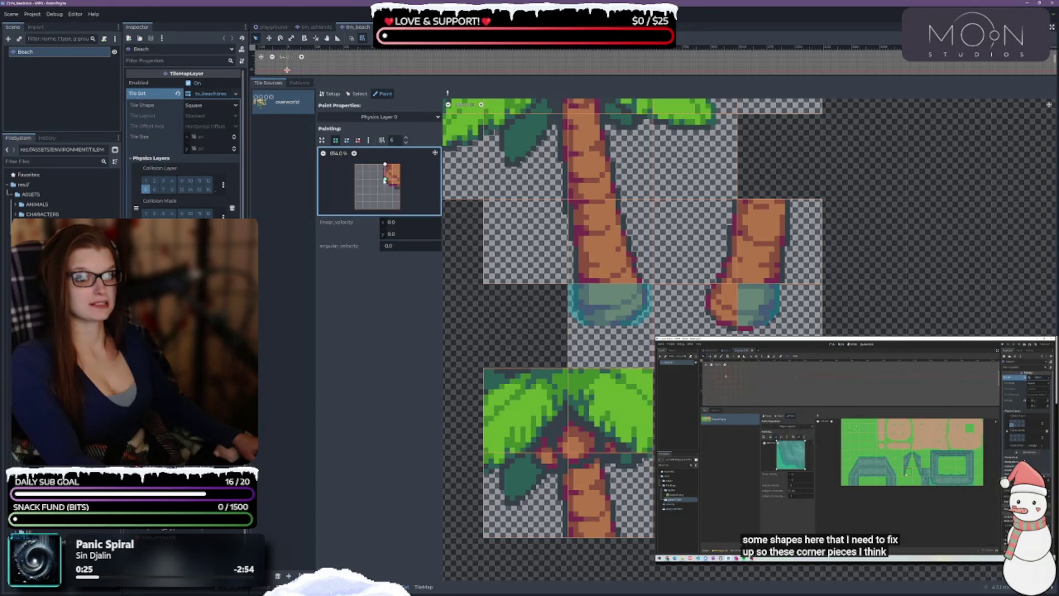
click(401, 189)
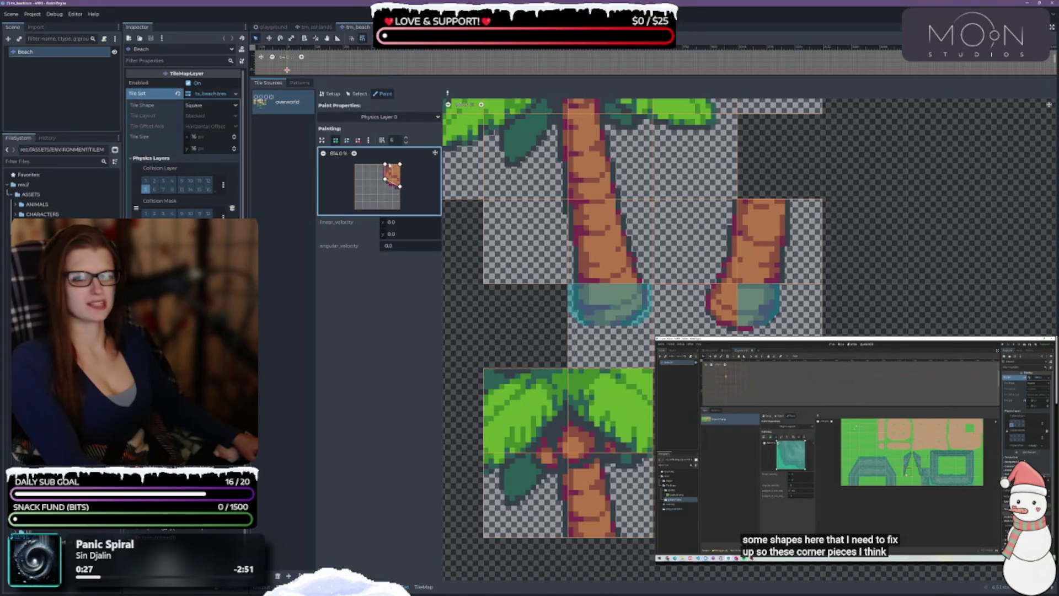
click(386, 164)
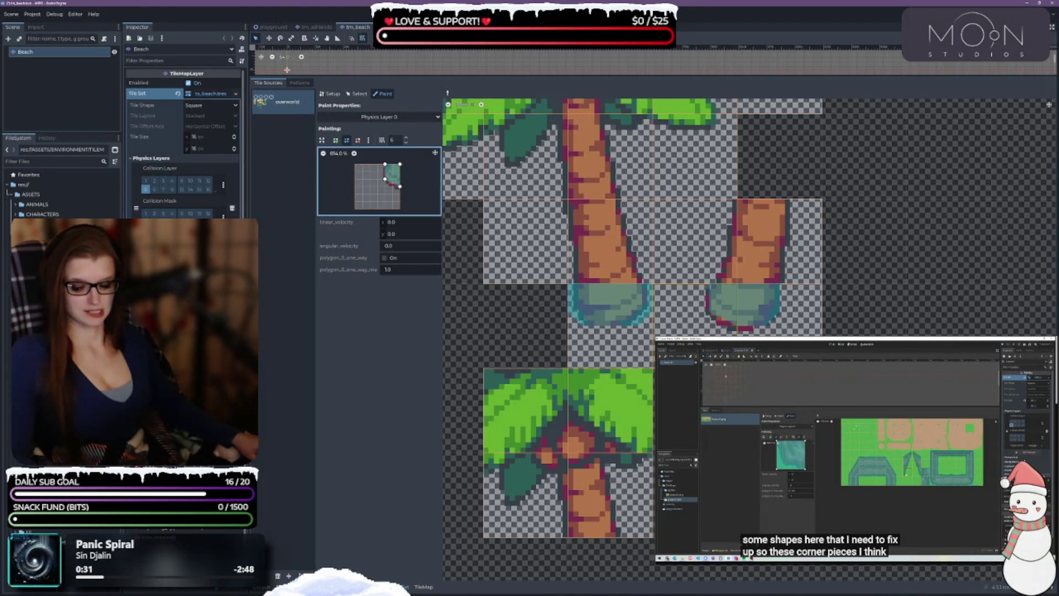
scroll(529, 317, up, 3)
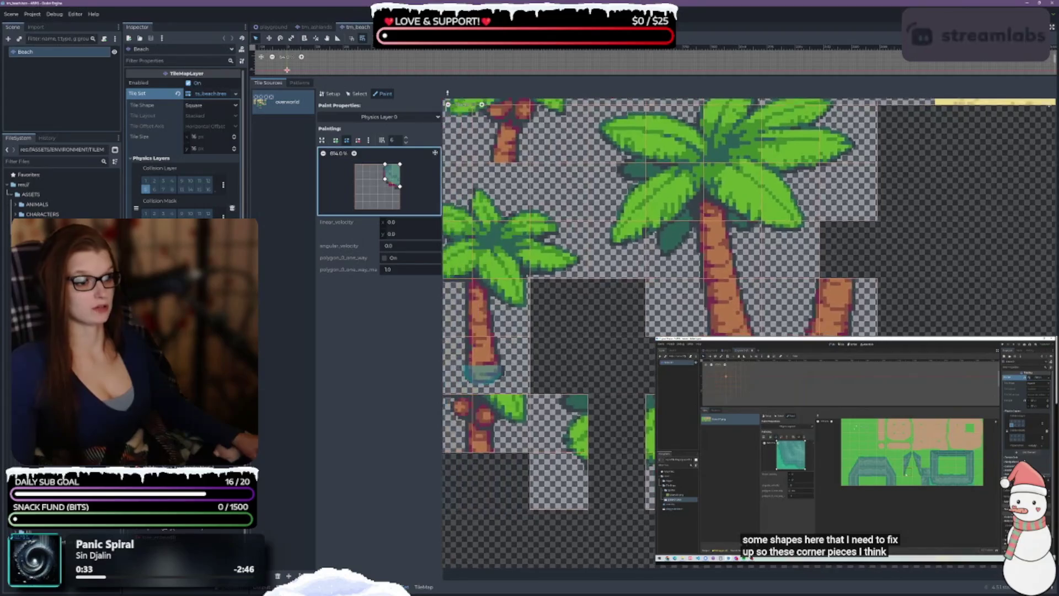
Draw a block polygon across the trunk's lower middle and paint it onto the tall palm's trunk tile
scroll(606, 249, down, 2)
scroll(606, 408, up, 4)
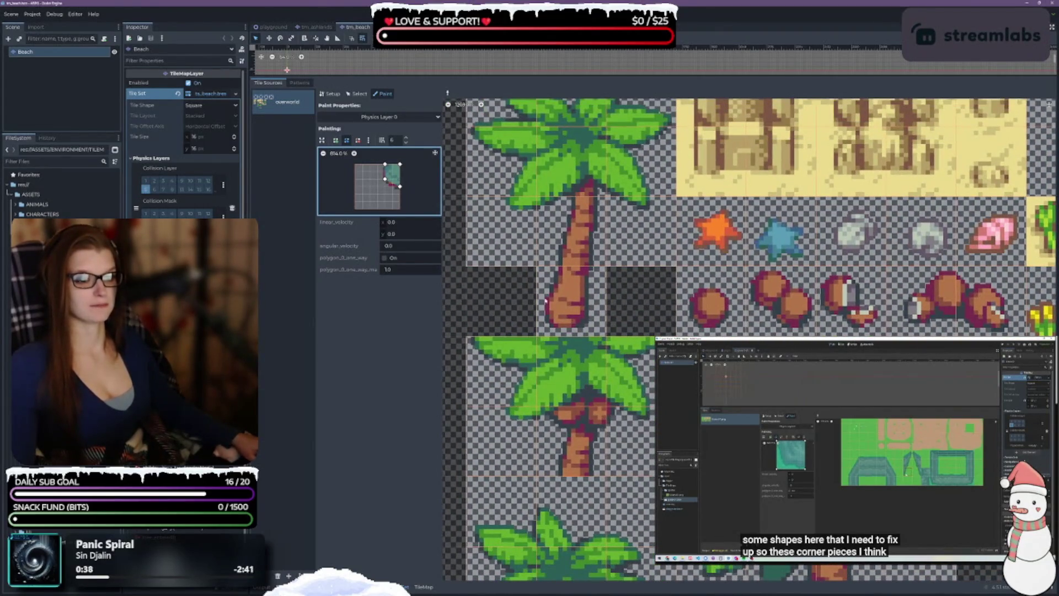
click(548, 274)
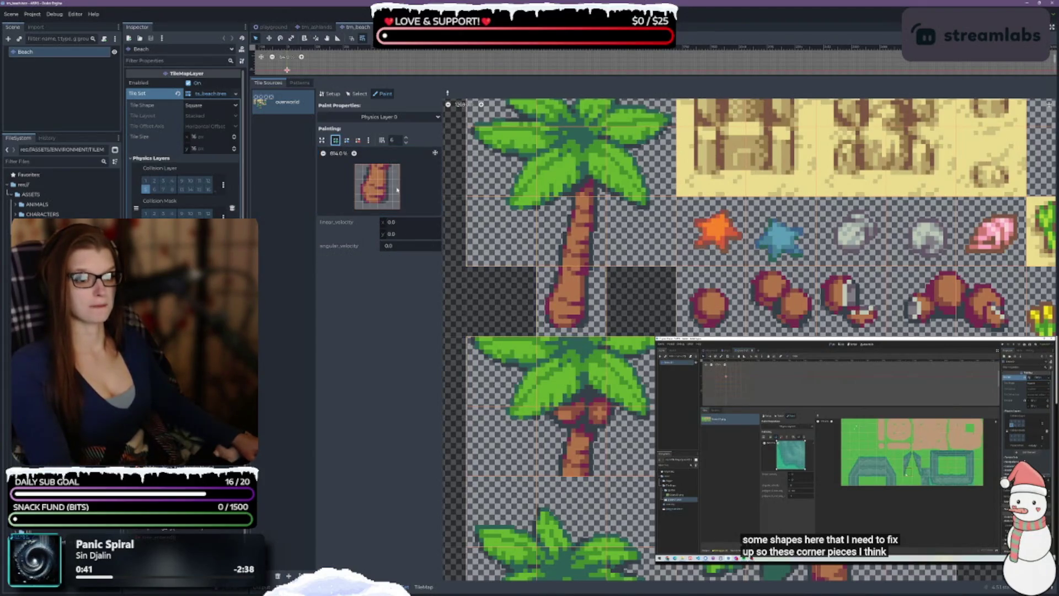
click(363, 201)
click(384, 201)
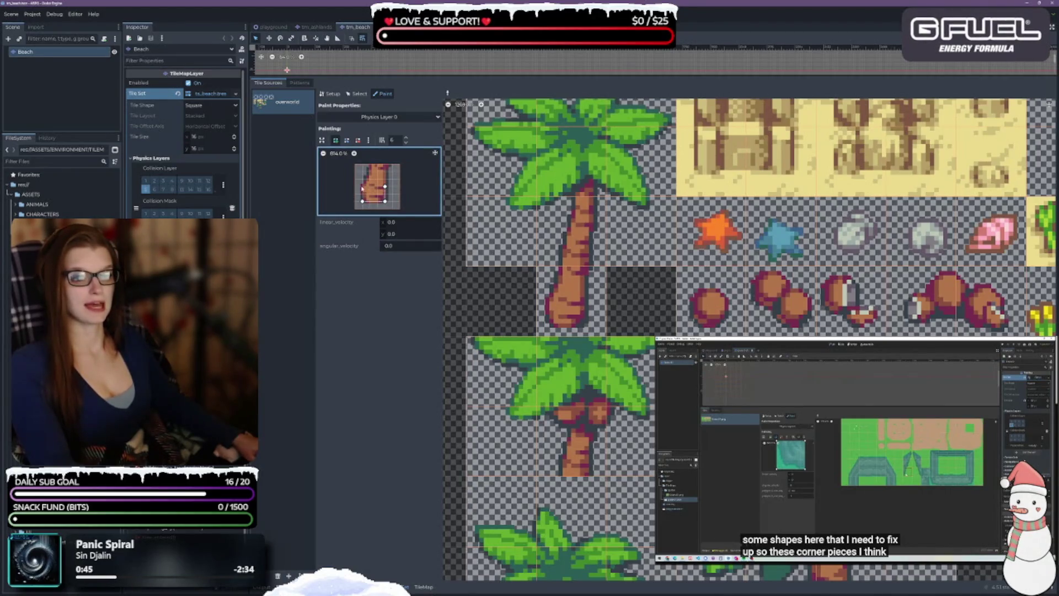
click(363, 202)
click(566, 320)
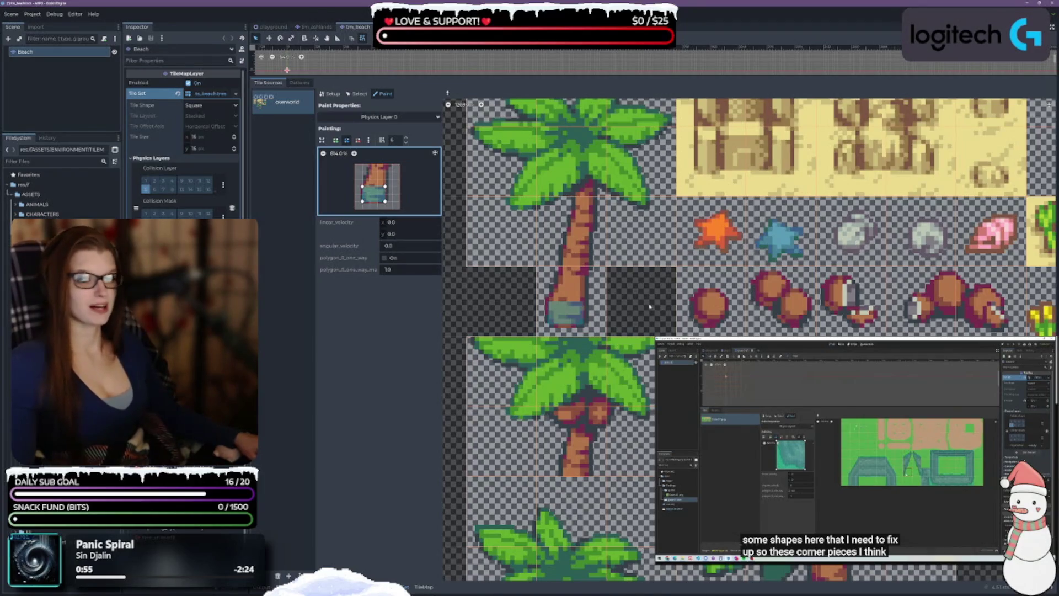
drag(650, 307, 571, 320)
Draw a new collision polygon and paint it onto the hammock palm's trunk tile
scroll(571, 319, right, 8)
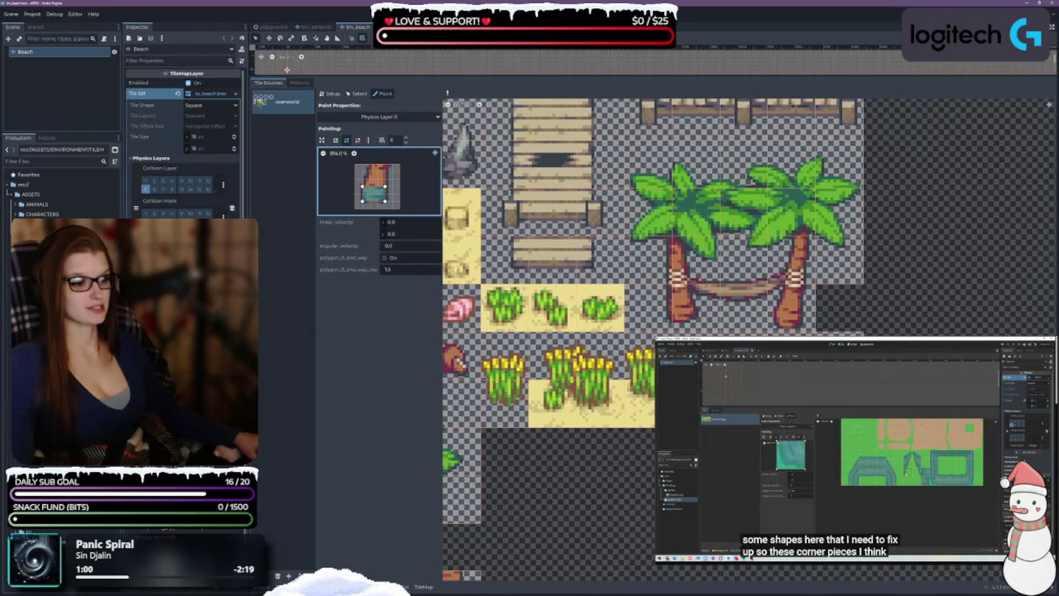
scroll(883, 232, up, 3)
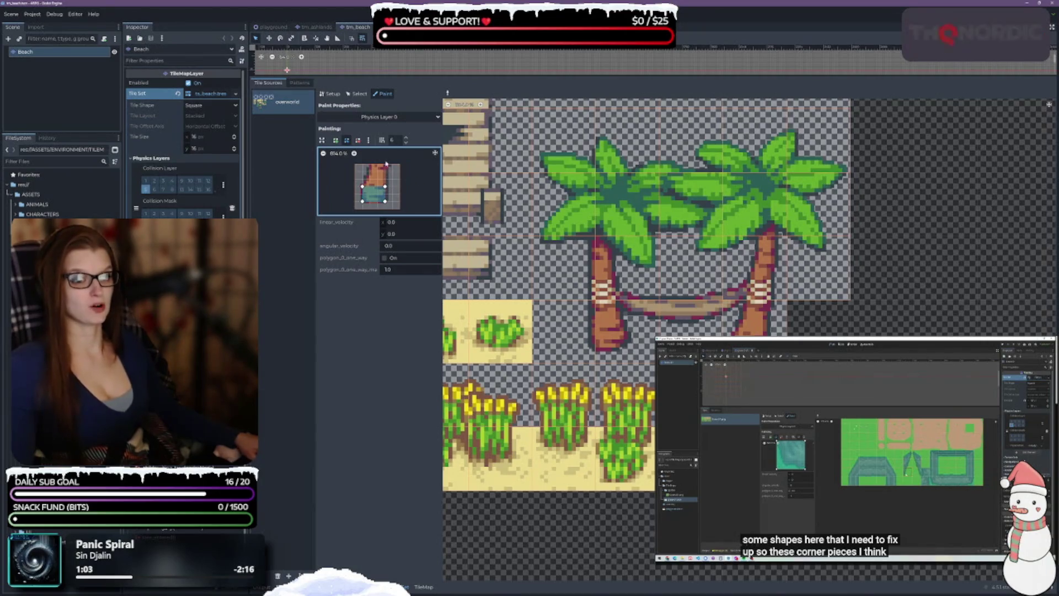
ctrl+click(641, 342)
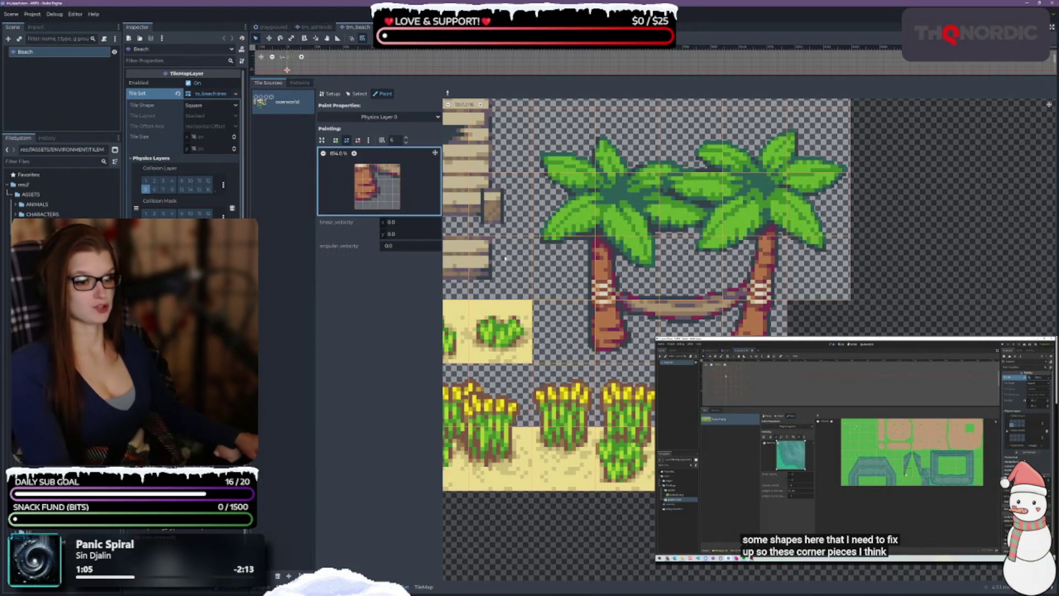
click(335, 139)
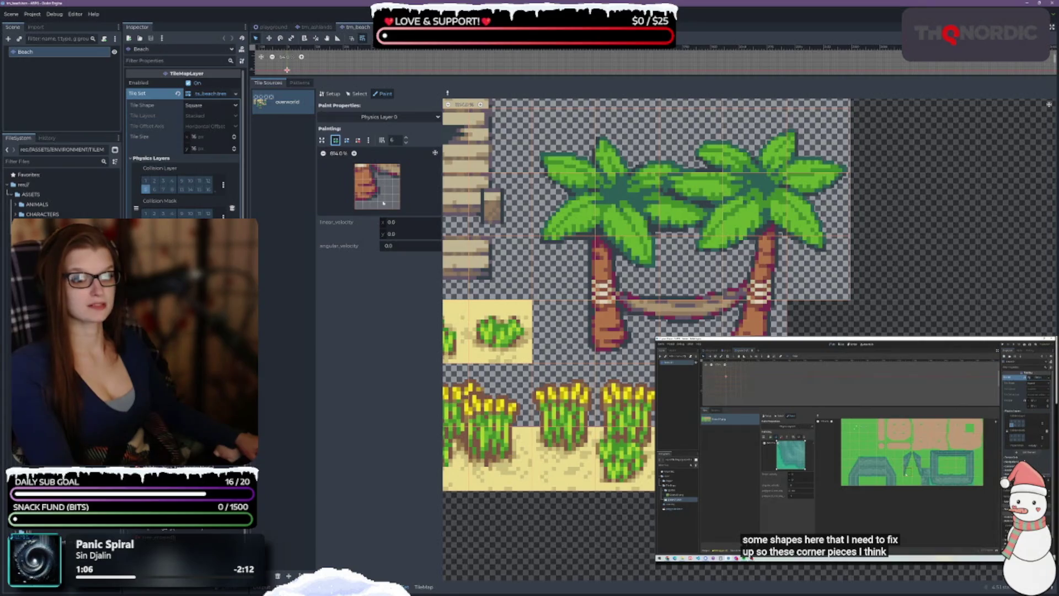
click(354, 201)
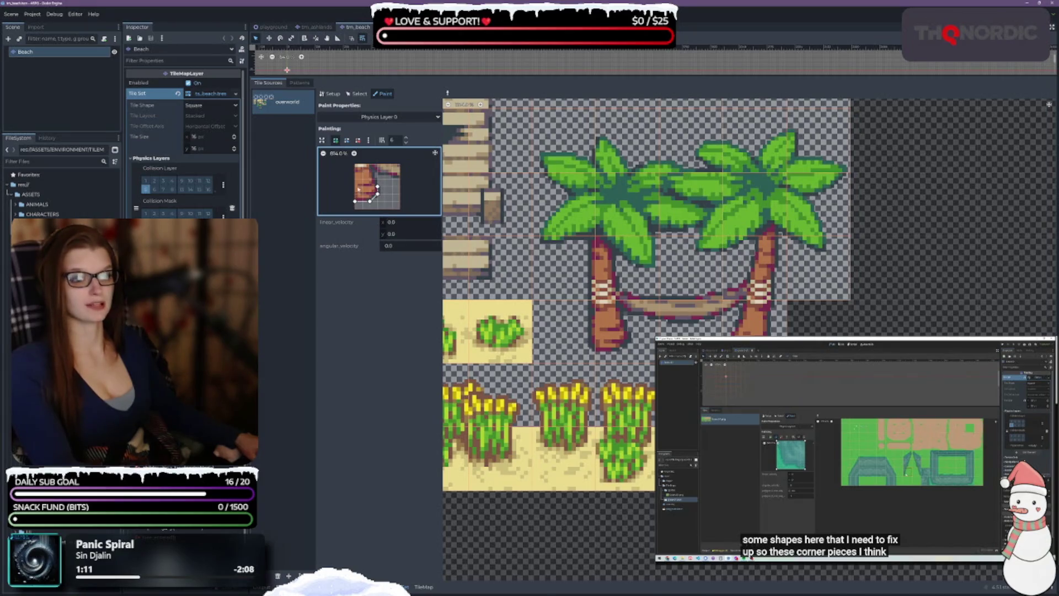
click(354, 202)
click(610, 340)
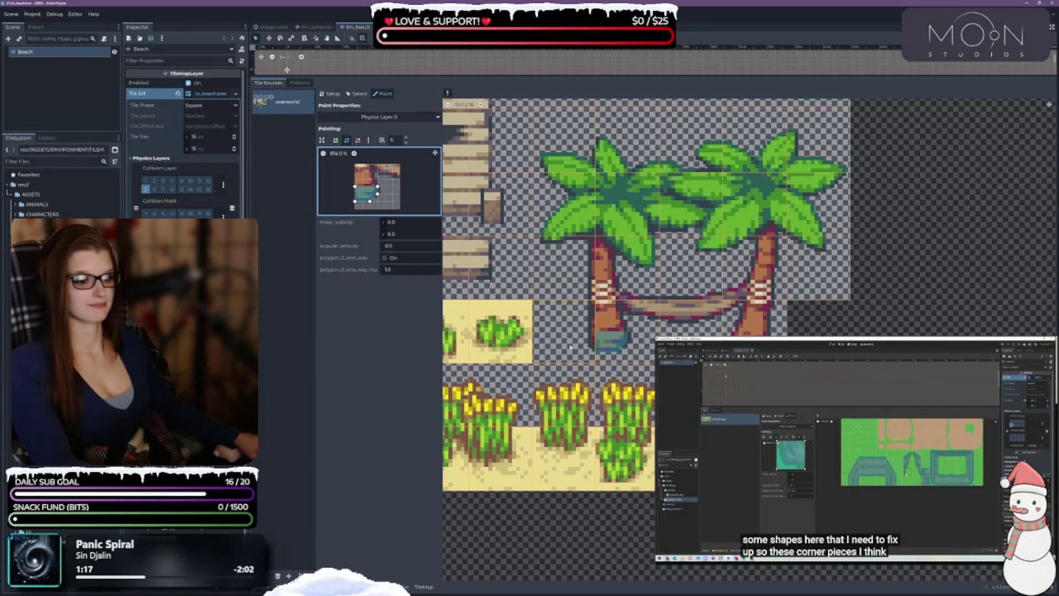
Clear the preview polygon, draw a new right-side shape, and paint it onto the tile under the left trunk
right_click(405, 202)
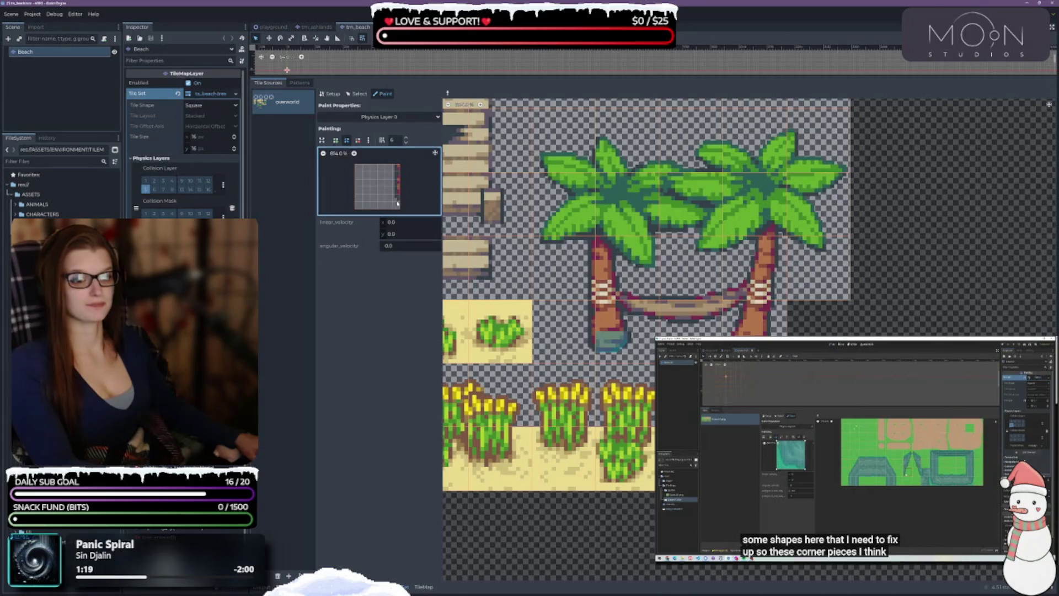
click(335, 140)
click(397, 203)
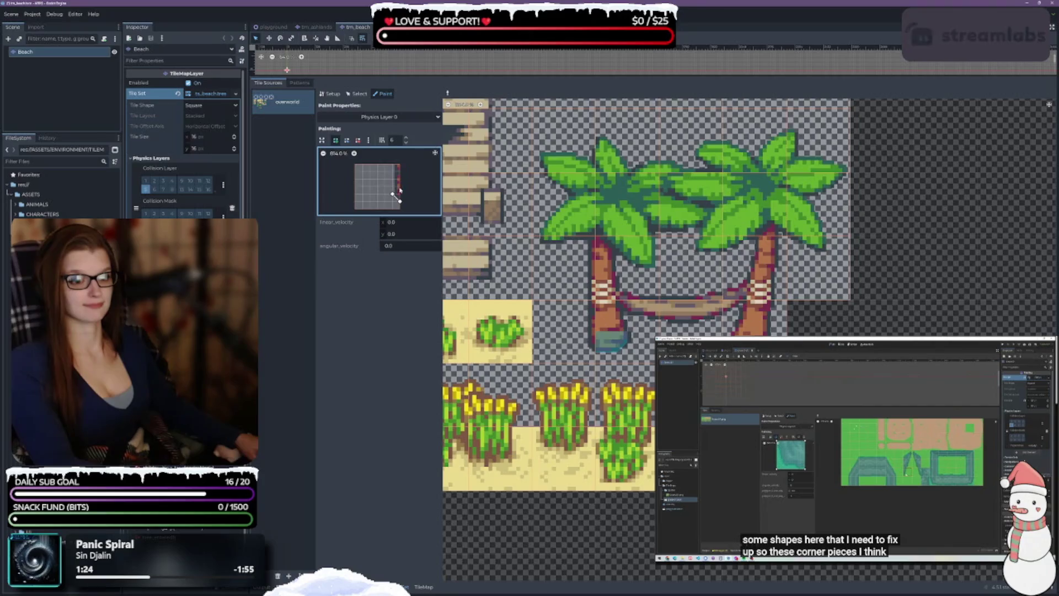
click(393, 187)
click(400, 186)
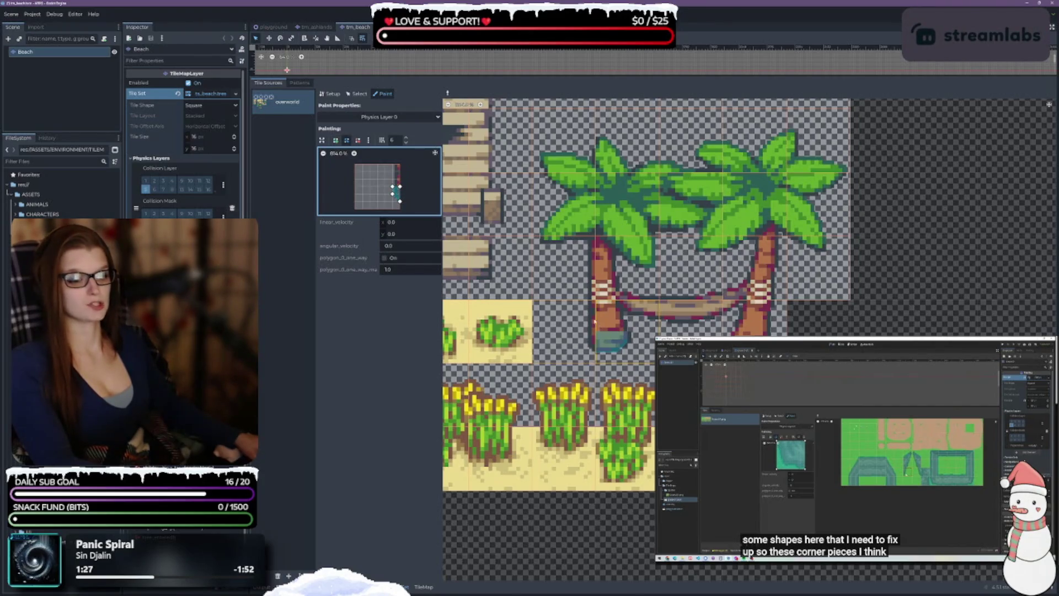
click(601, 331)
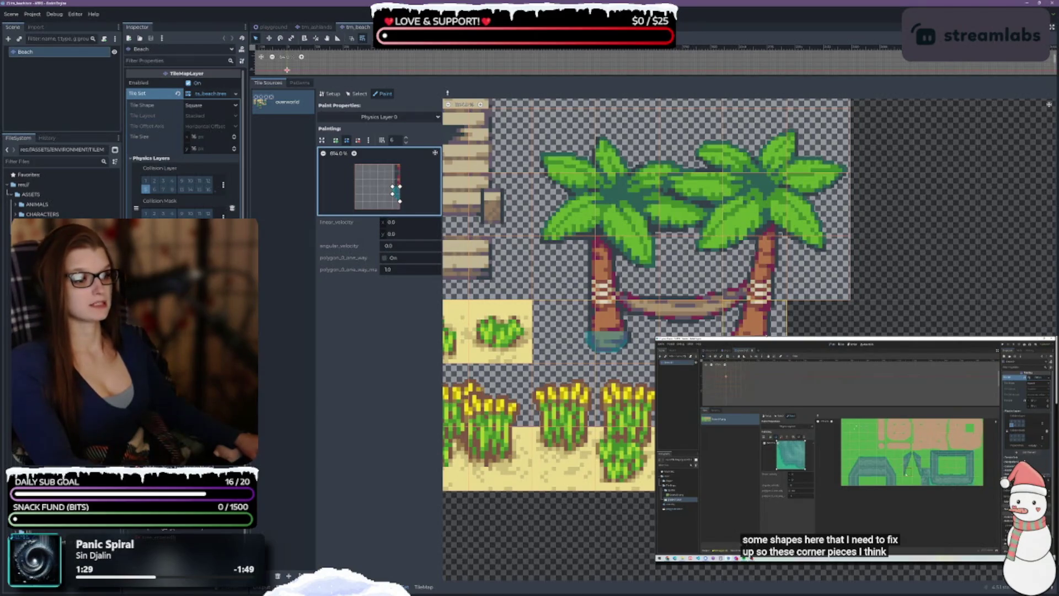
Sample the other palm trunk tile, draw a polygon around its base, and pull a bottom corner lower
right_click(756, 317)
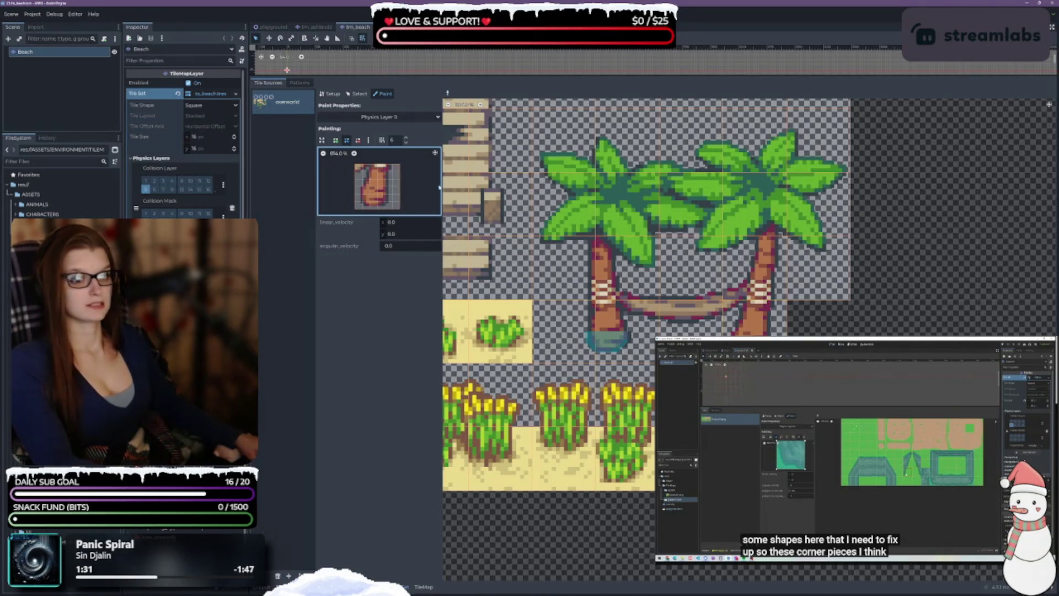
click(335, 141)
click(362, 202)
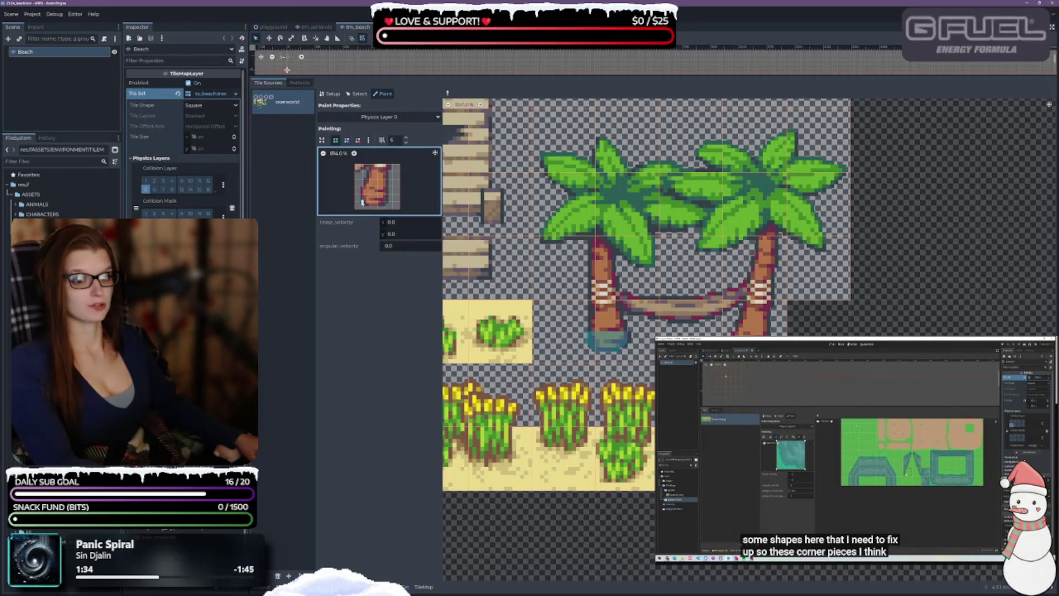
click(385, 201)
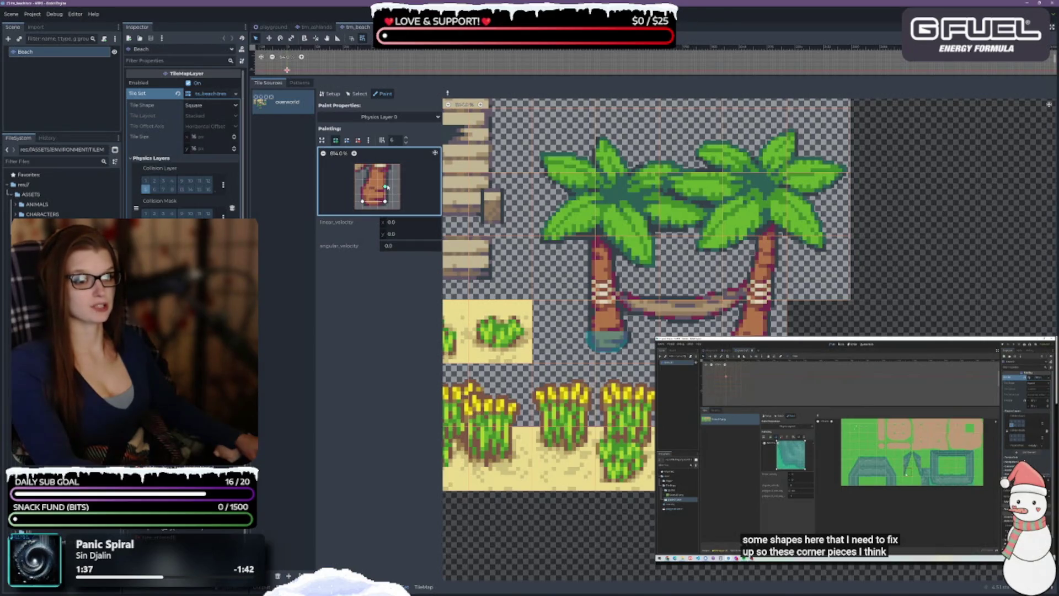
click(362, 202)
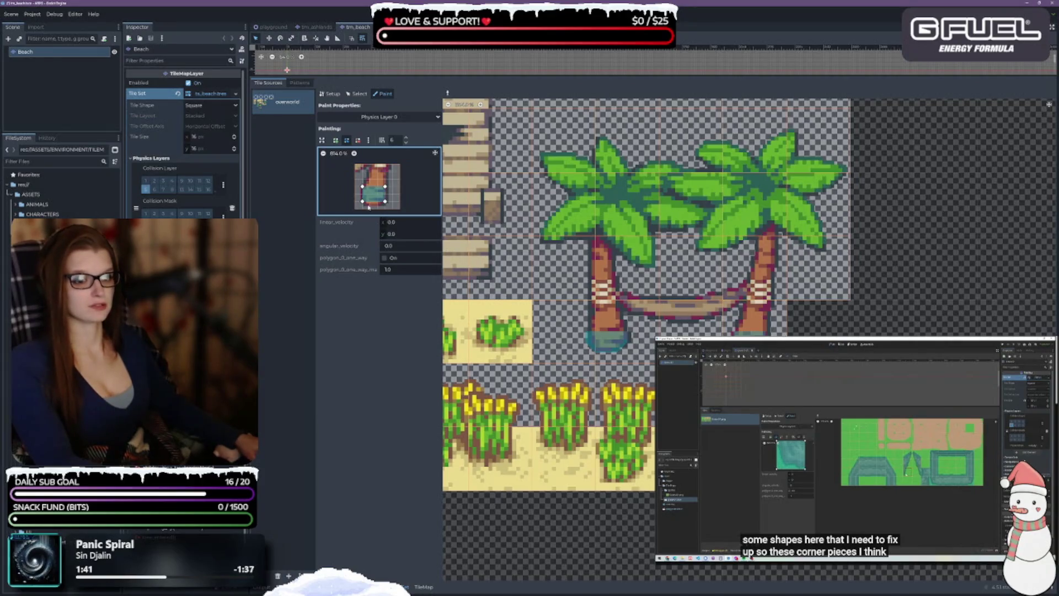
drag(374, 203, 370, 209)
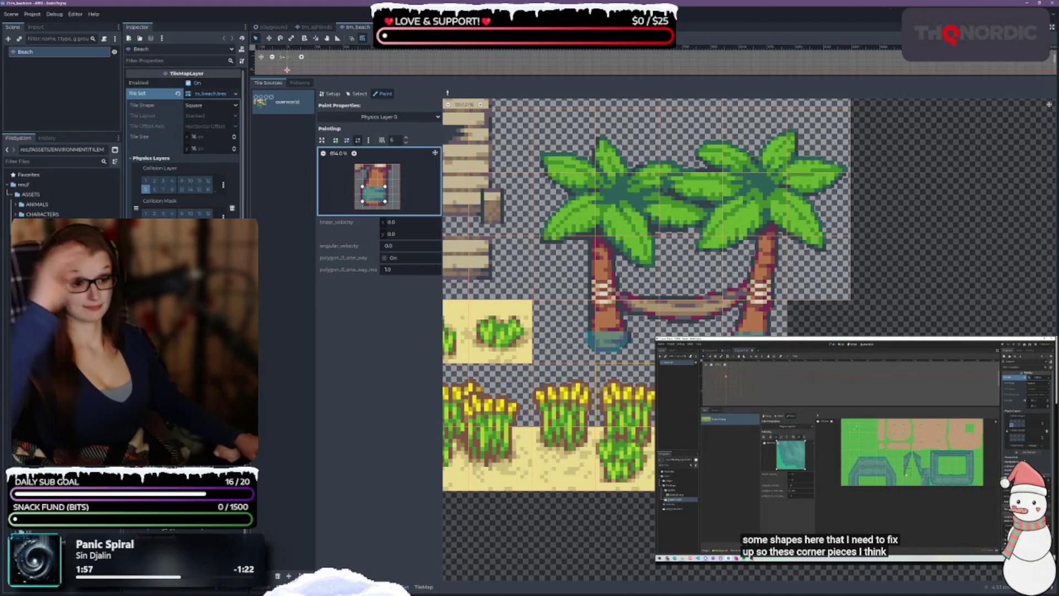
scroll(634, 441, down, 1)
scroll(646, 474, left, 5)
scroll(648, 481, down, 5)
scroll(648, 481, left, 3)
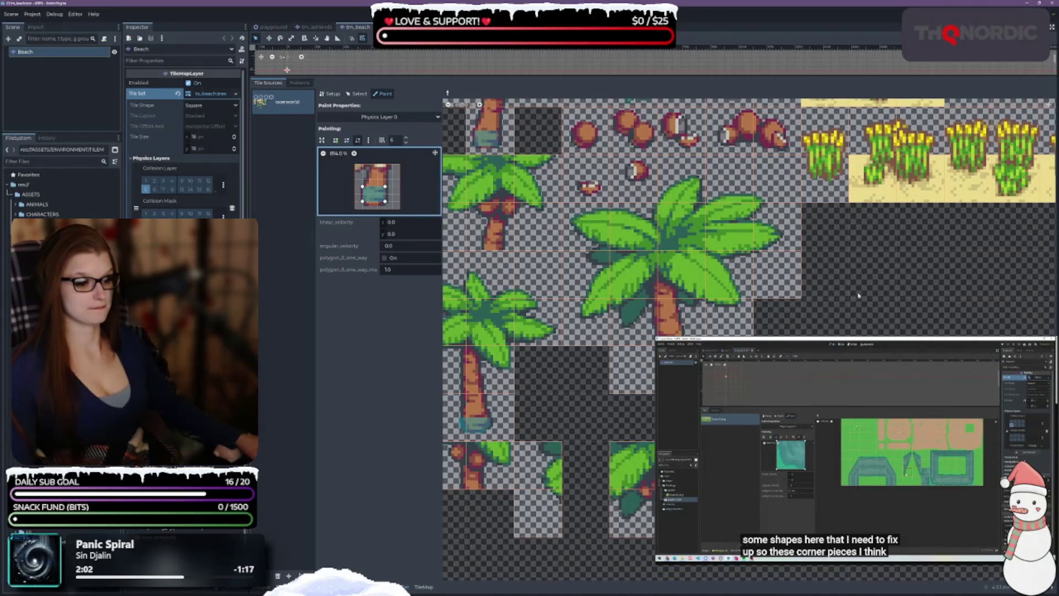
scroll(858, 296, up, 8)
scroll(858, 296, left, 2)
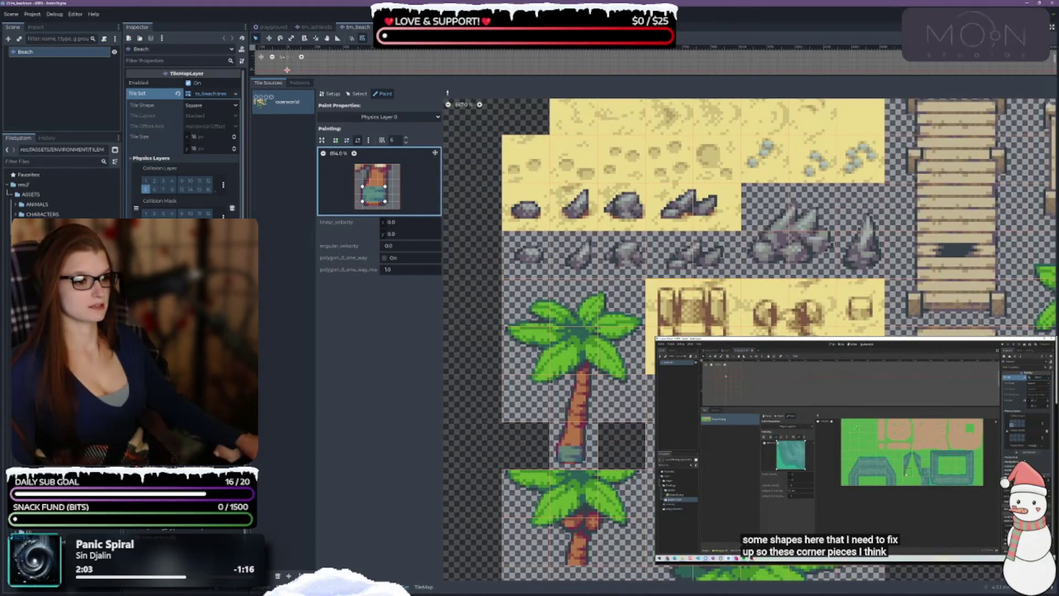
scroll(748, 339, down, 3)
scroll(748, 340, right, 3)
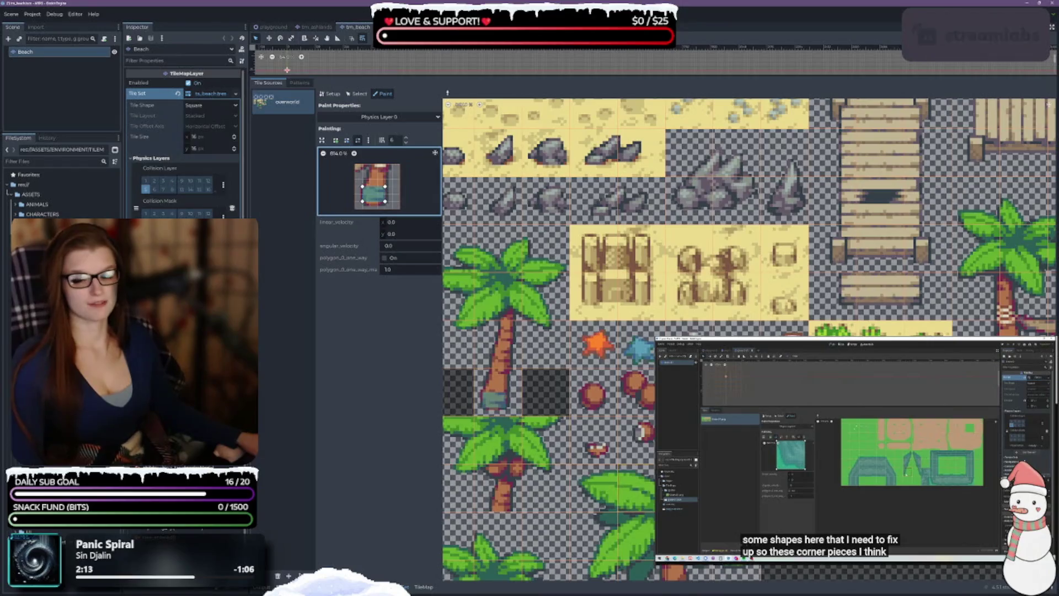
scroll(750, 339, down, 1)
scroll(684, 320, down, 3)
scroll(684, 320, up, 1)
scroll(672, 322, up, 3)
scroll(662, 319, up, 3)
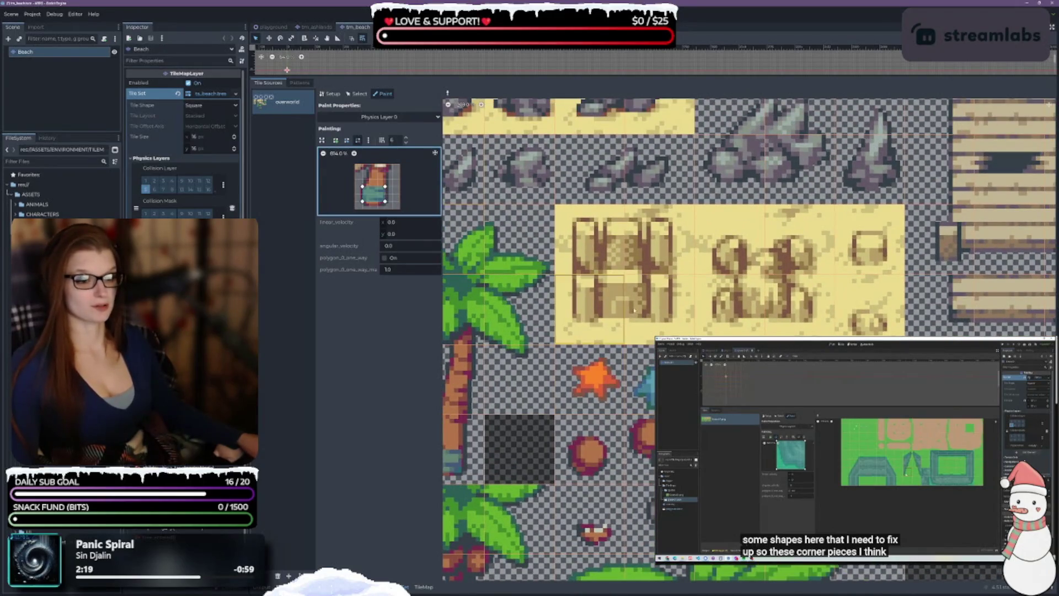
scroll(628, 308, down, 1)
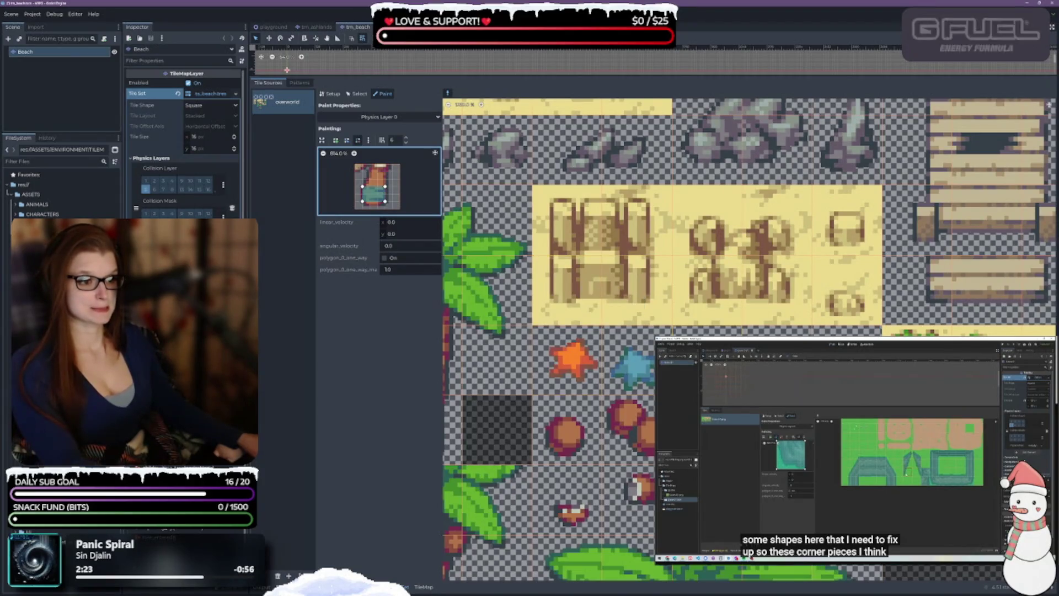
click(586, 307)
Paint a full-tile collision rectangle onto the structure's two lower tiles, adjusting its width
click(335, 141)
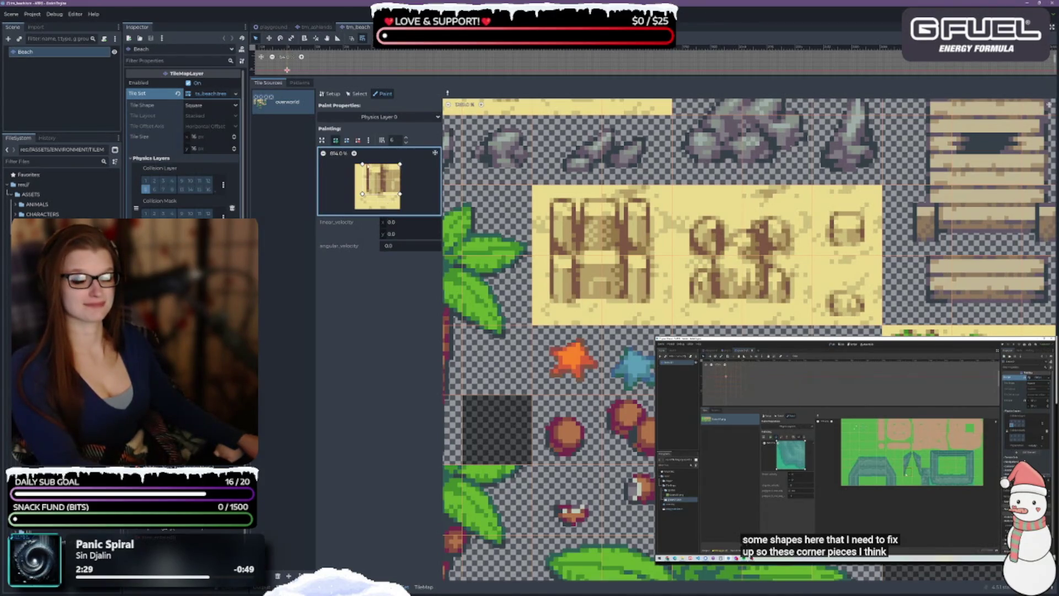
click(399, 194)
click(574, 278)
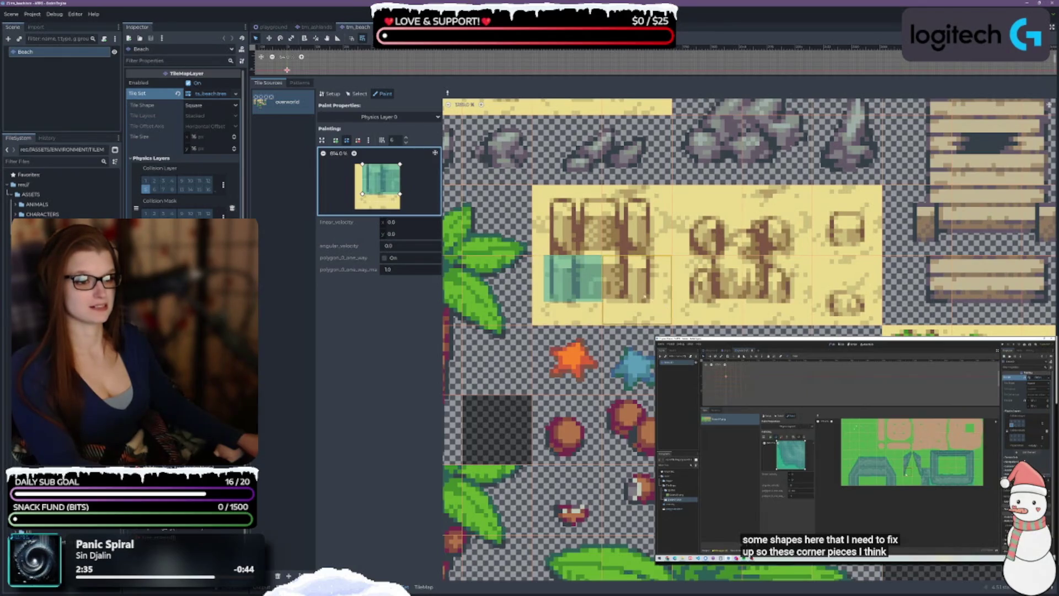
mouse_move(380, 179)
mouse_down()
mouse_move(385, 194)
mouse_move(385, 165)
mouse_up()
click(631, 278)
click(619, 290)
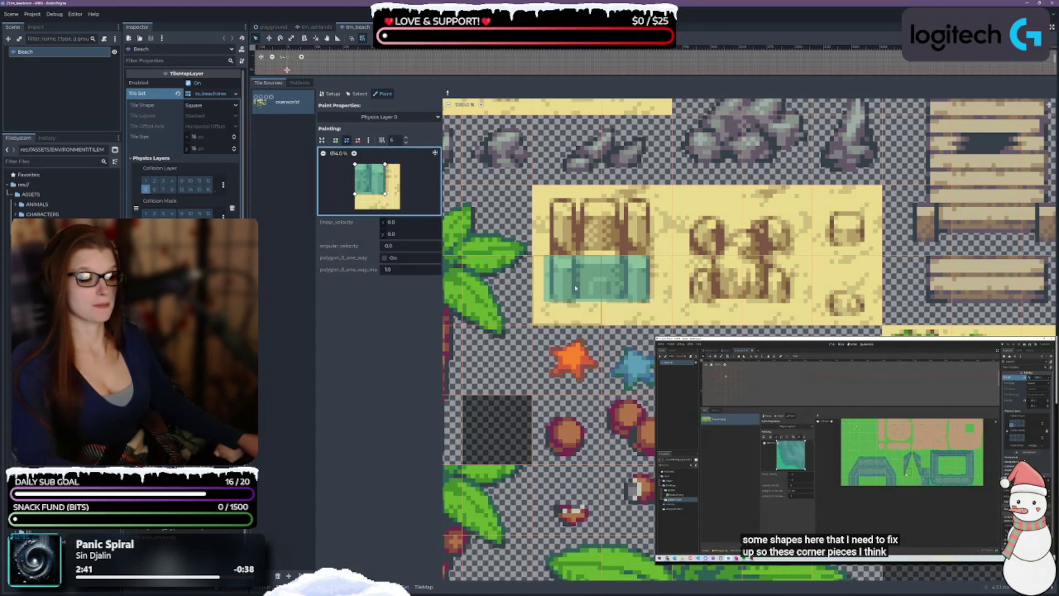
mouse_move(385, 195)
mouse_down()
mouse_move(399, 195)
mouse_move(370, 194)
mouse_move(370, 164)
mouse_up()
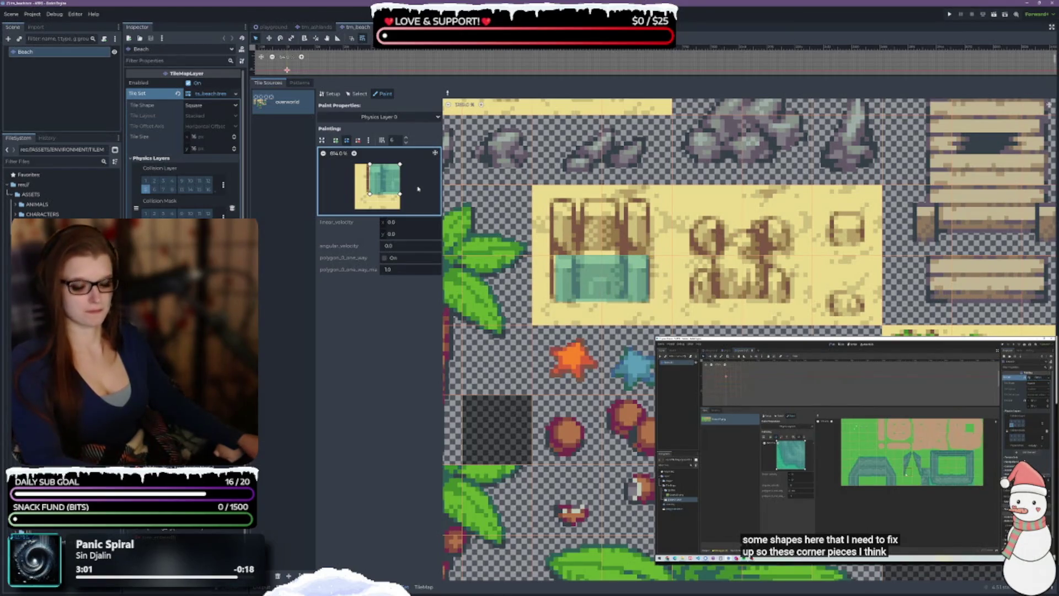
Paint collision onto the structure's two upper tiles and raise the shape's top corners
scroll(418, 189, up, 1)
click(579, 225)
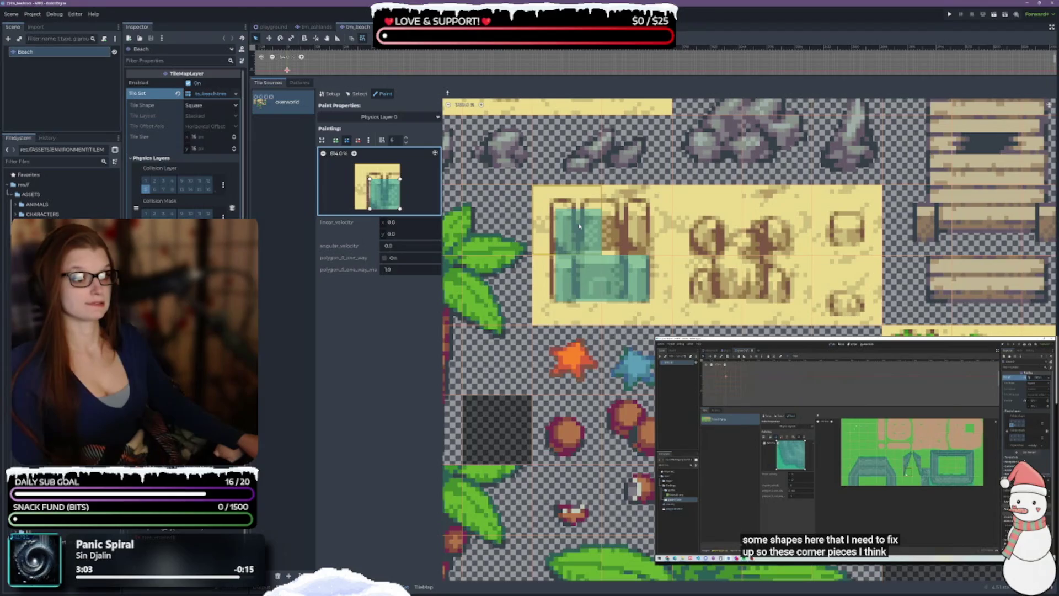
click(621, 229)
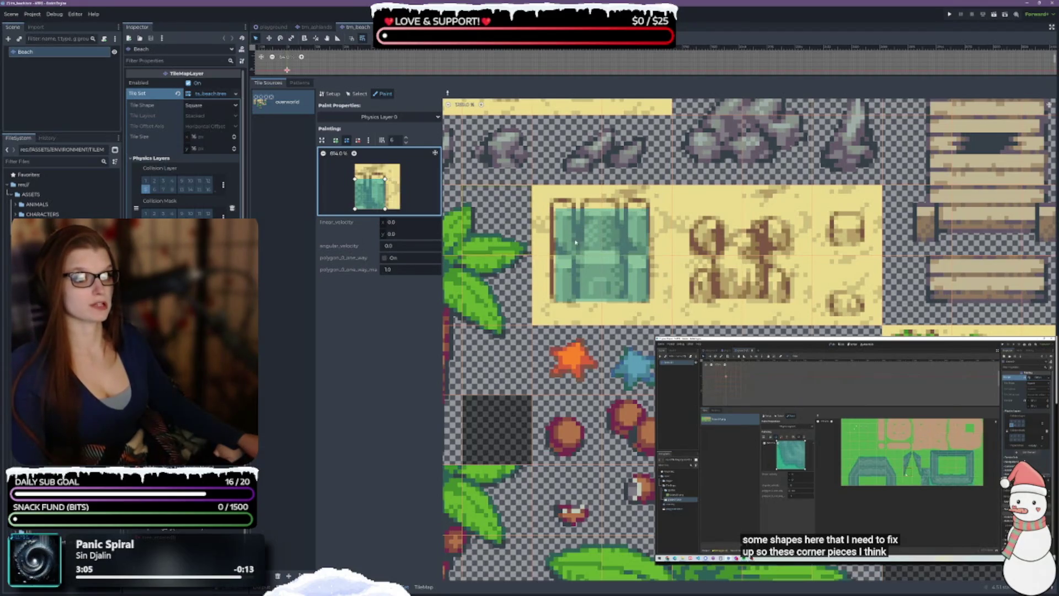
drag(355, 179, 385, 171)
click(563, 229)
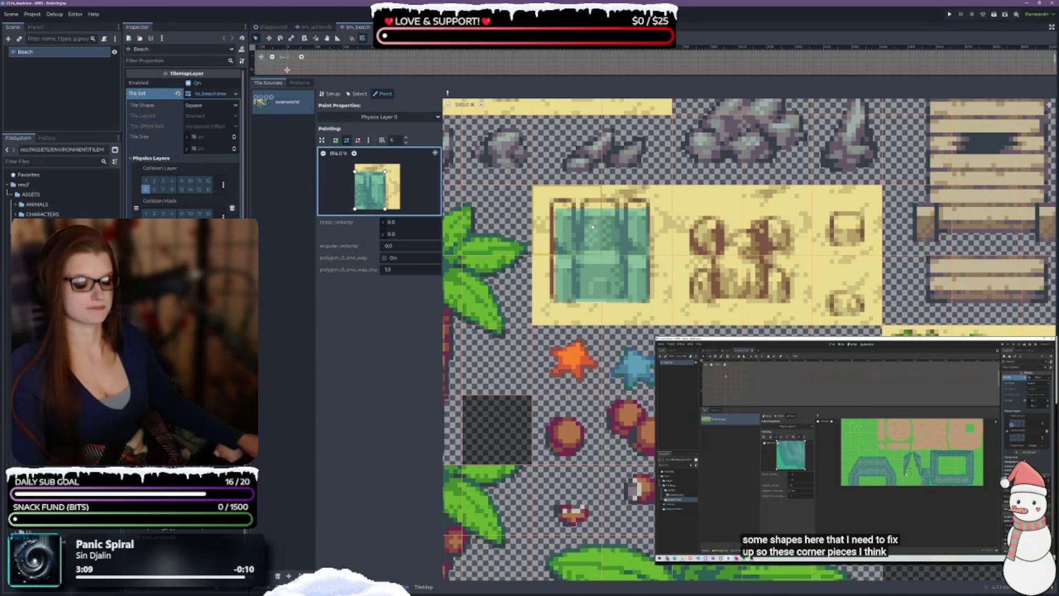
Level the top edges of the upper-left and upper-right tiles' collision shapes and repaint them
right_click(576, 229)
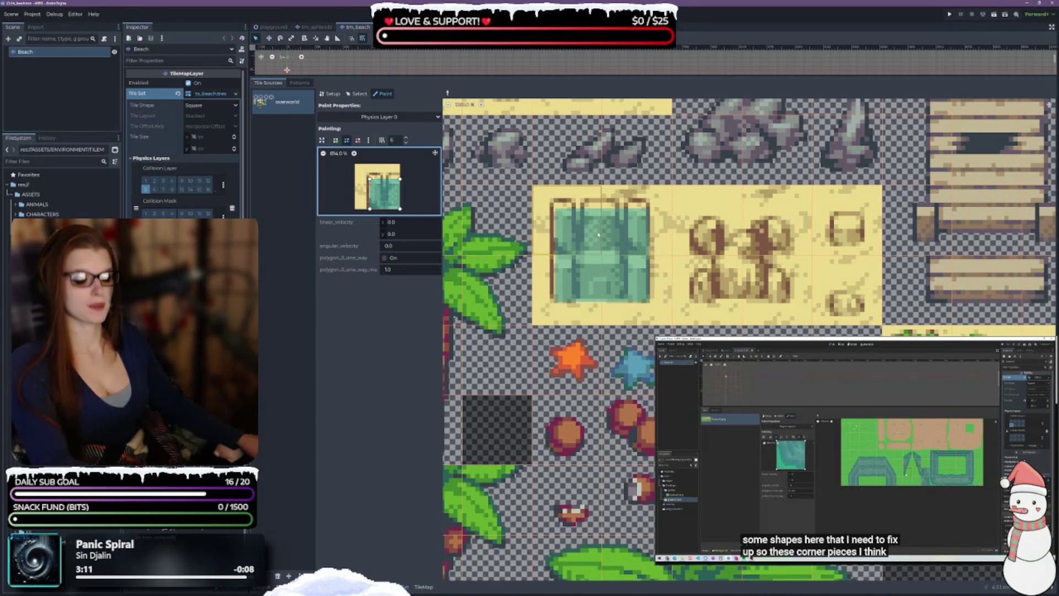
drag(370, 179, 400, 172)
click(569, 221)
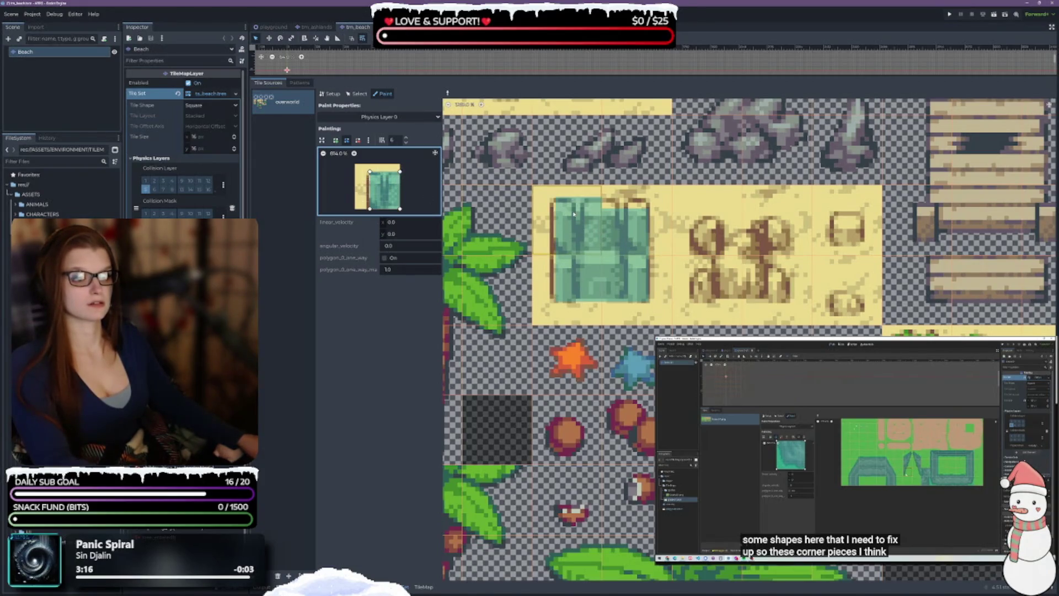
click(631, 237)
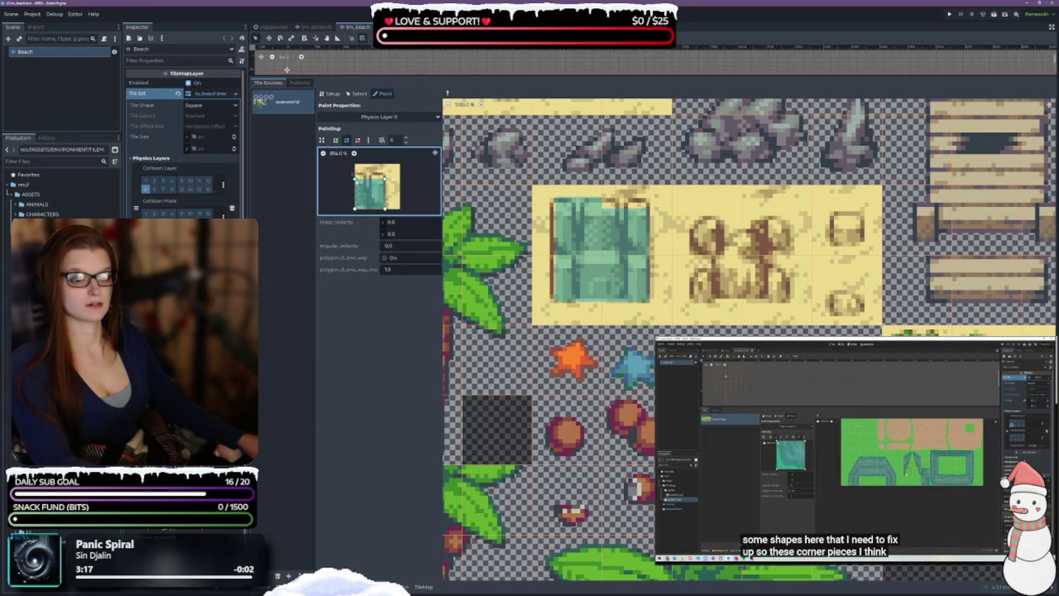
drag(355, 176, 384, 171)
click(629, 202)
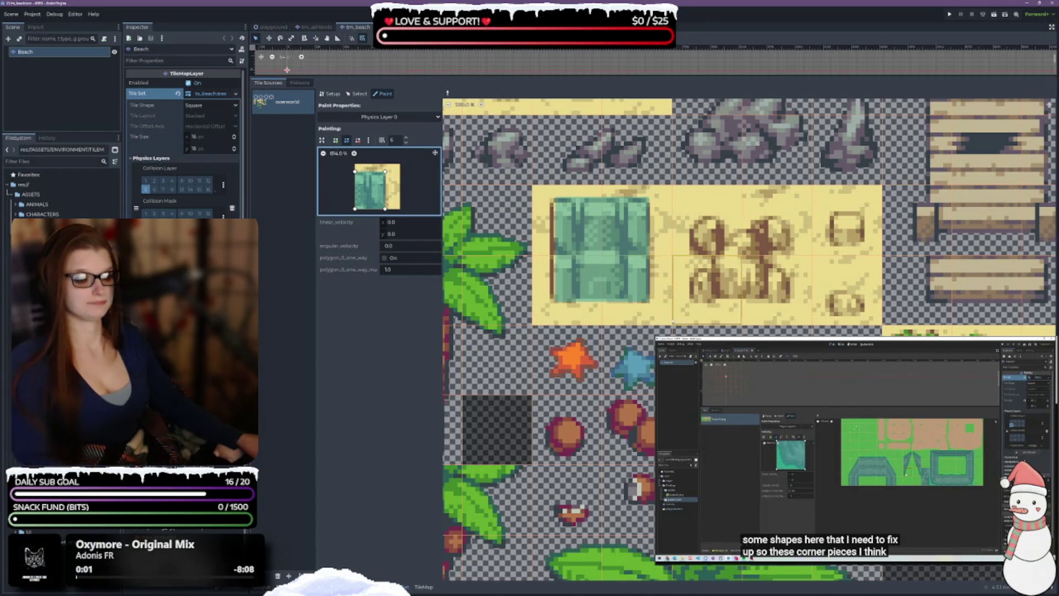
scroll(629, 202, right, 3)
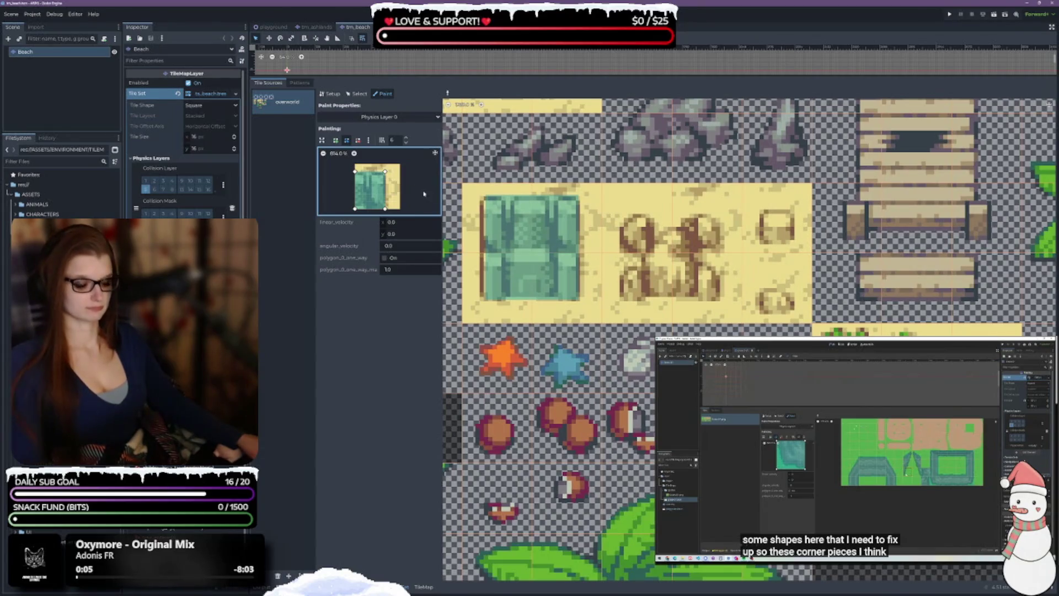
Start from a plain sand tile and draw a new triangular collision polygon
right_click(662, 292)
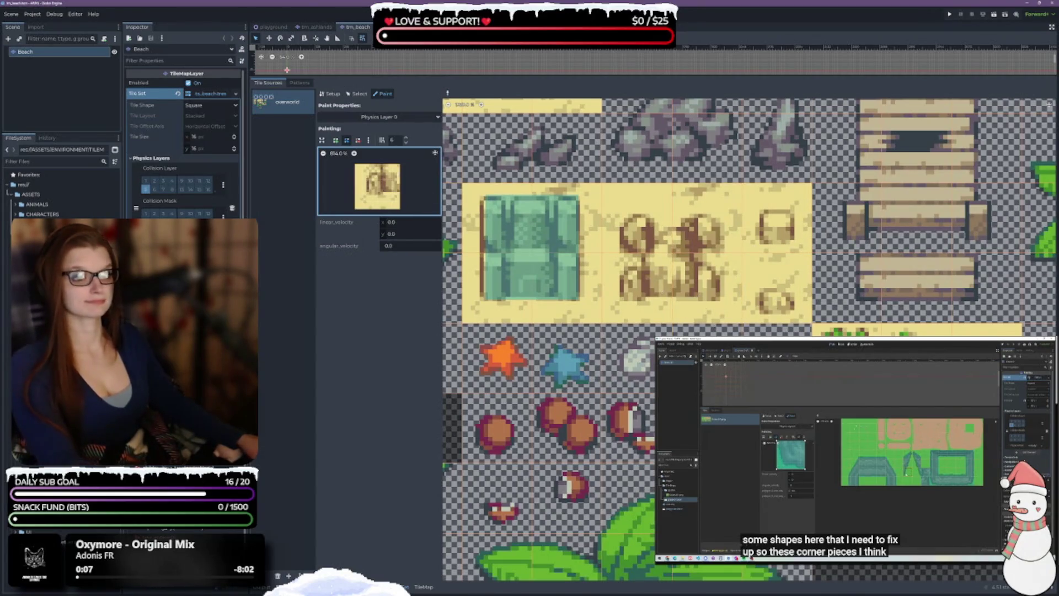
click(335, 140)
click(370, 193)
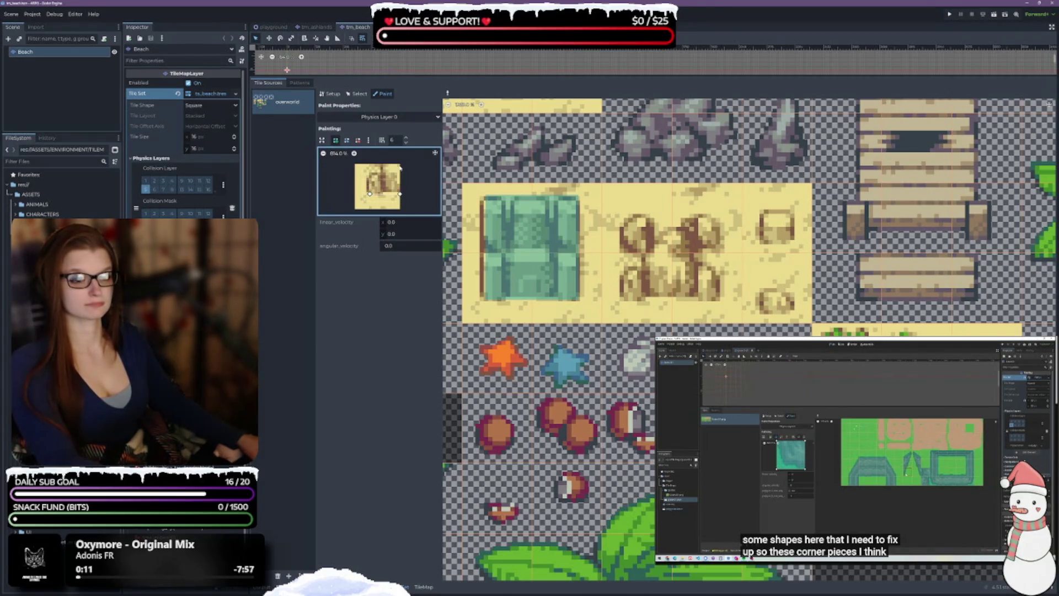
click(400, 164)
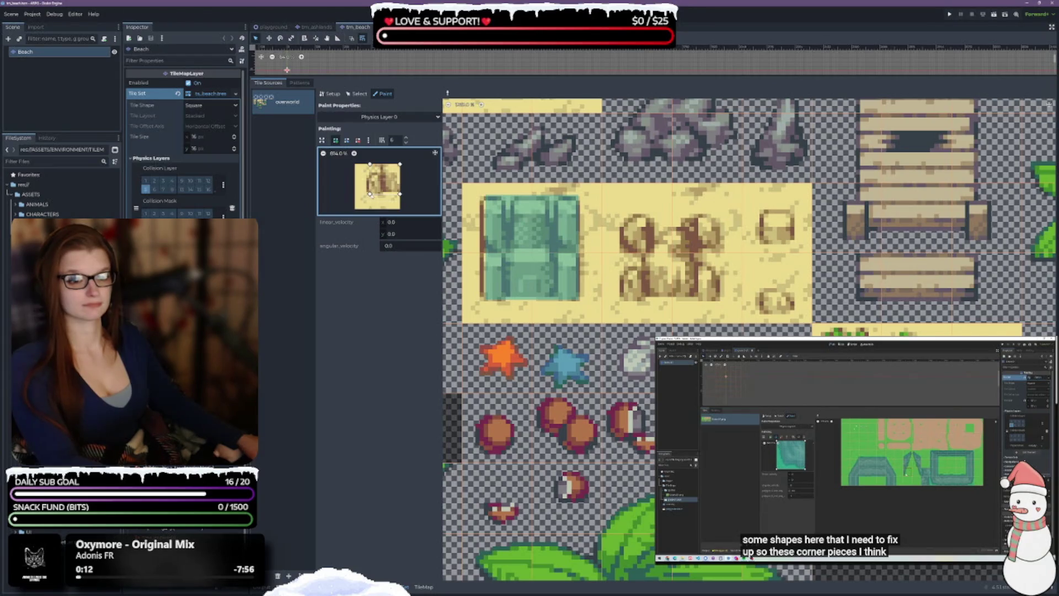
click(370, 194)
Paint the polygon onto the rocks' lower-left, lower-right and upper-right tiles
click(643, 292)
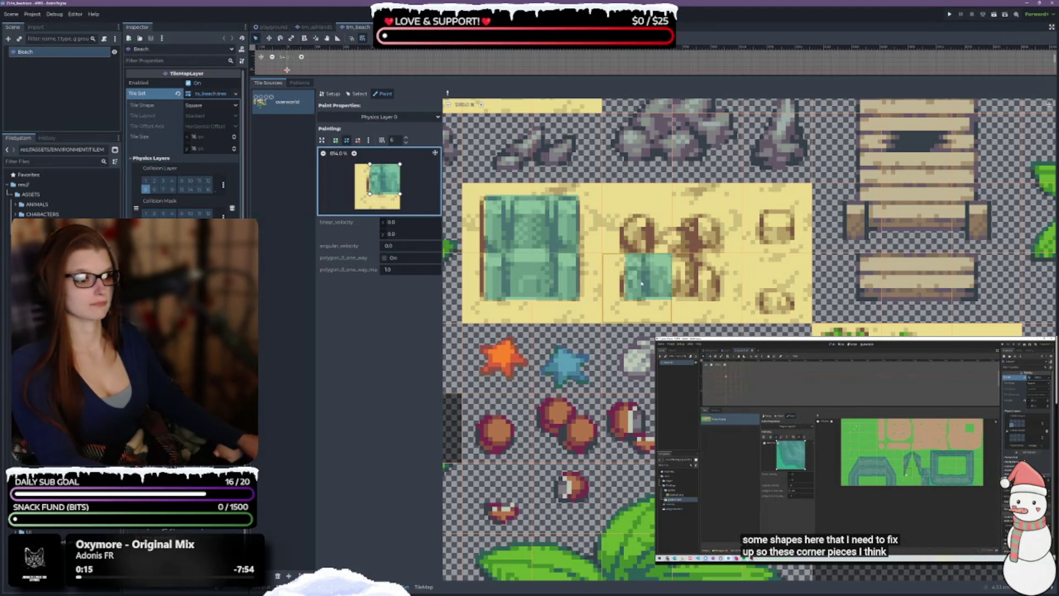
click(693, 314)
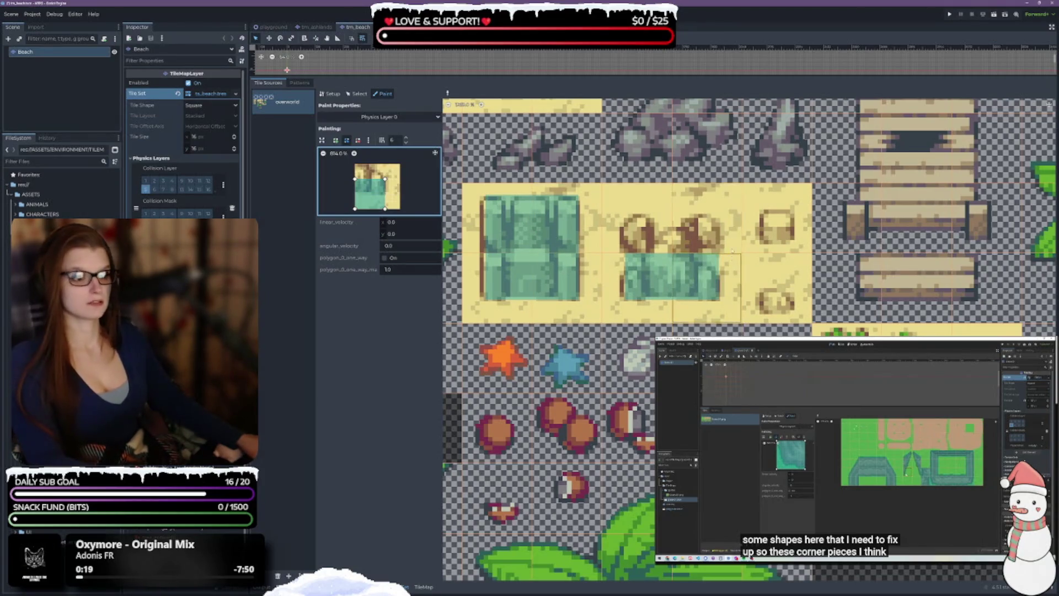
click(708, 236)
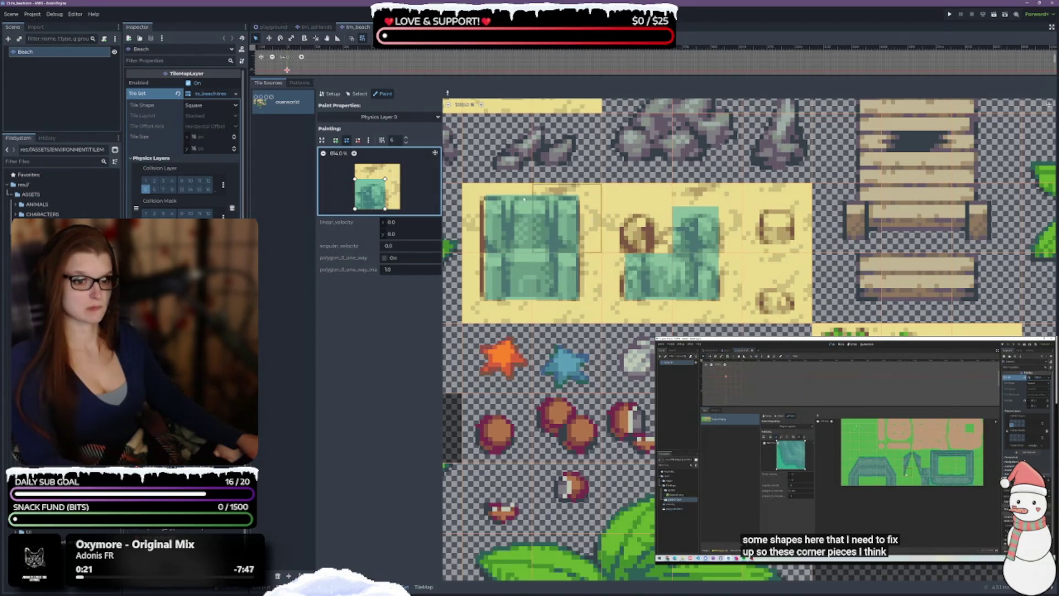
Lower the polygon's top corners and repaint the trimmed shape onto the upper rock tiles
drag(355, 179, 384, 187)
click(707, 232)
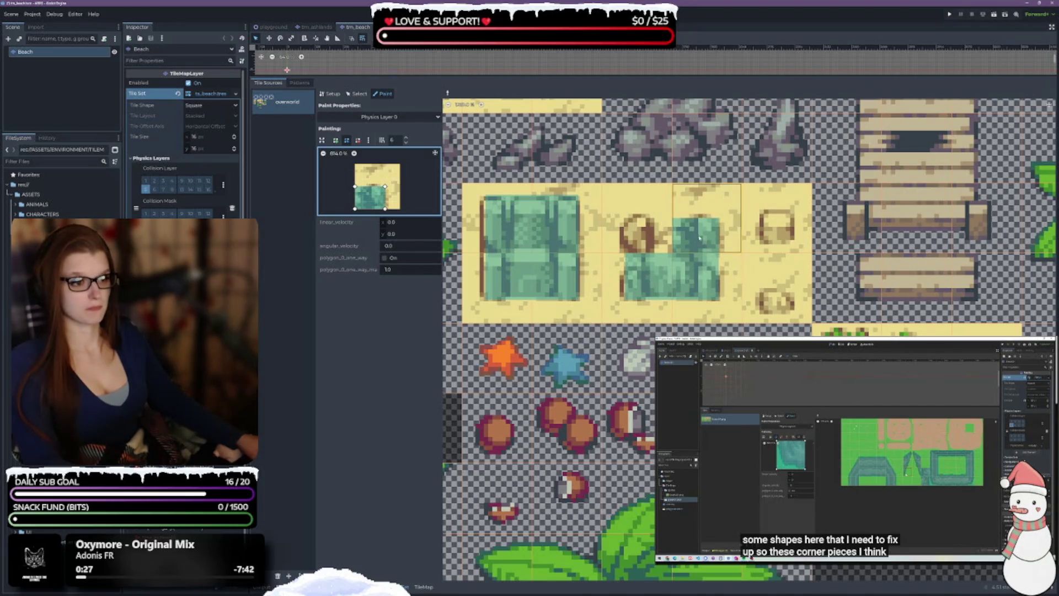
click(640, 231)
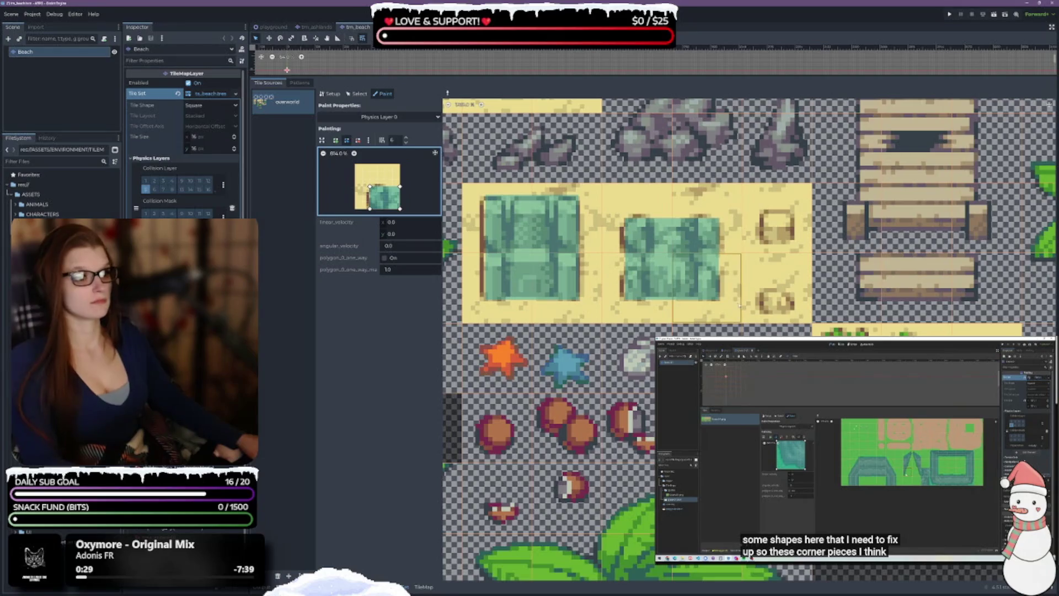
scroll(739, 303, down, 3)
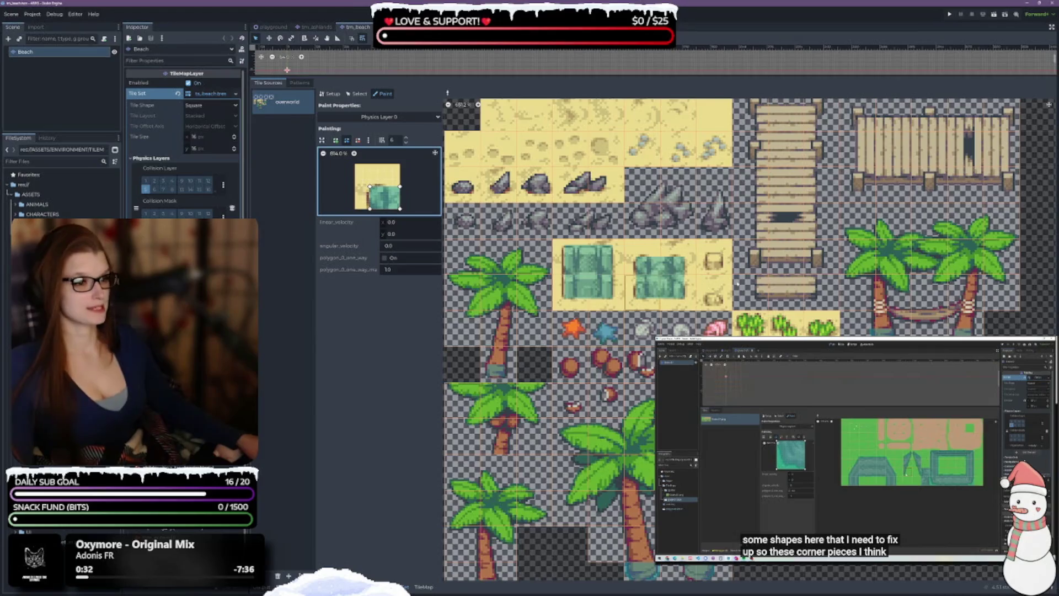
Pan across the Beach atlas past the water and palm tiles, then load the grey rock tile
scroll(733, 221, right, 3)
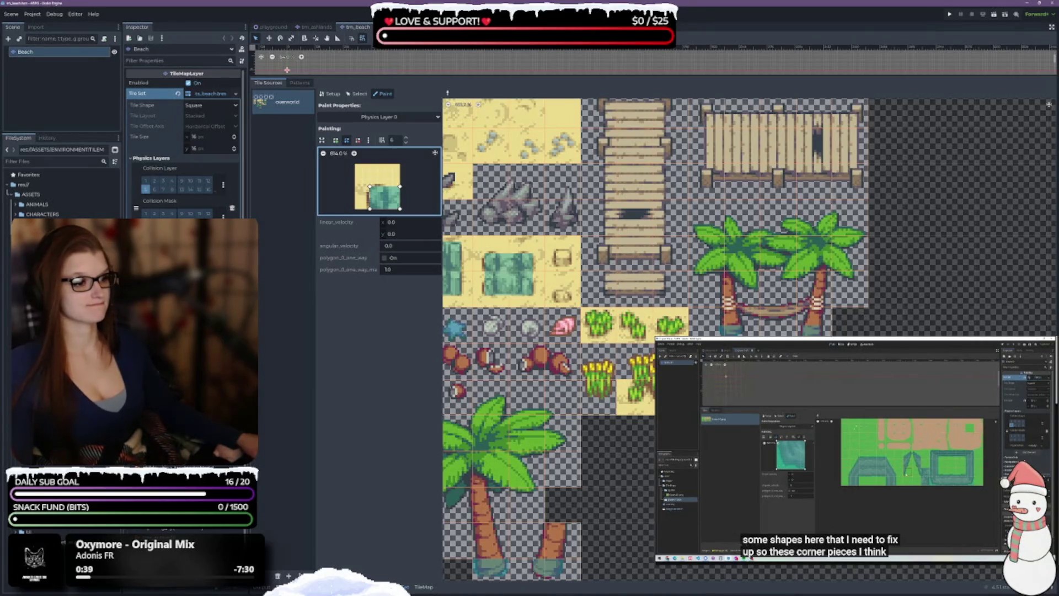
scroll(624, 244, up, 3)
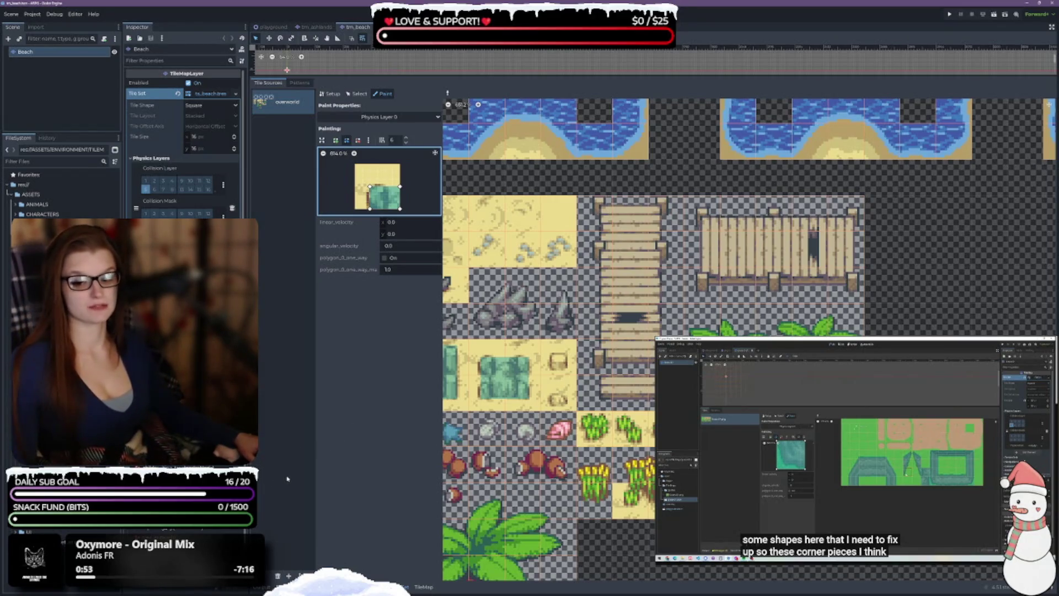
mouse_move(549, 357)
mouse_down()
mouse_move(631, 337)
mouse_move(858, 315)
mouse_up()
scroll(858, 315, down, 3)
scroll(790, 316, up, 5)
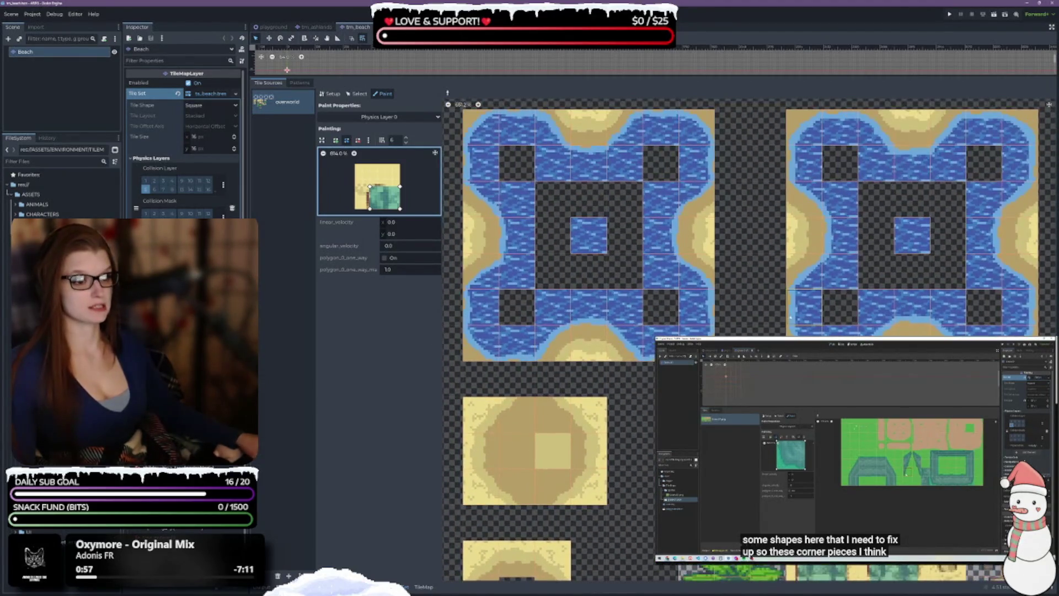
scroll(790, 317, down, 2)
scroll(791, 317, up, 2)
scroll(791, 317, down, 2)
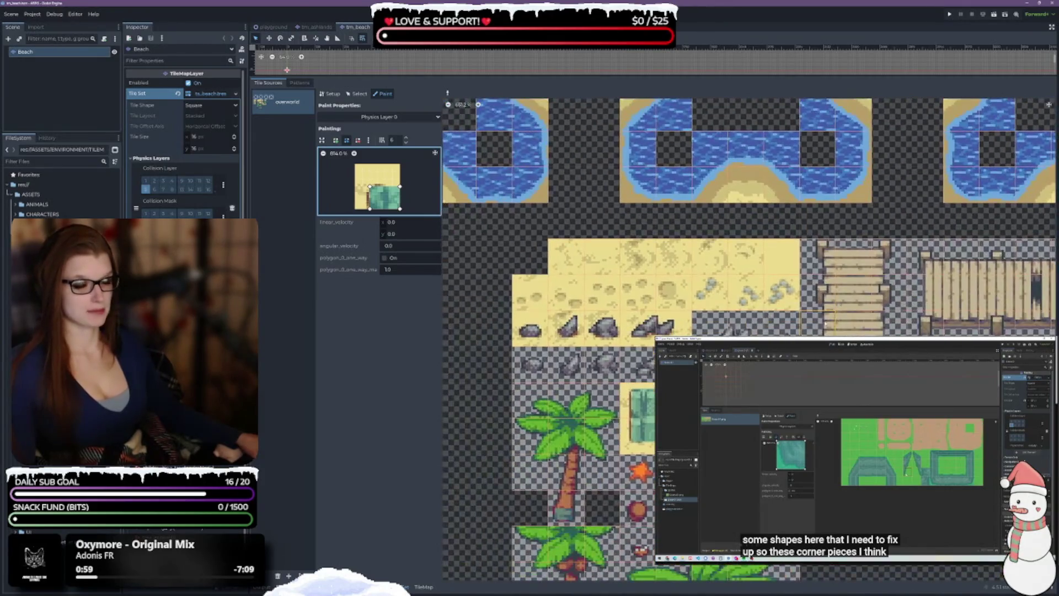
scroll(748, 339, up, 2)
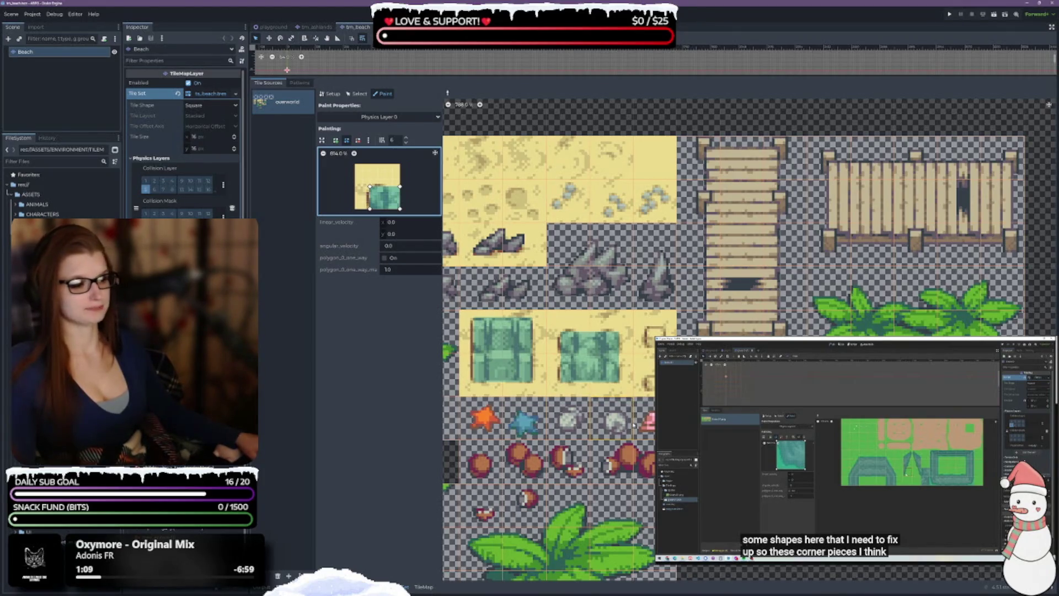
drag(619, 253, 717, 231)
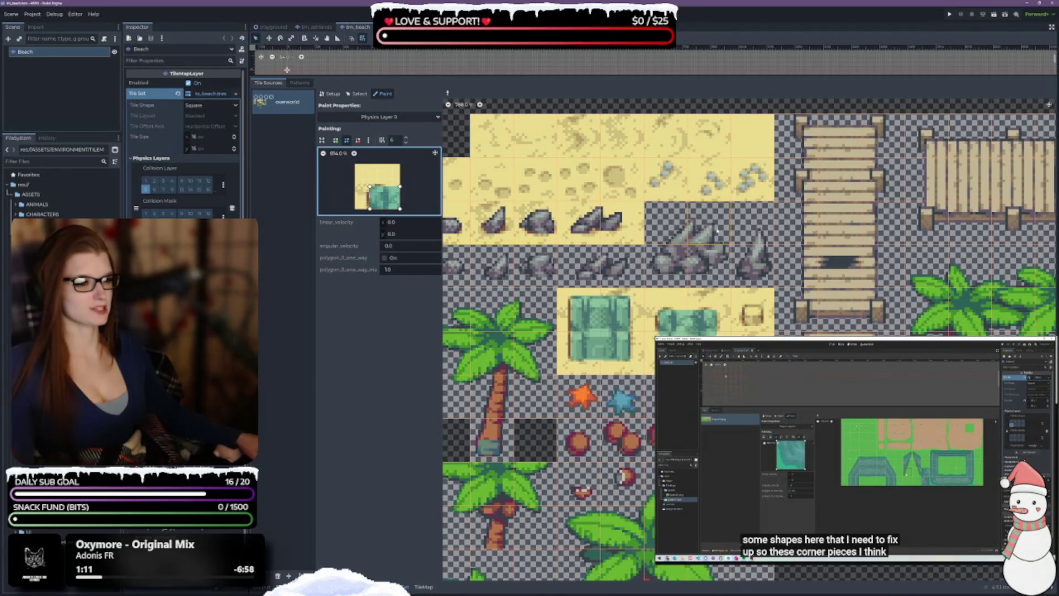
scroll(717, 231, up, 1)
ctrl+click(656, 281)
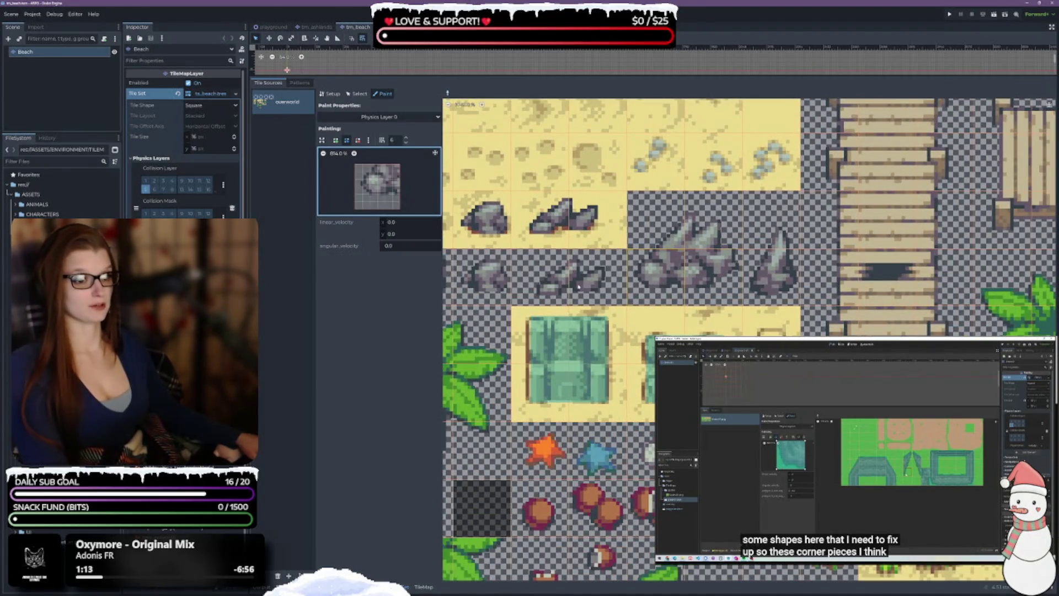
Clear the old collision polygon, draw a new one and paint it onto the rock tile
click(335, 139)
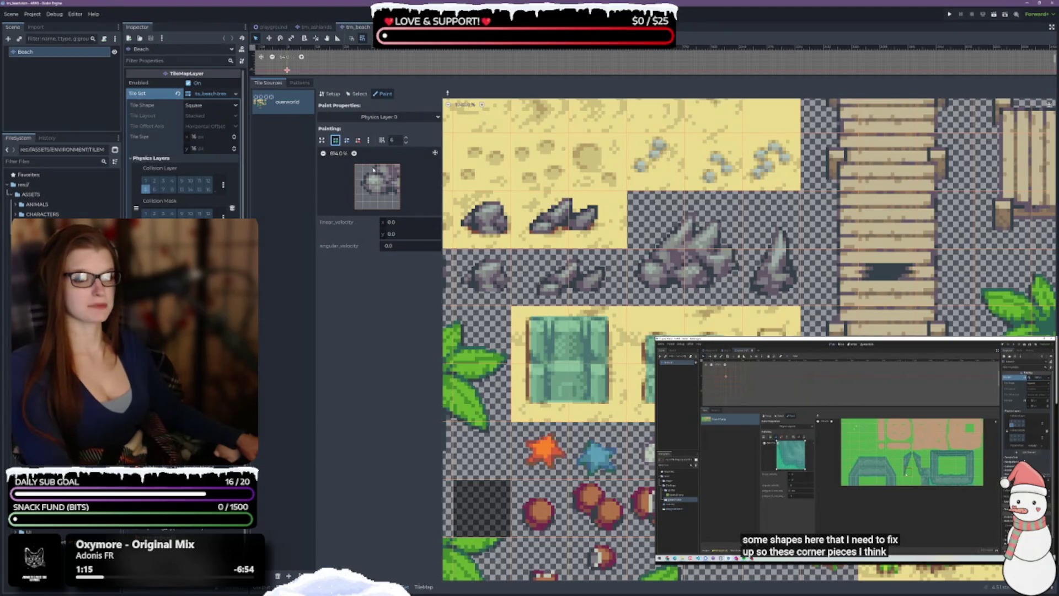
click(370, 194)
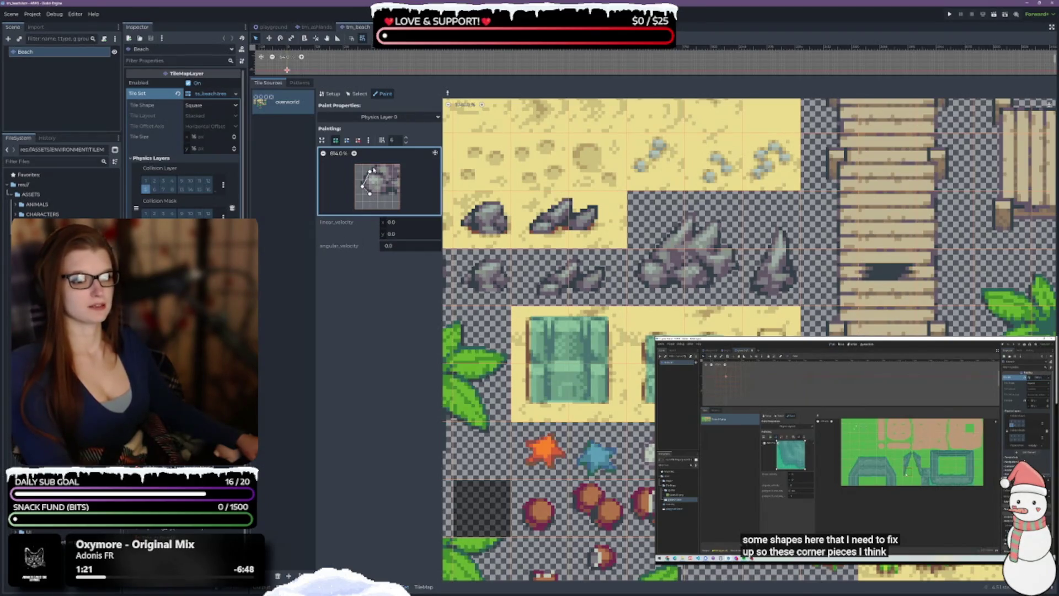
drag(373, 169, 369, 166)
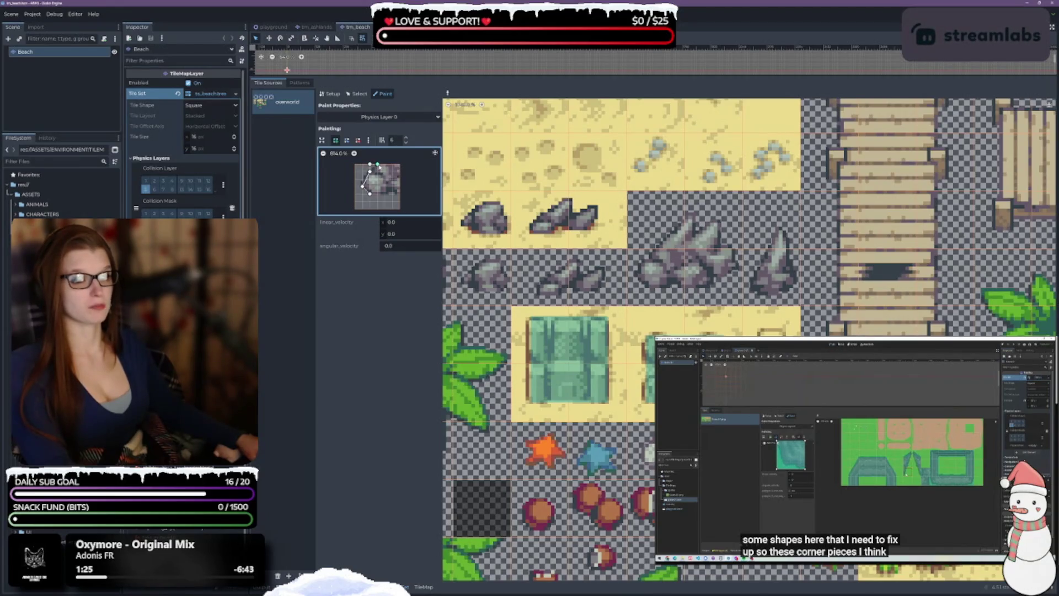
click(369, 139)
click(375, 163)
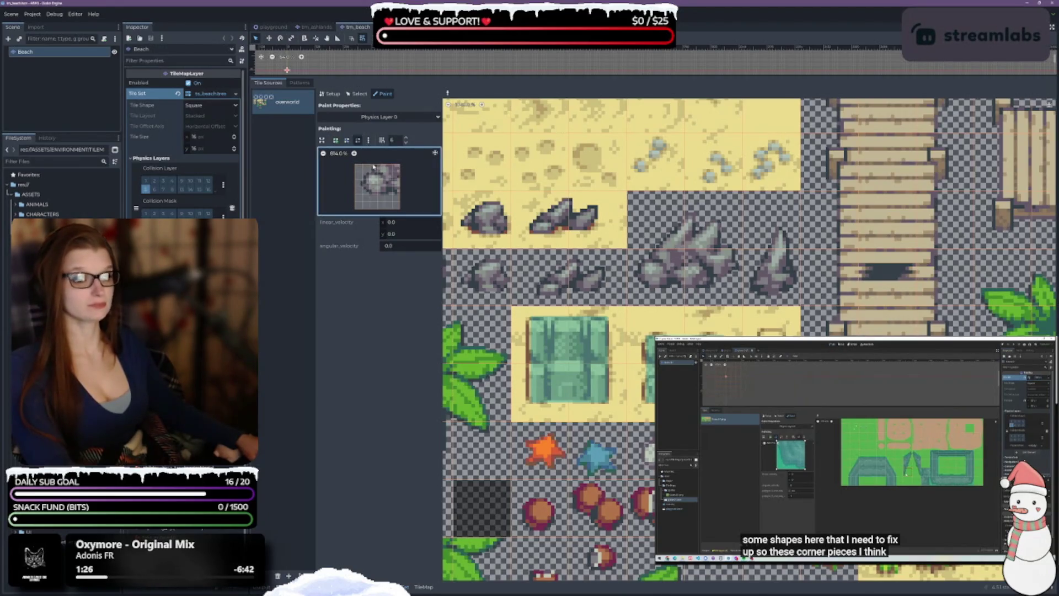
click(336, 140)
click(370, 194)
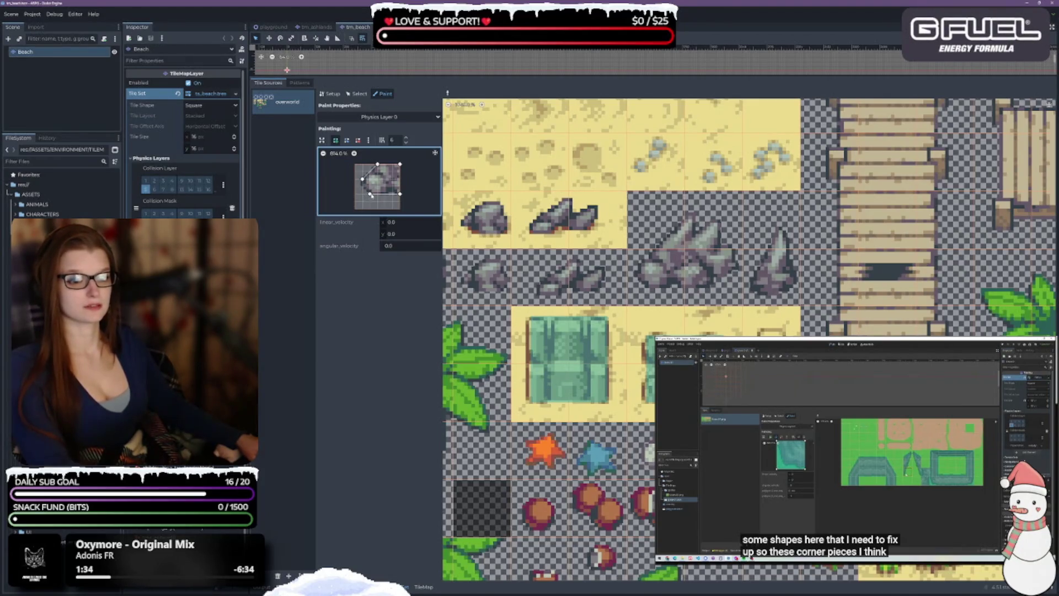
click(370, 194)
click(669, 282)
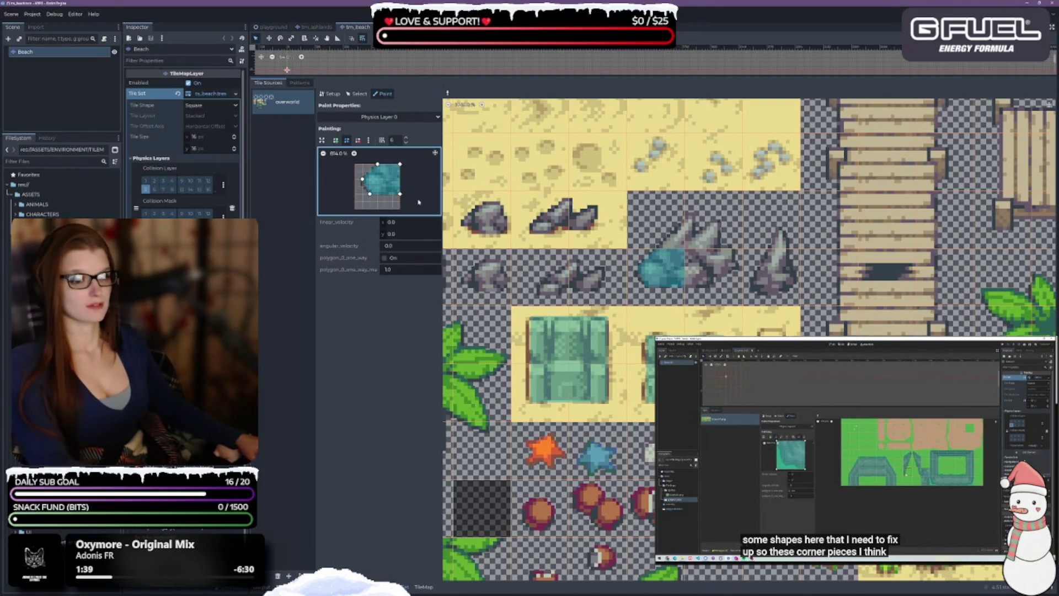
Draw a larger polygon on the bare rock tile, apply it to the cluster, and pull its right point inward
right_click(598, 220)
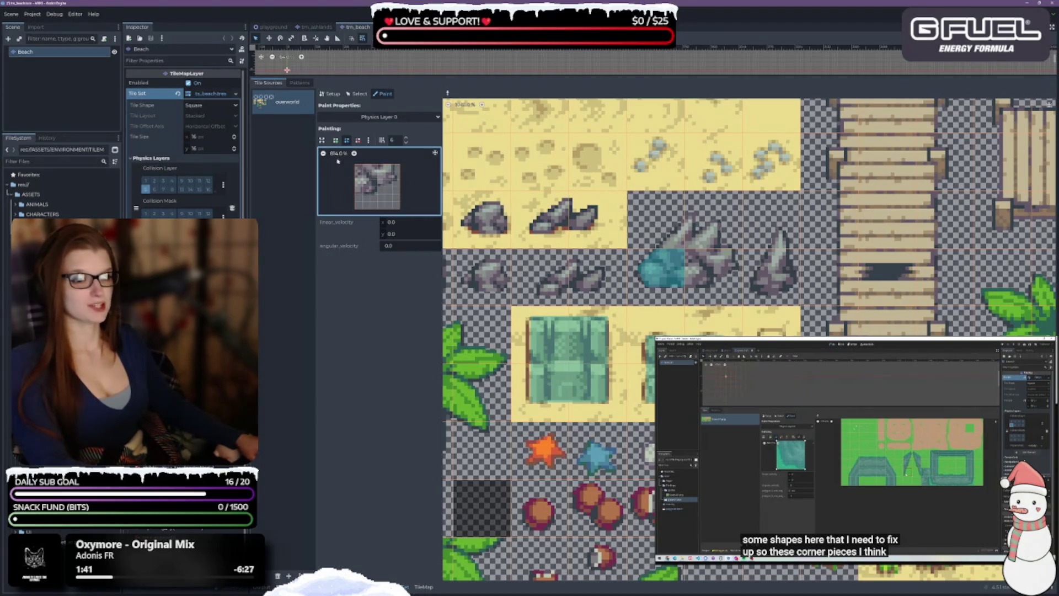
click(346, 140)
click(355, 163)
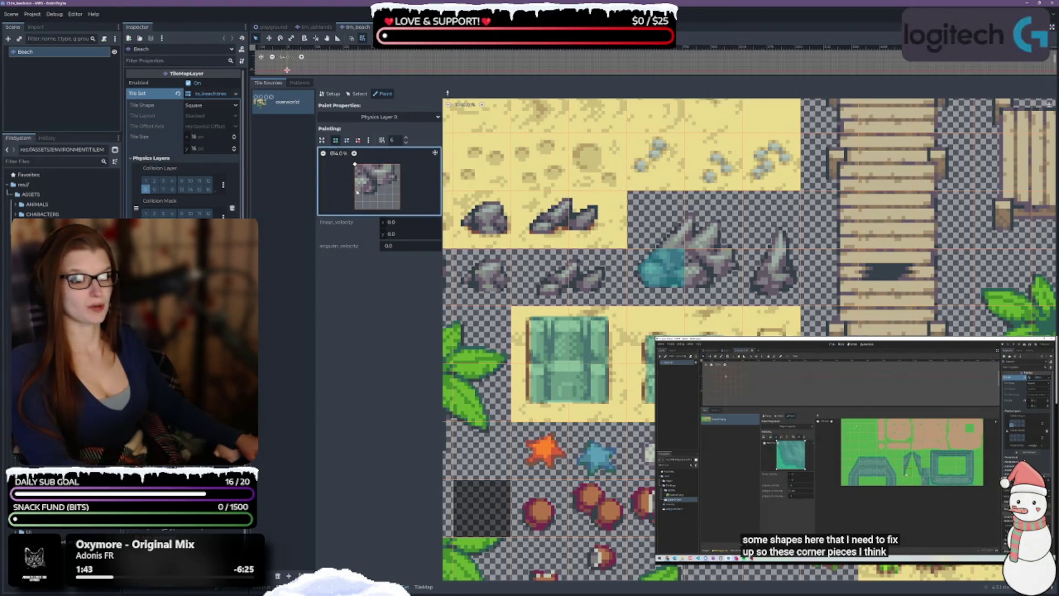
click(377, 193)
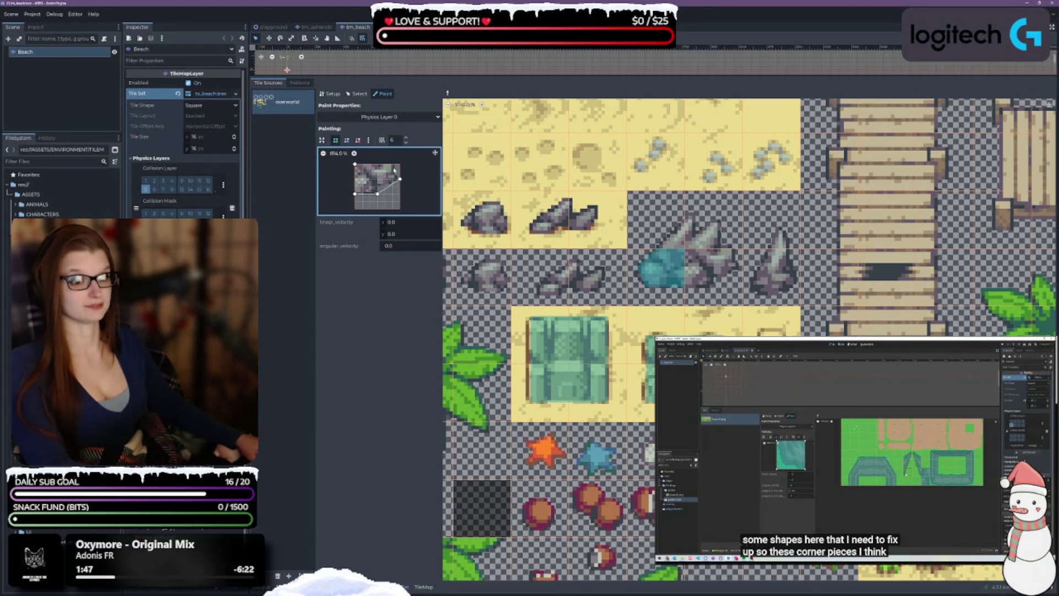
click(355, 164)
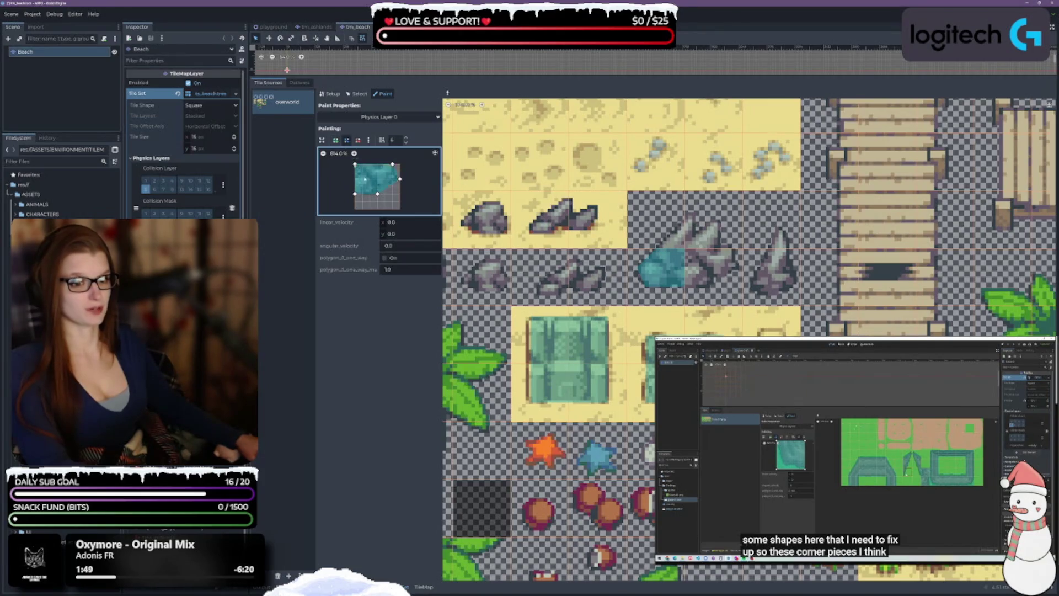
click(734, 281)
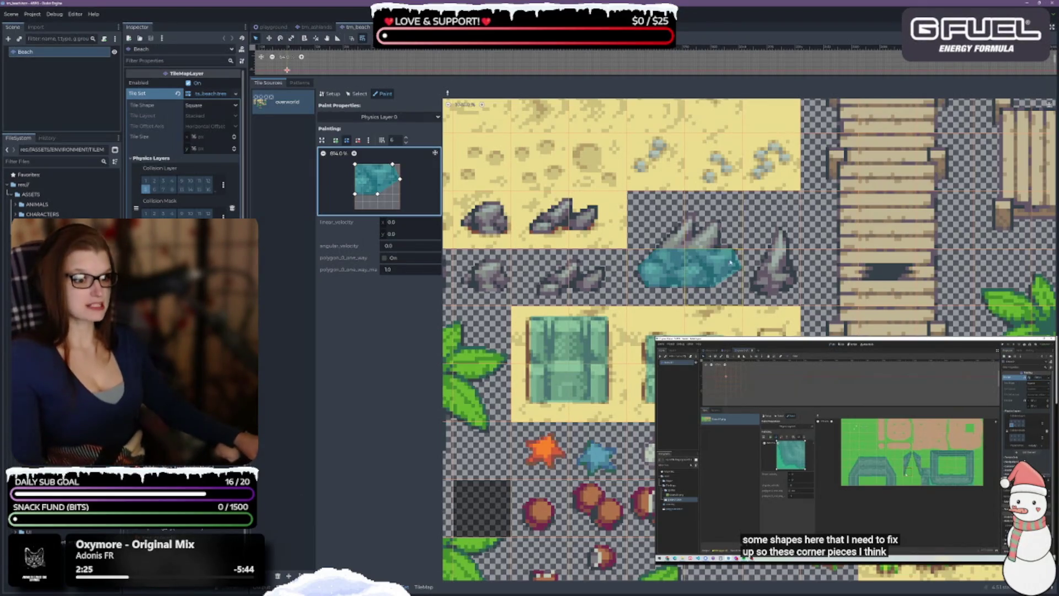
scroll(712, 214, right, 3)
drag(399, 178, 393, 179)
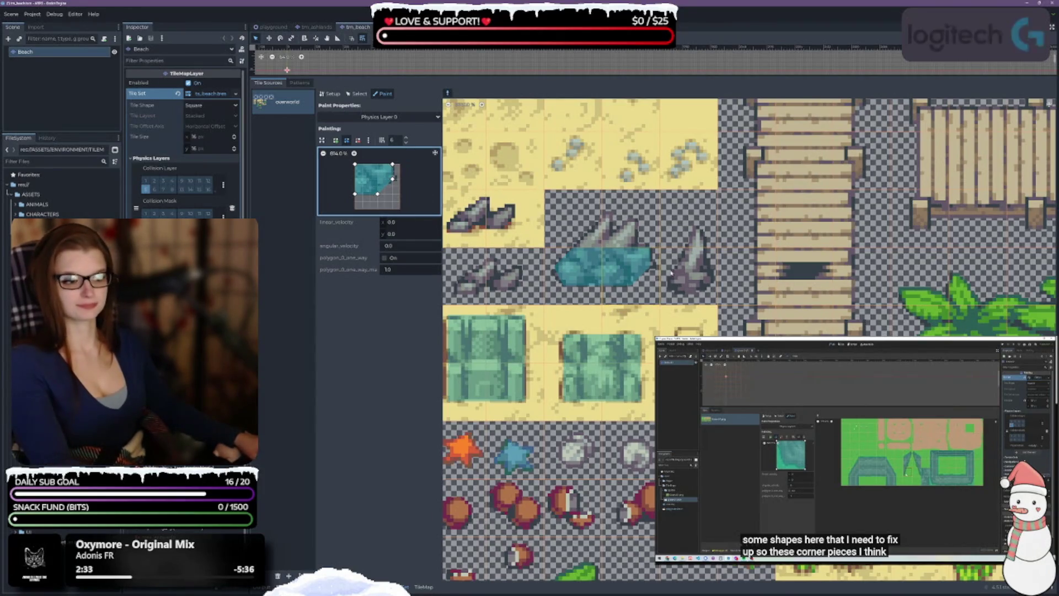
Fit a custom multi-point collision polygon around the pointed rock tile and paint it on
click(689, 276)
click(335, 140)
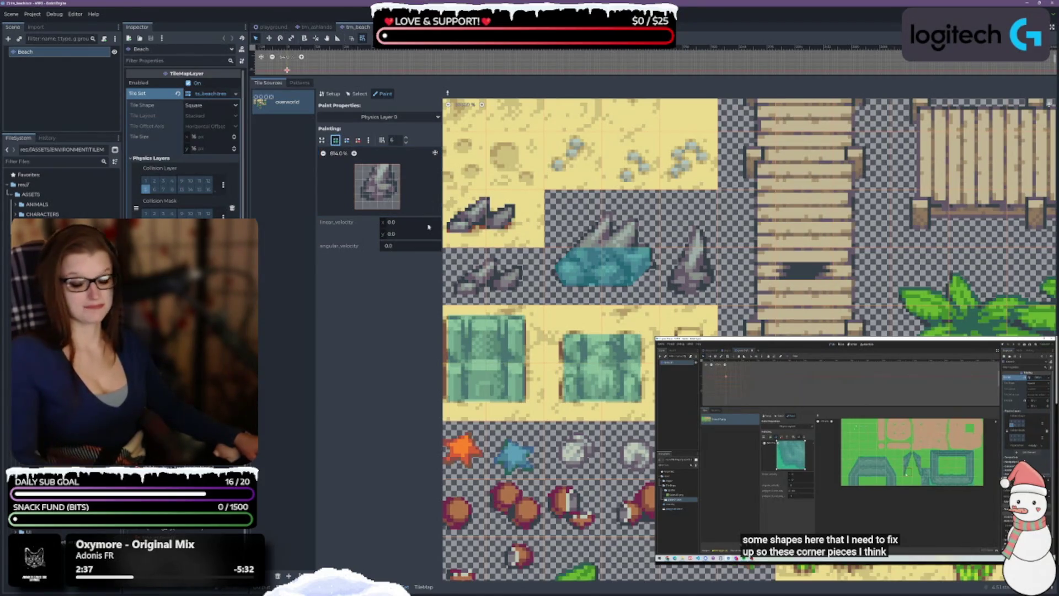
click(378, 165)
click(362, 187)
click(363, 202)
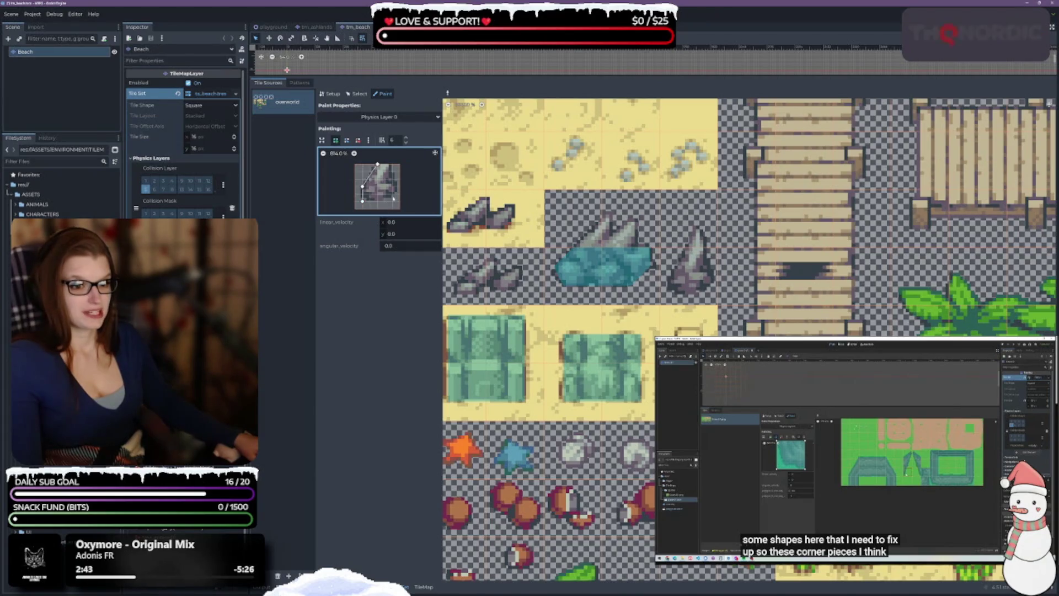
click(400, 188)
click(377, 165)
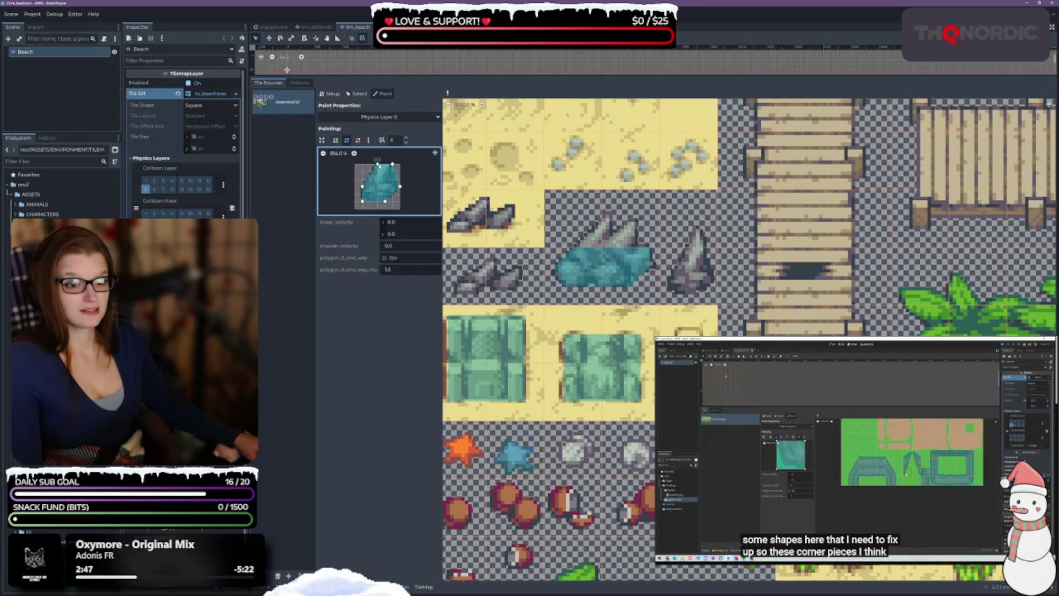
click(692, 264)
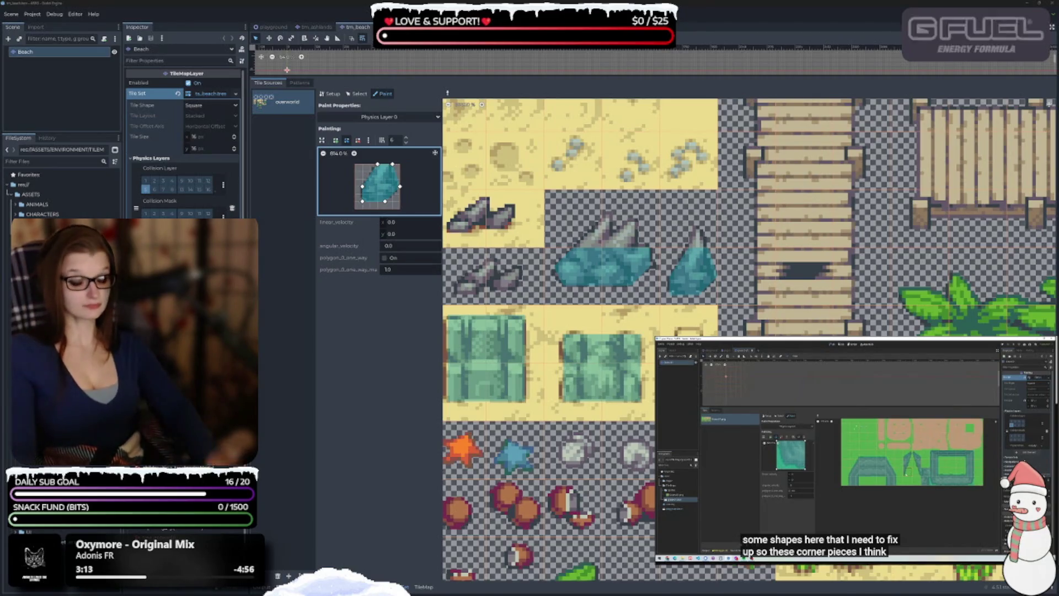
Zoom the atlas in on the grey rock row beneath the sand and sample a bare rock tile
scroll(751, 340, down, 4)
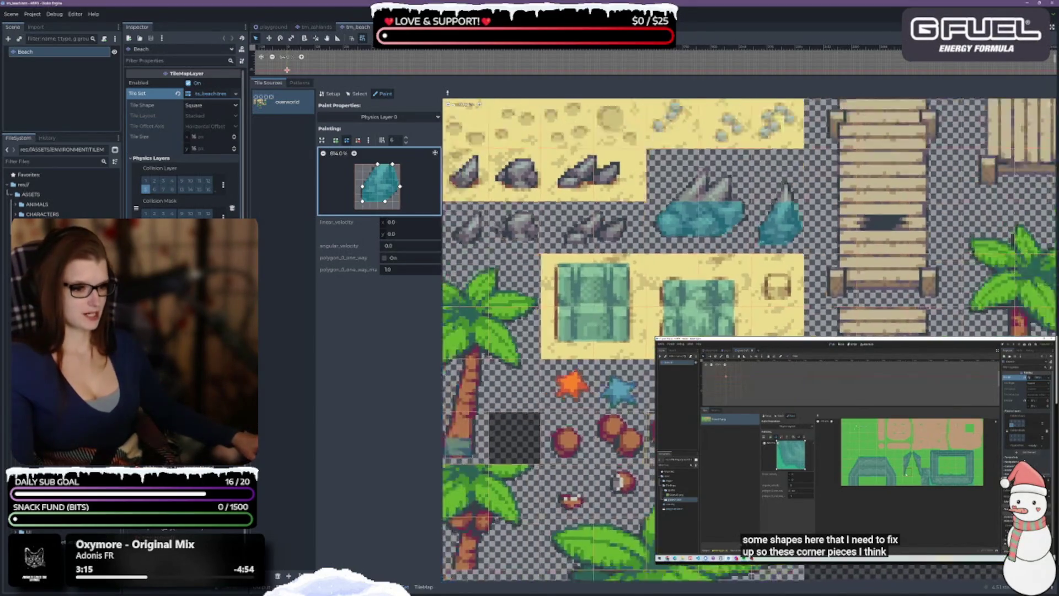
scroll(831, 297, down, 1)
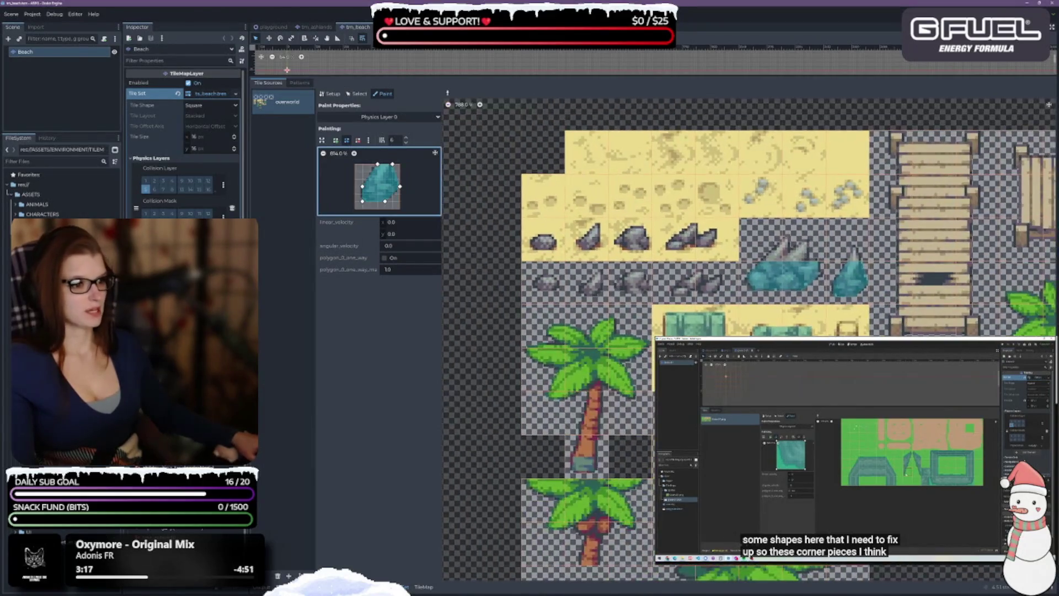
scroll(832, 298, up, 2)
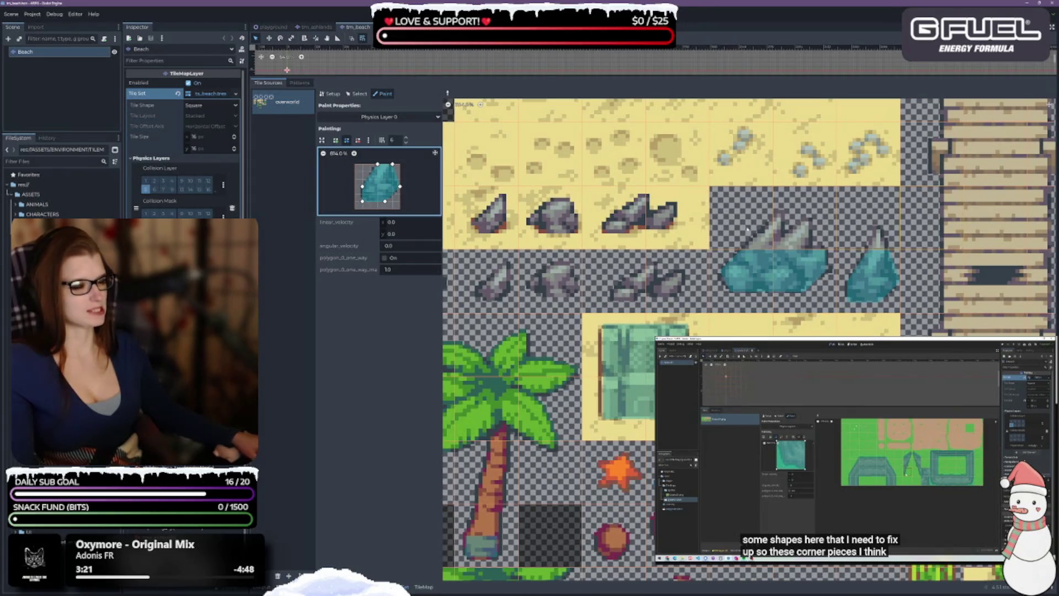
scroll(645, 325, down, 1)
scroll(548, 363, up, 1)
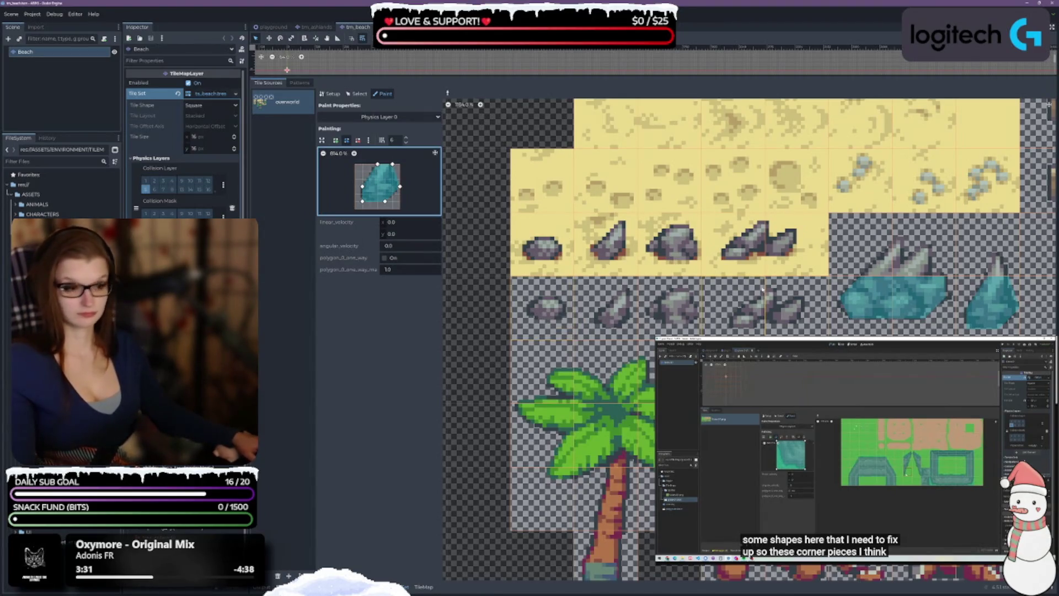
scroll(466, 383, right, 5)
scroll(466, 383, up, 1)
scroll(750, 340, down, 5)
scroll(750, 340, right, 3)
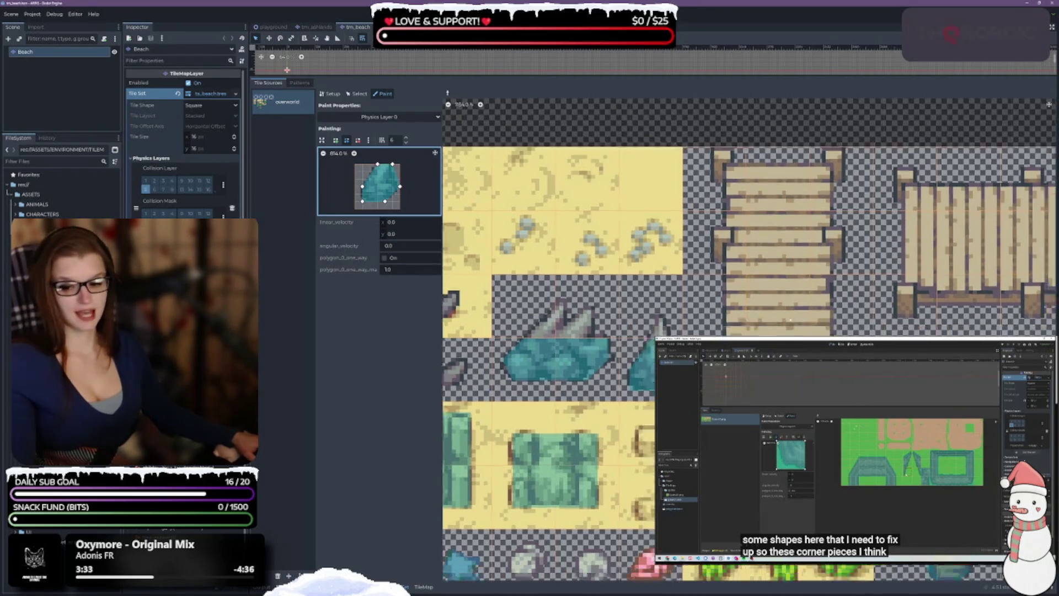
scroll(750, 340, down, 3)
scroll(749, 340, down, 2)
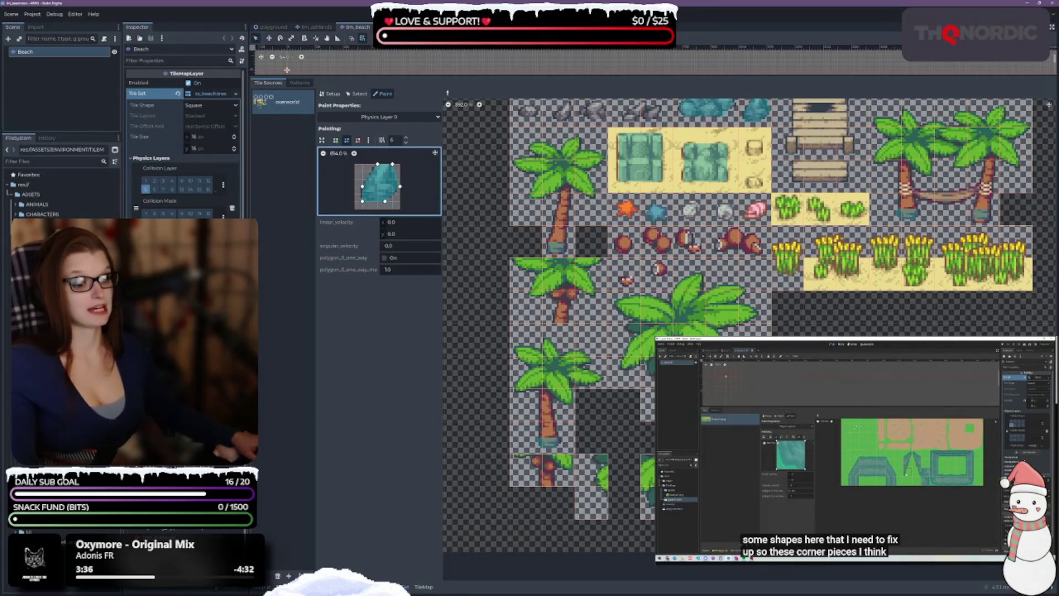
scroll(642, 319, up, 5)
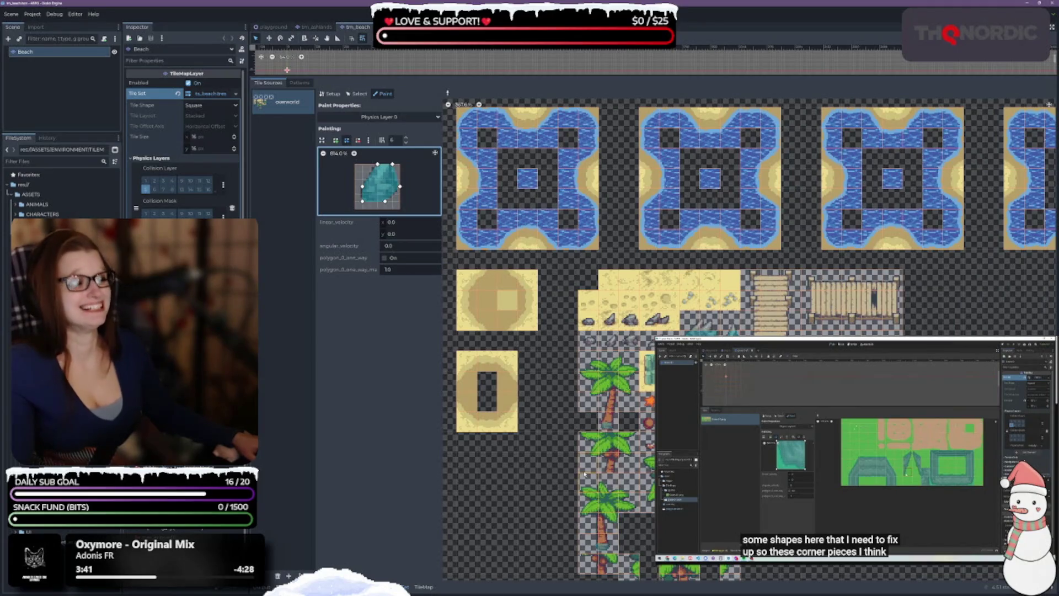
scroll(706, 408, up, 4)
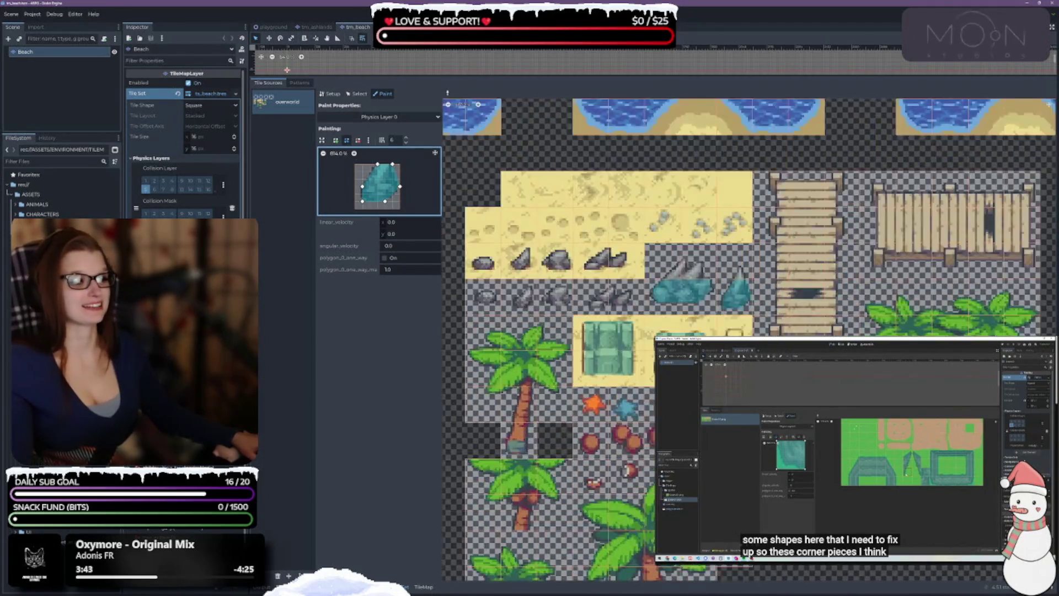
scroll(643, 361, down, 2)
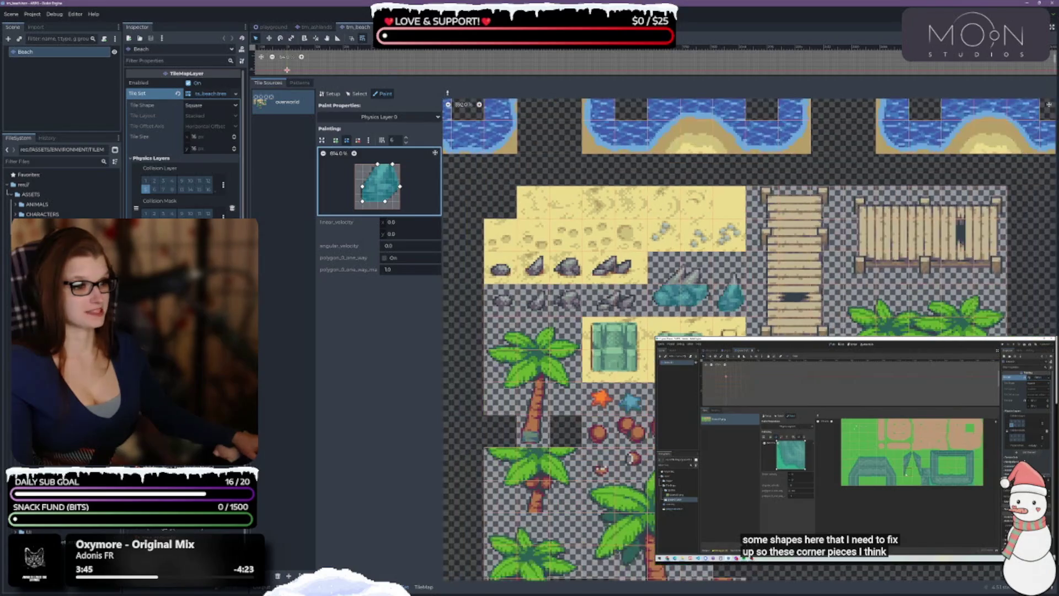
scroll(643, 361, up, 2)
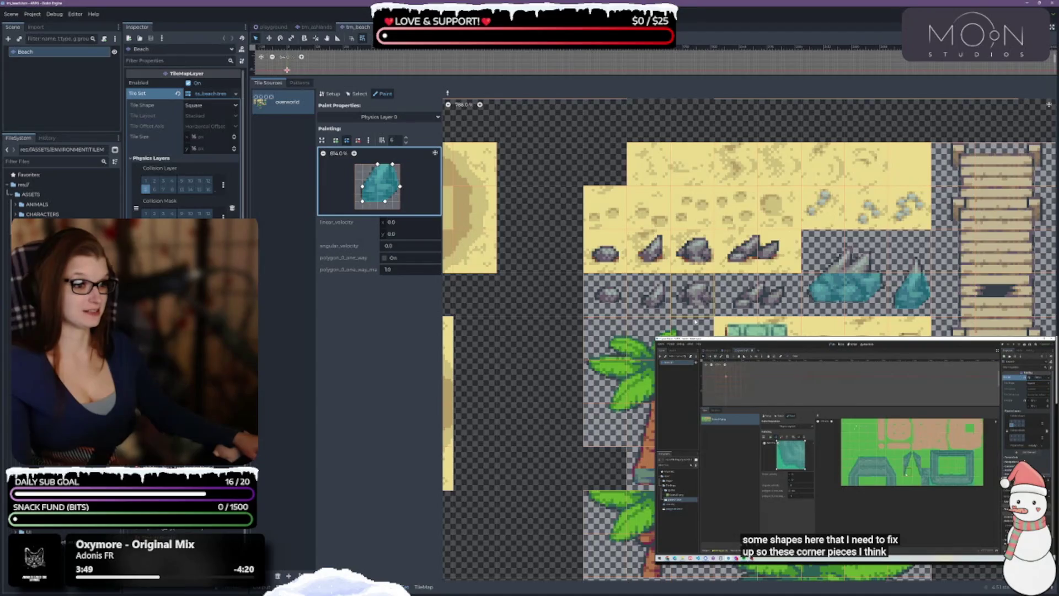
scroll(711, 318, up, 3)
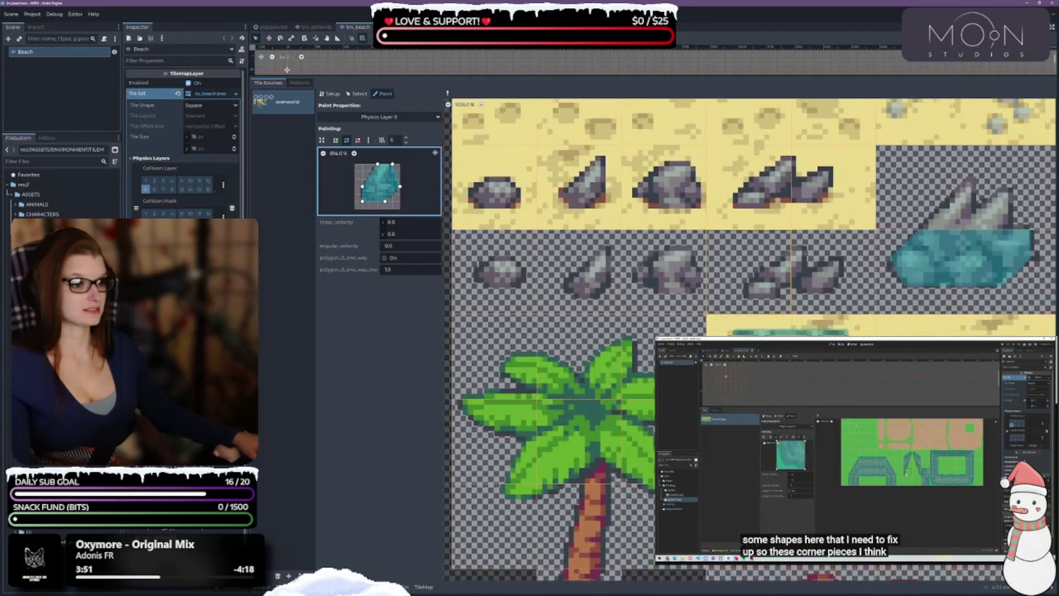
scroll(651, 325, up, 1)
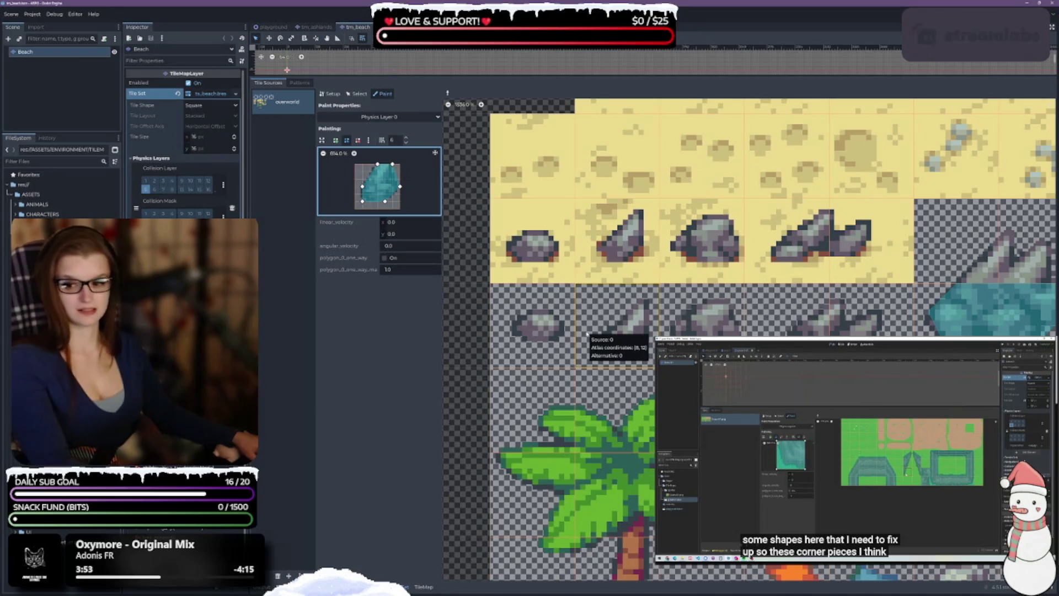
right_click(543, 335)
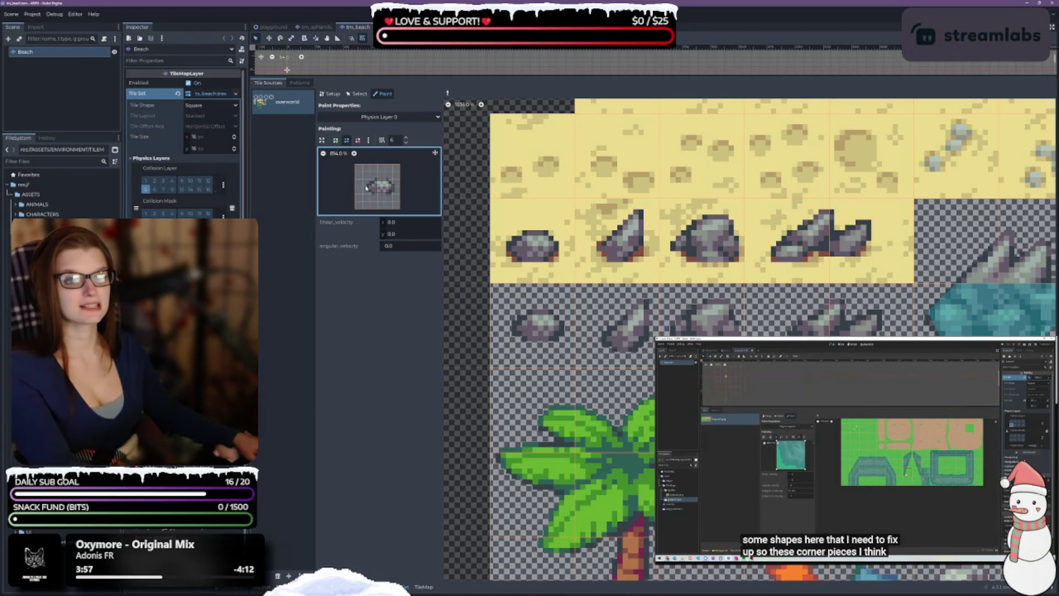
Draw a rectangular collision polygon and paint it onto the five lower rock tiles
click(336, 140)
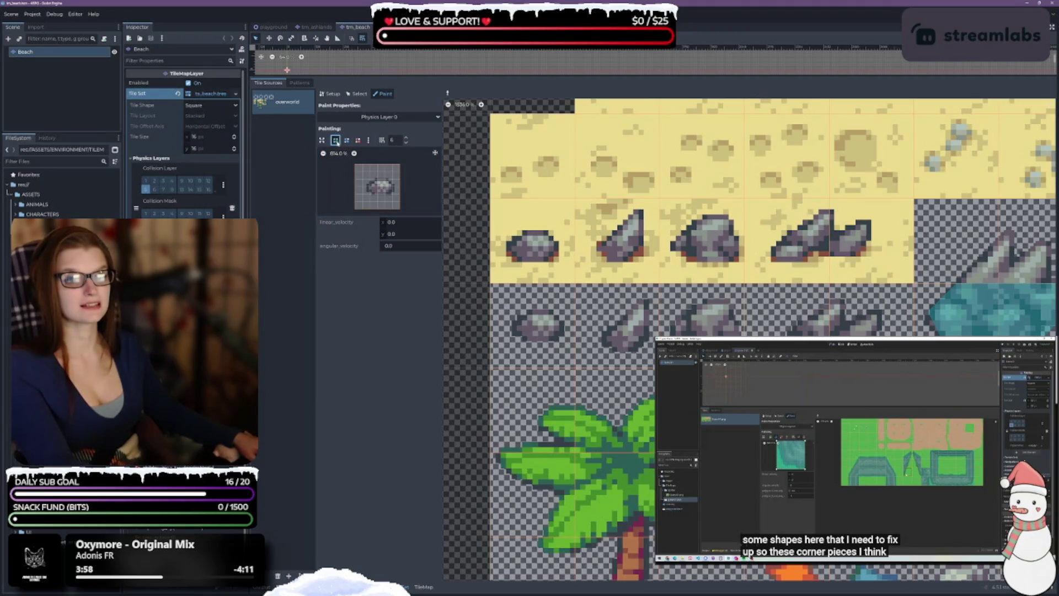
click(369, 195)
click(392, 194)
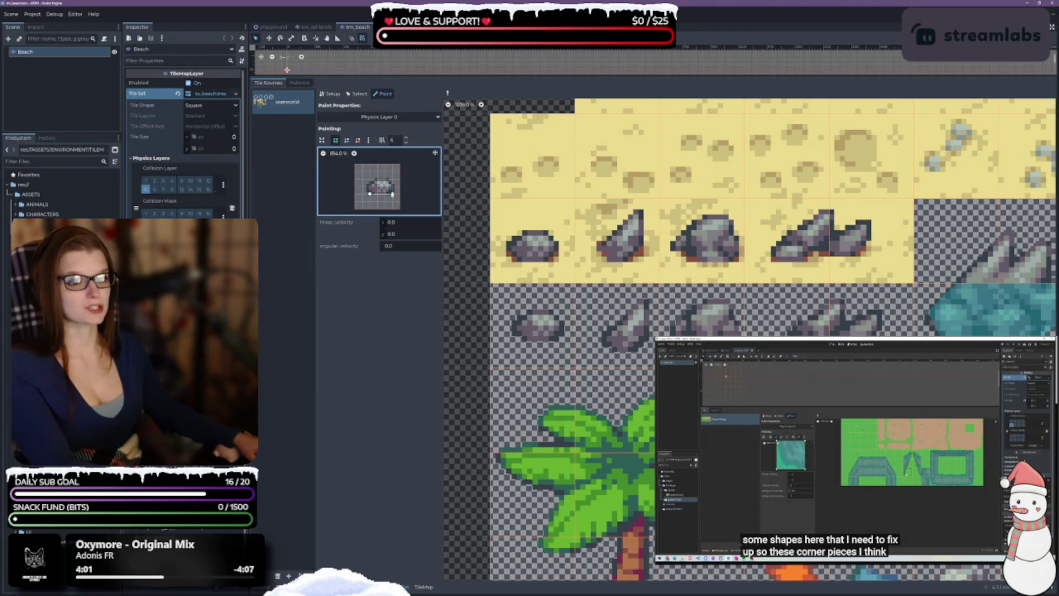
click(392, 180)
click(369, 180)
click(370, 194)
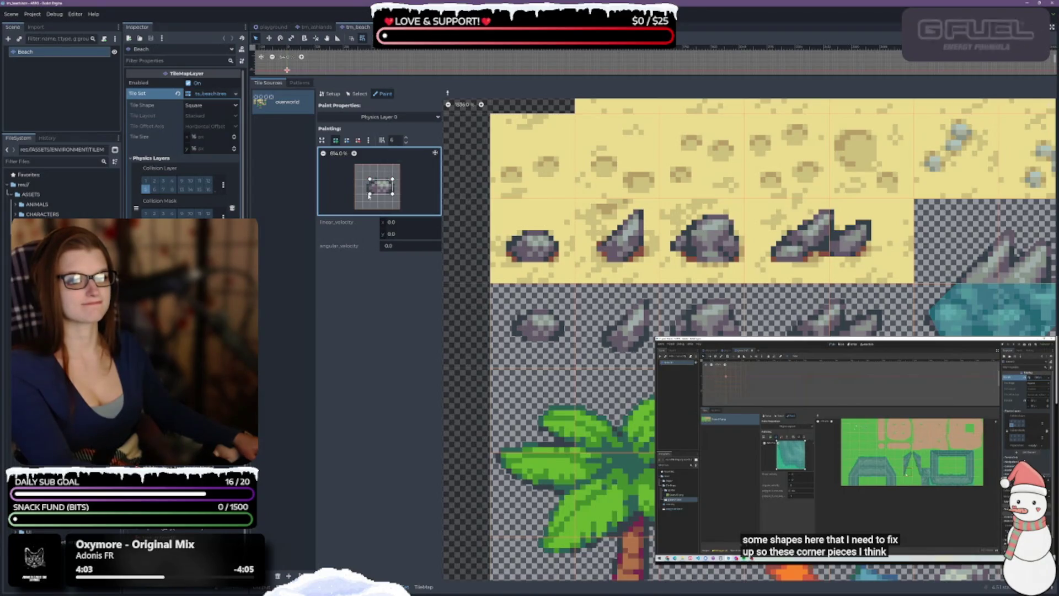
click(539, 326)
click(624, 326)
click(701, 325)
click(800, 324)
click(871, 325)
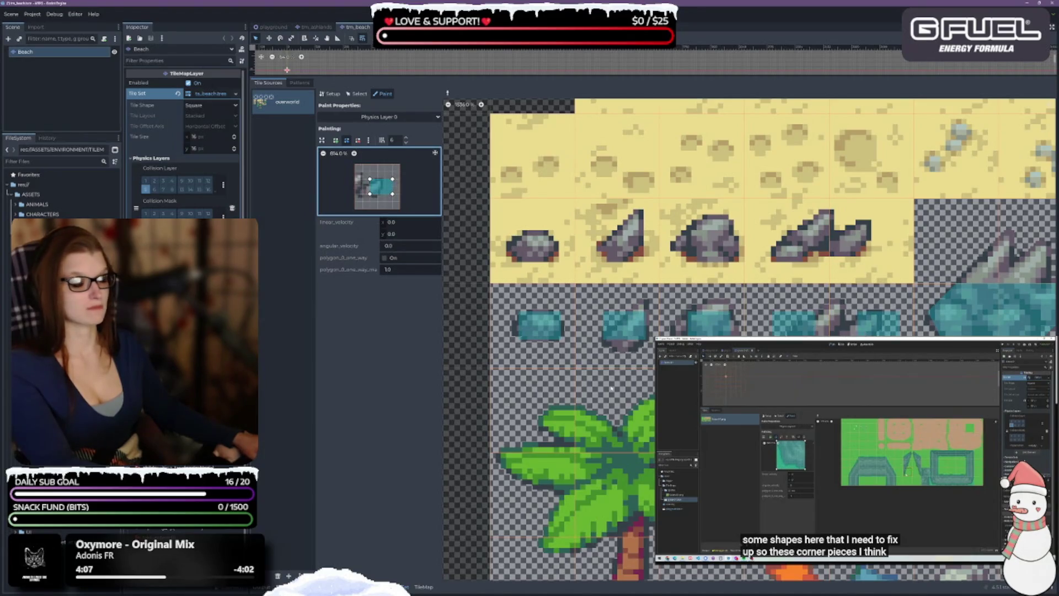
Reshape the rectangle into a triangle and paint it onto the pointed rock tile
mouse_move(392, 179)
mouse_down()
mouse_move(369, 201)
mouse_move(392, 202)
mouse_move(392, 172)
mouse_move(377, 186)
mouse_up()
click(623, 325)
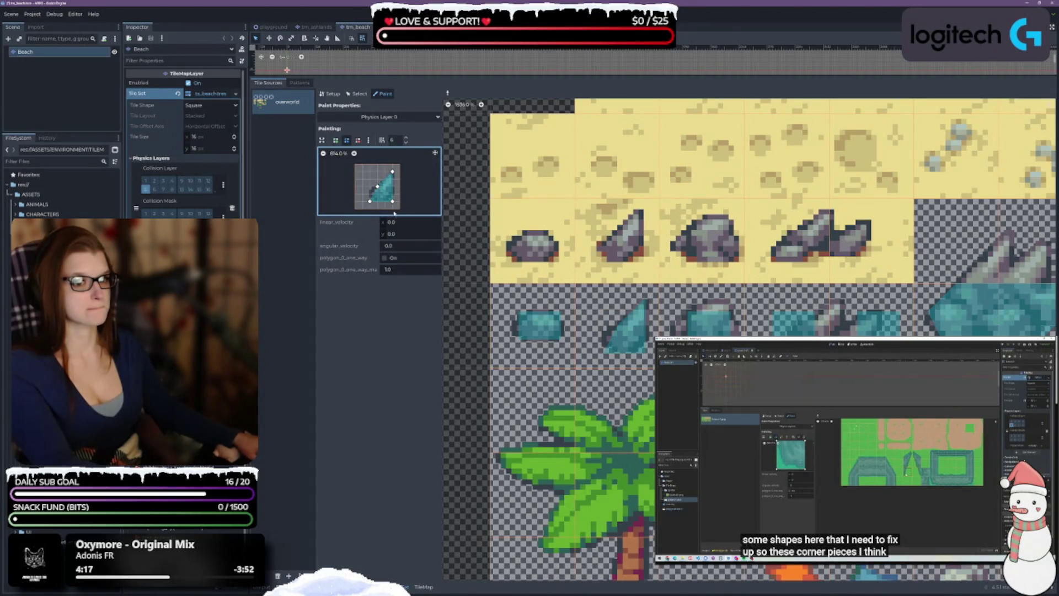
drag(377, 187, 370, 188)
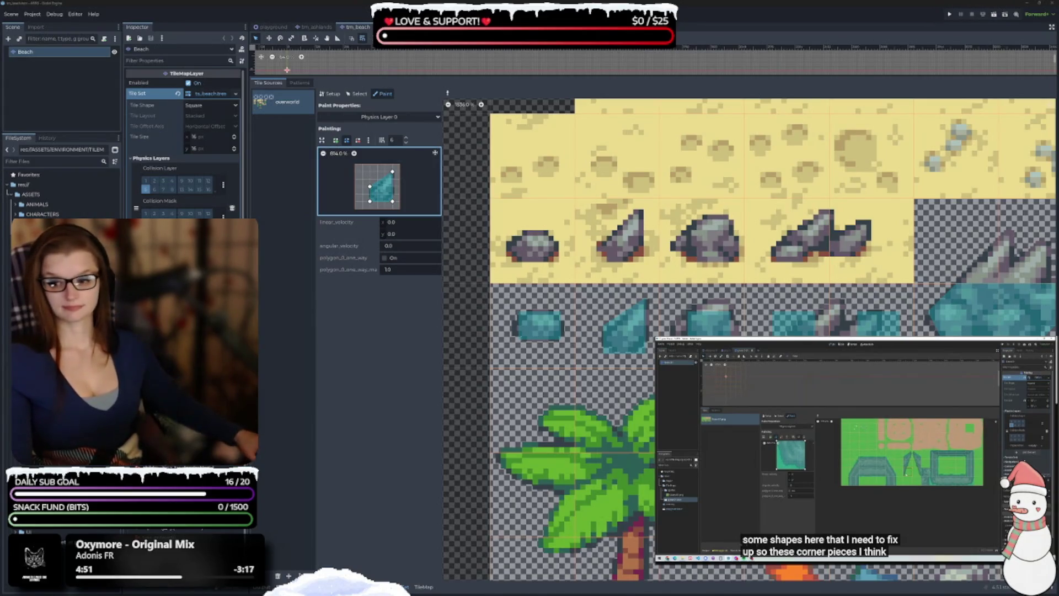
scroll(664, 320, down, 1)
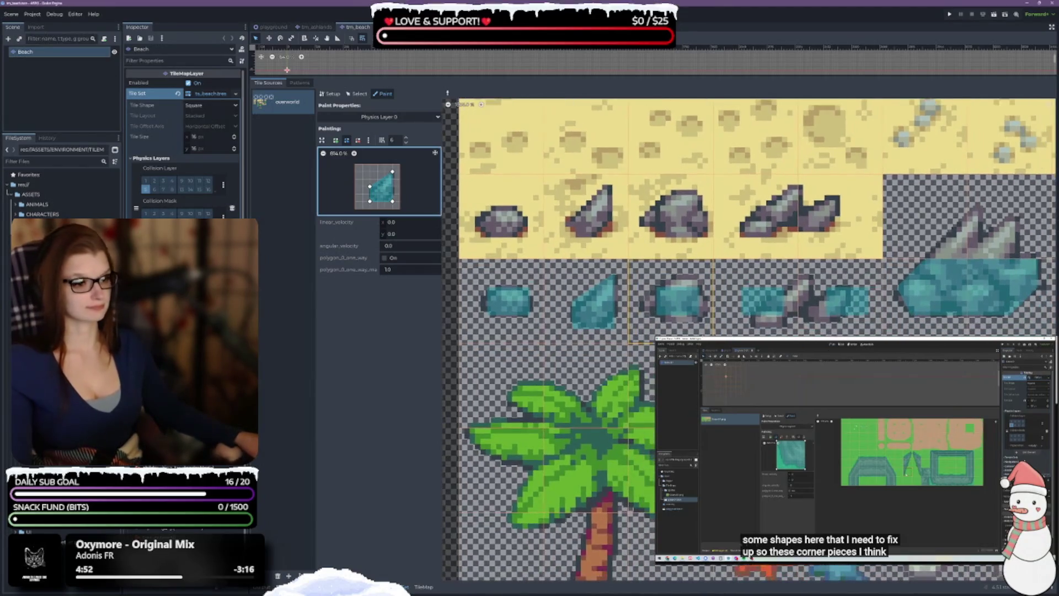
Load the rectangle shape, adjust its left and right corners, and paint it onto the round rock
click(672, 307)
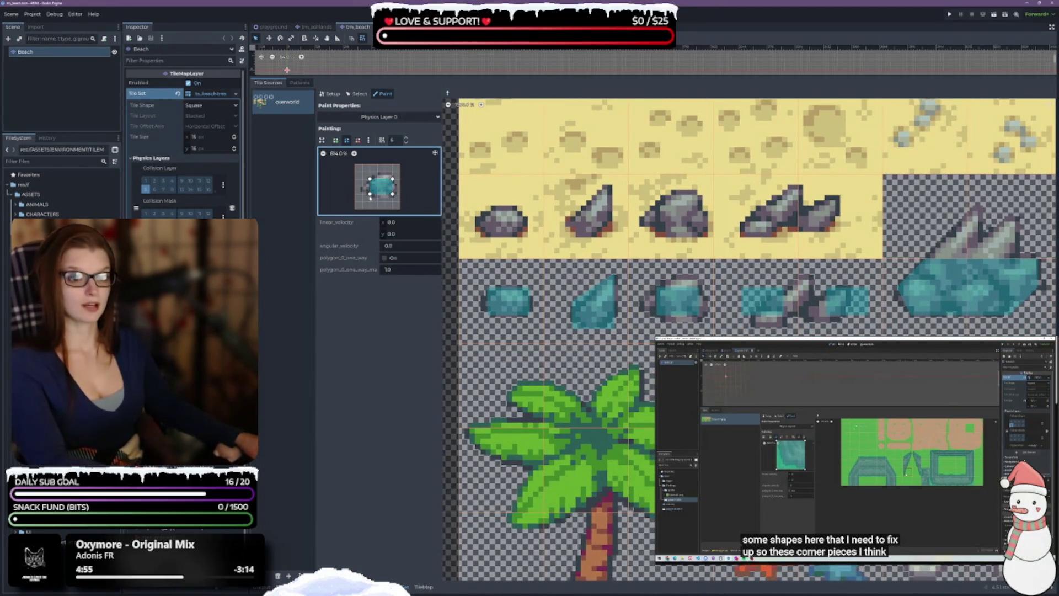
drag(370, 193, 379, 173)
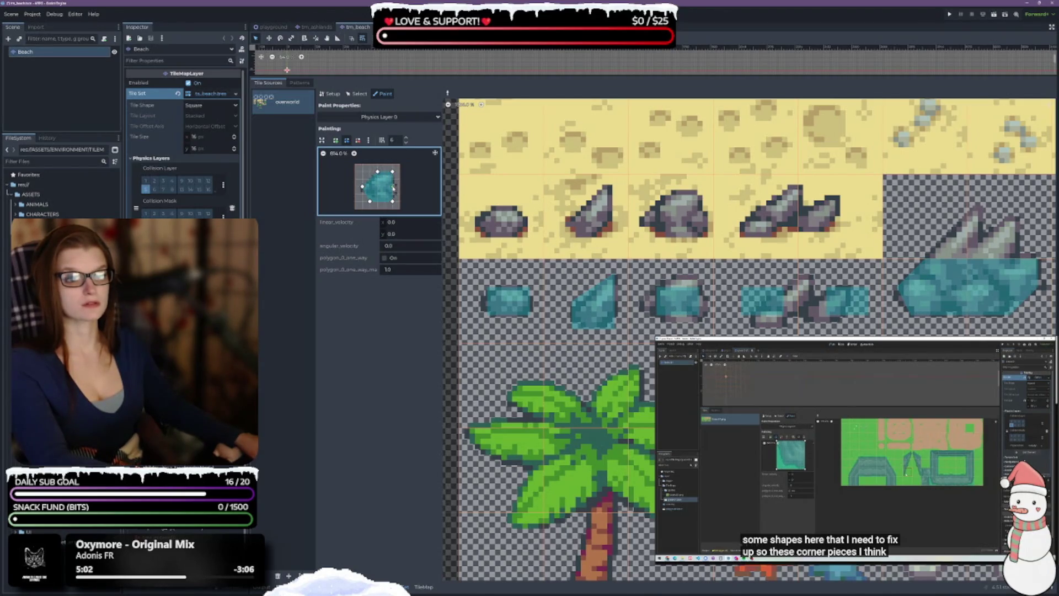
drag(394, 188, 400, 187)
click(677, 301)
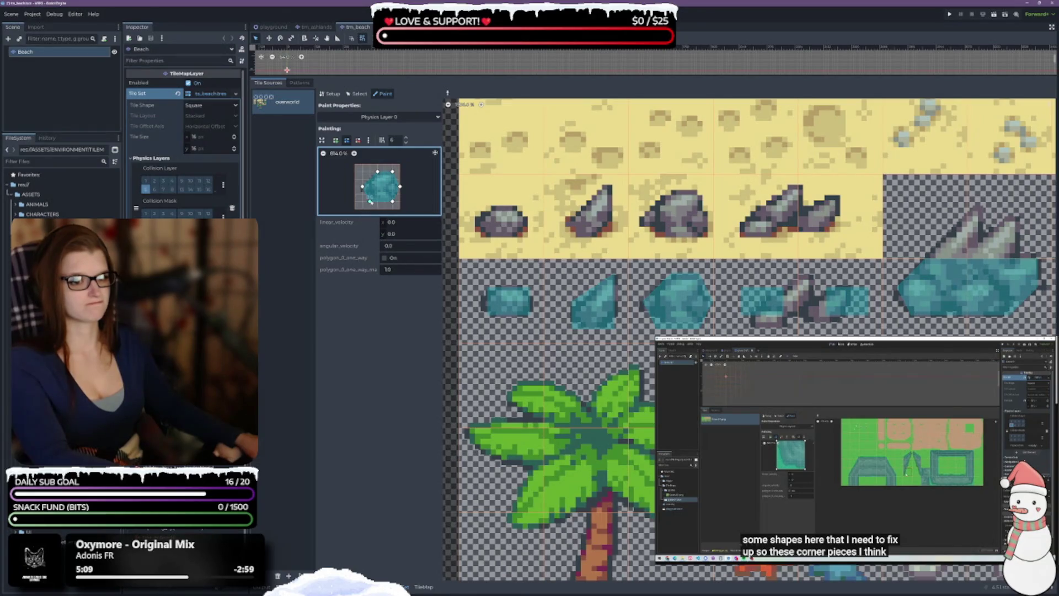
Undo two corner edits, reshape the polygon into a triangle, and paint the double rock tile
drag(370, 201, 370, 194)
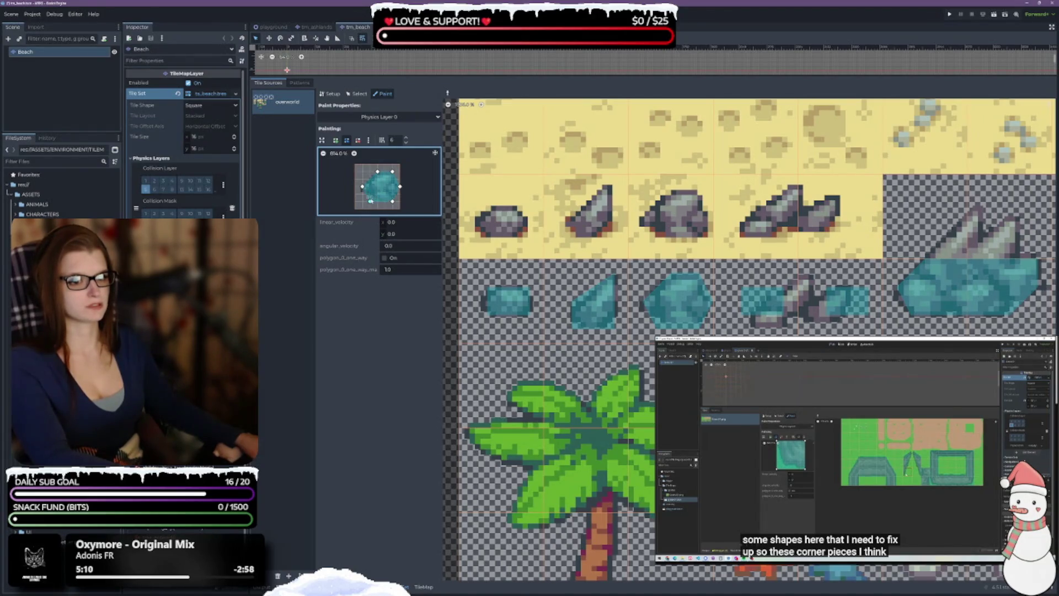
key(ctrl+z)
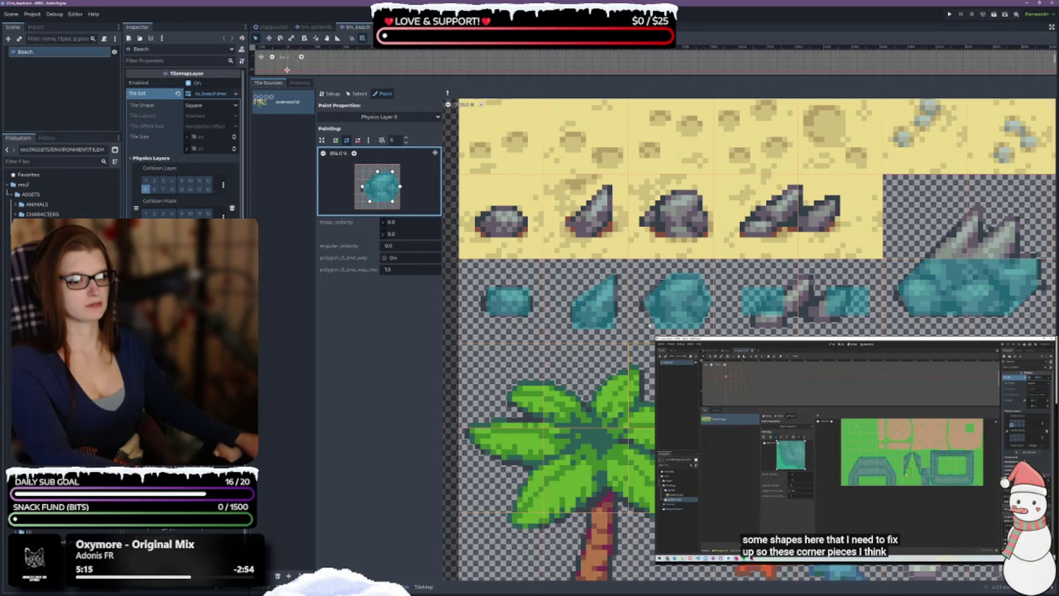
key(ctrl+z)
mouse_move(369, 194)
mouse_down()
mouse_move(401, 194)
mouse_move(377, 194)
mouse_move(400, 172)
mouse_up()
click(739, 297)
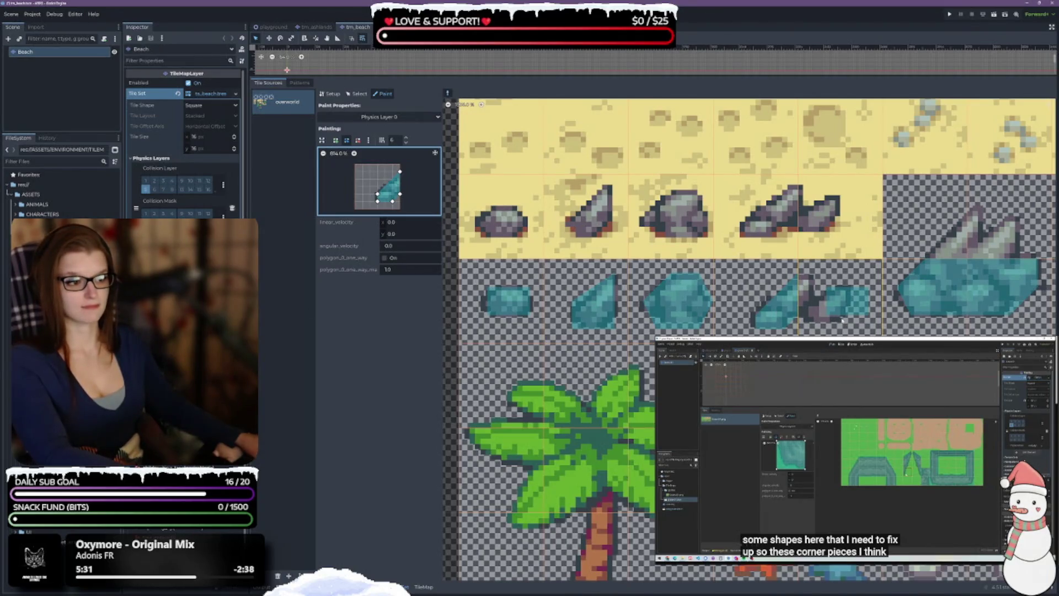
Widen the polygon, paint the next rock tile, then lower a corner and delete the right-side point
mouse_move(372, 181)
mouse_down()
mouse_move(355, 171)
mouse_move(384, 179)
mouse_move(355, 194)
mouse_move(377, 194)
mouse_up()
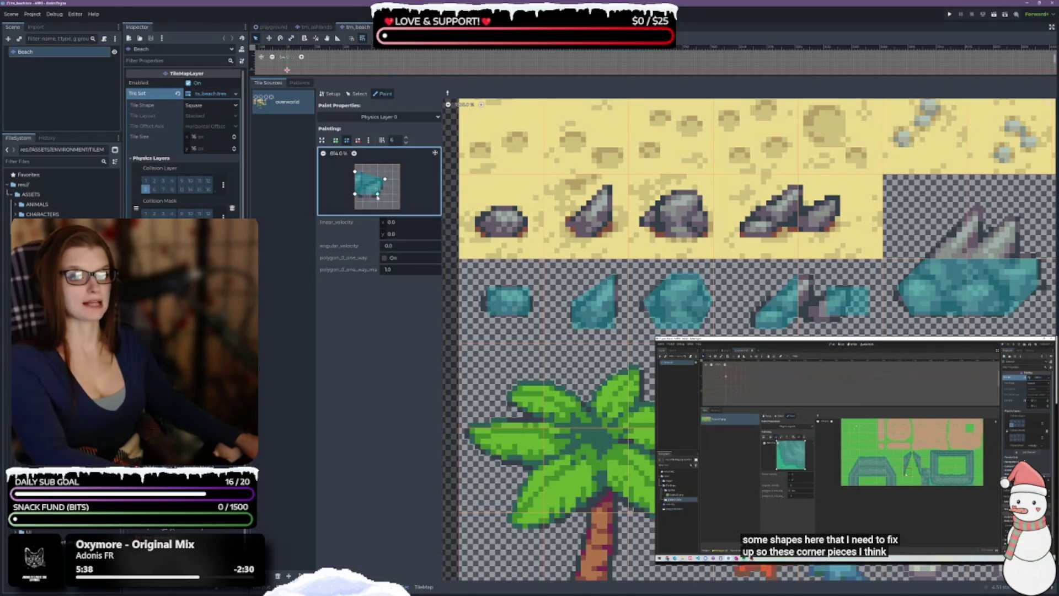
click(811, 298)
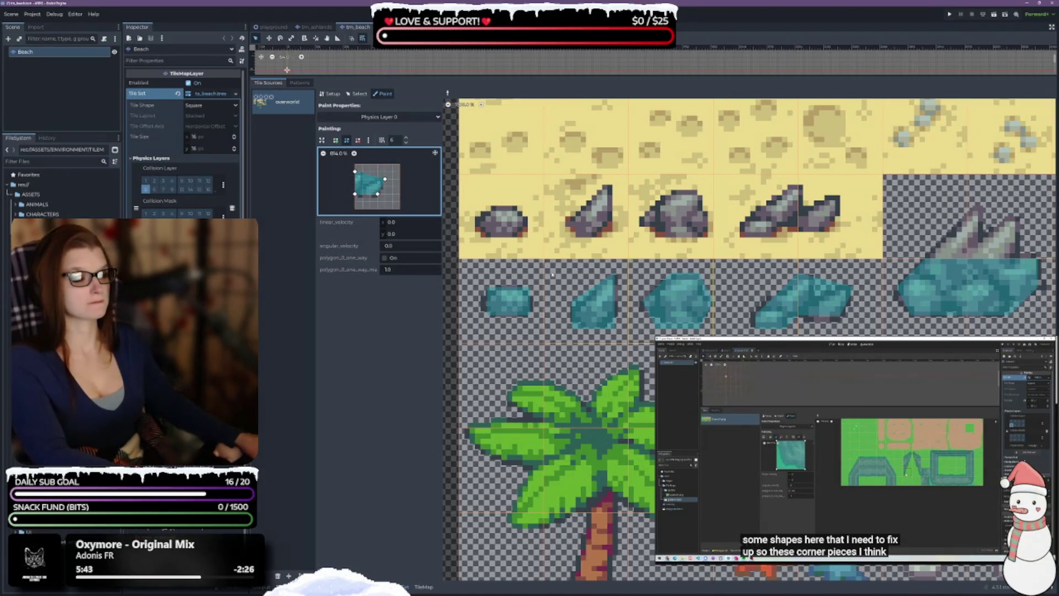
drag(355, 194, 401, 196)
right_click(402, 195)
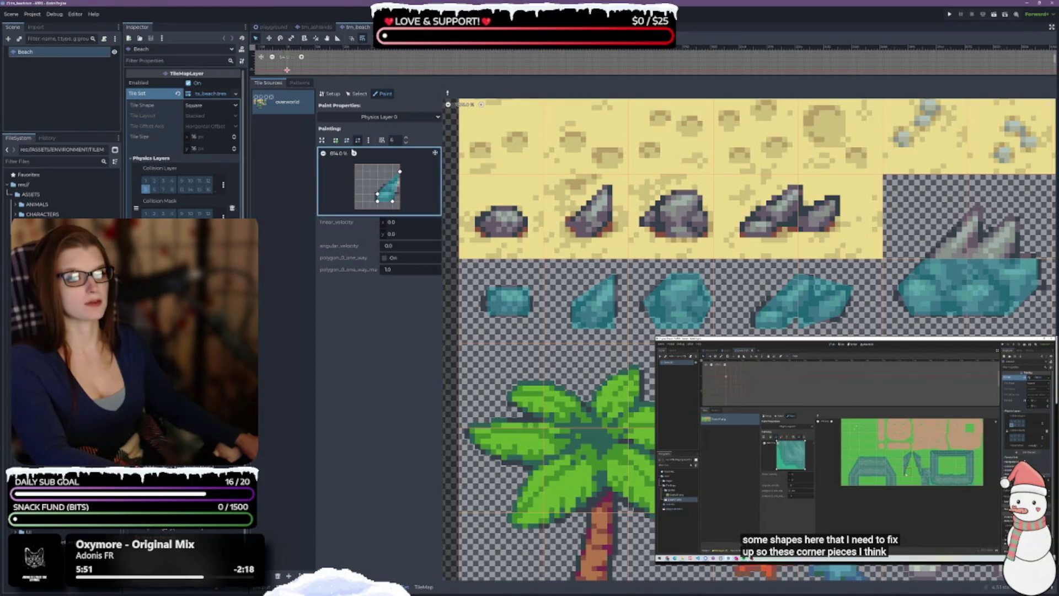
click(347, 141)
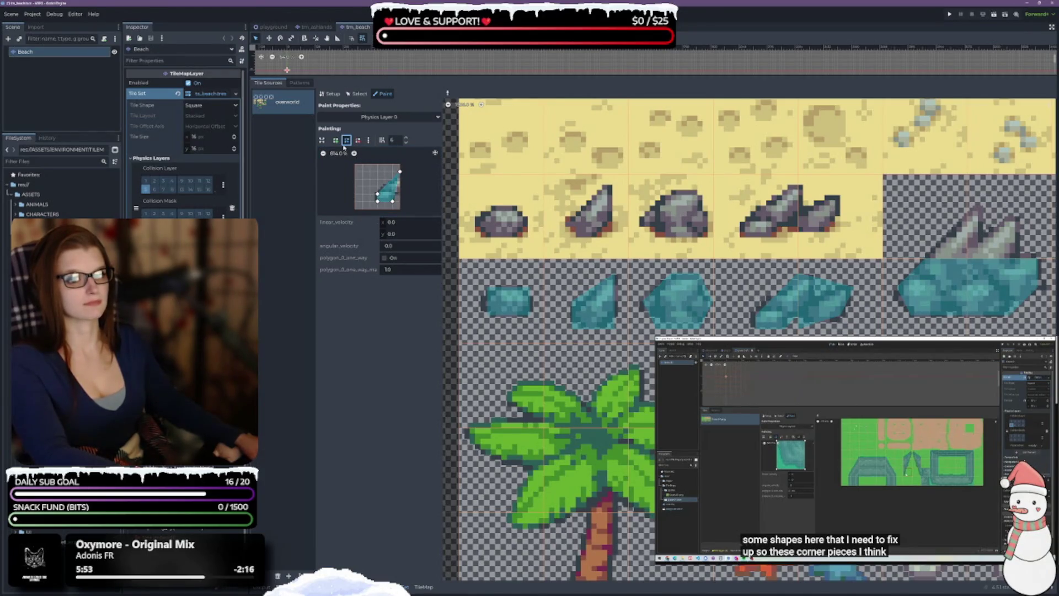
drag(396, 197, 400, 201)
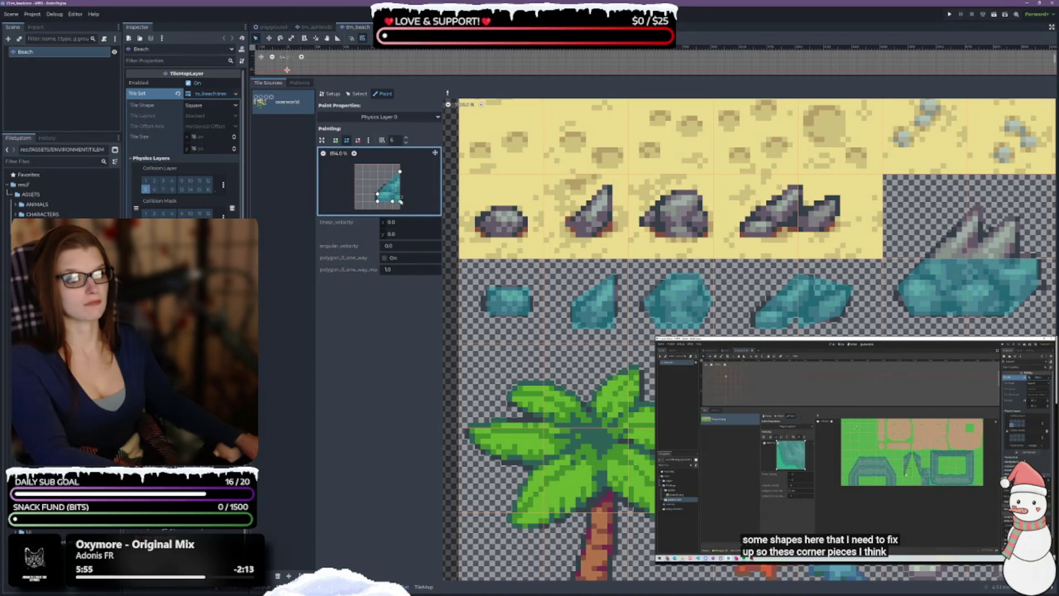
right_click(393, 200)
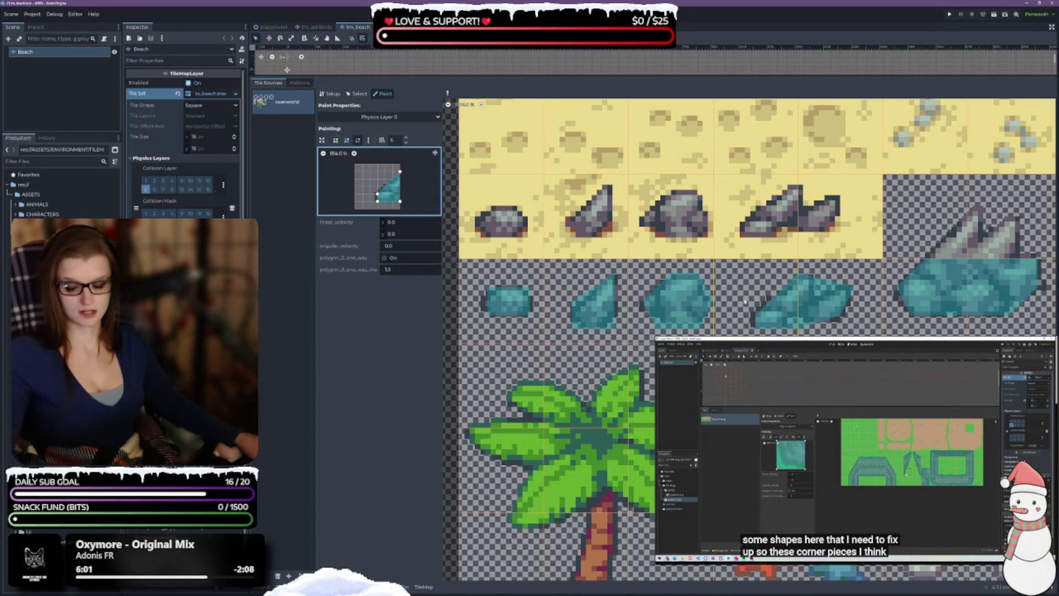
scroll(750, 558, down, 3)
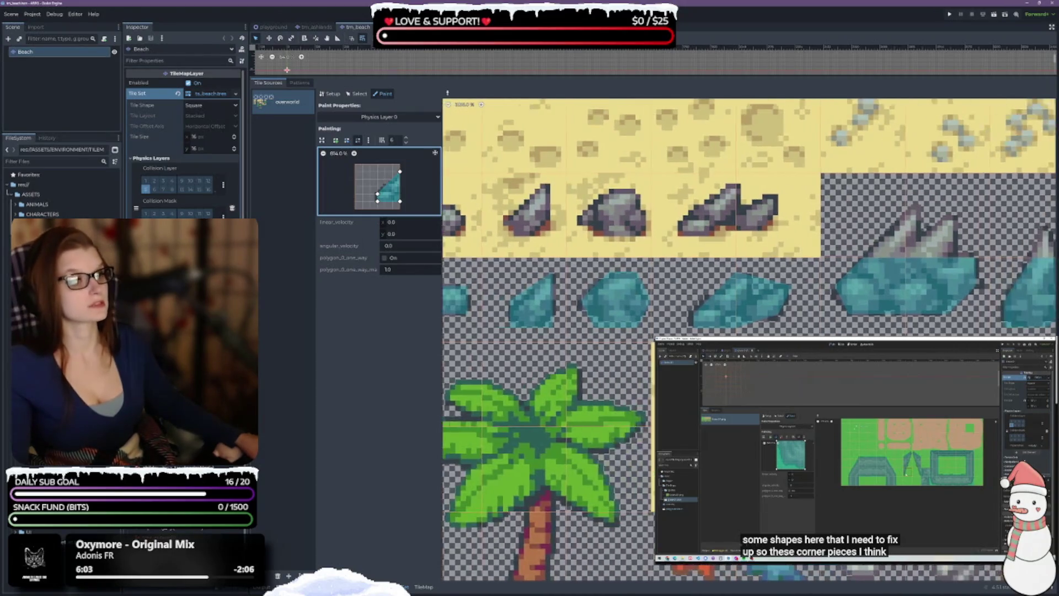
scroll(758, 310, down, 3)
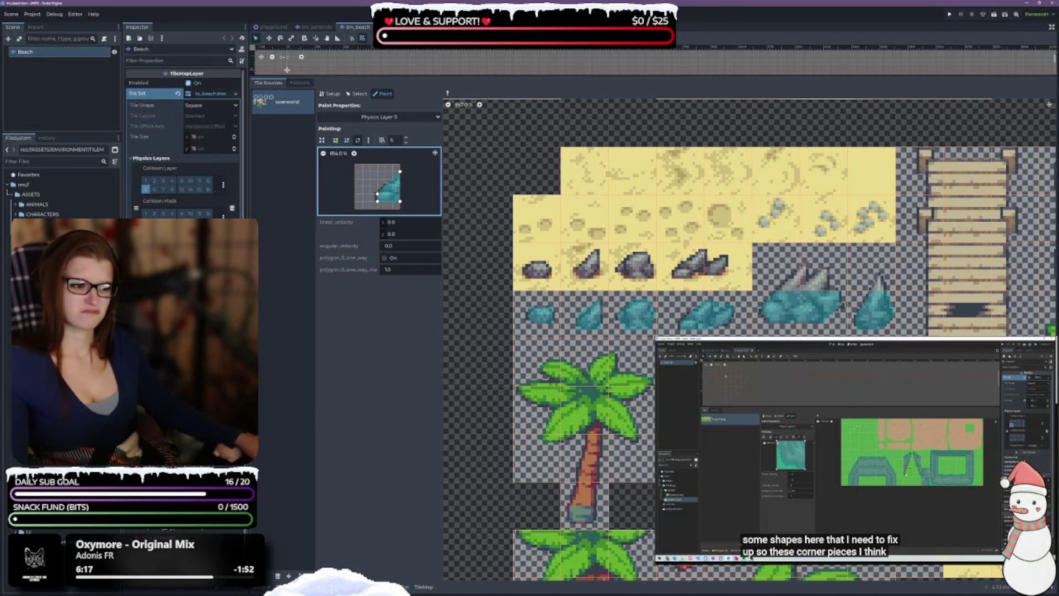
scroll(541, 261, up, 2)
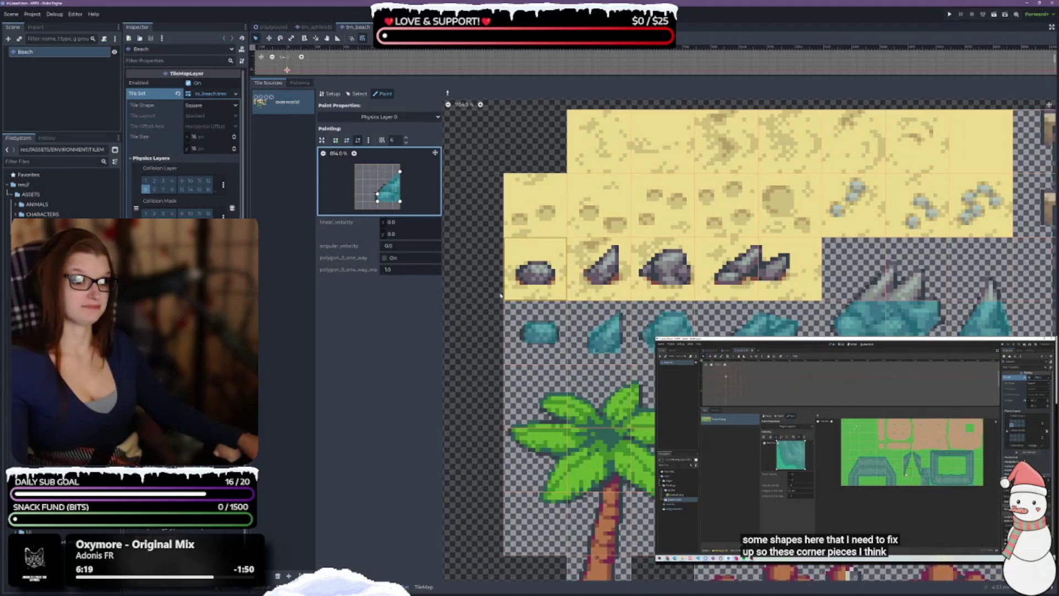
right_click(546, 334)
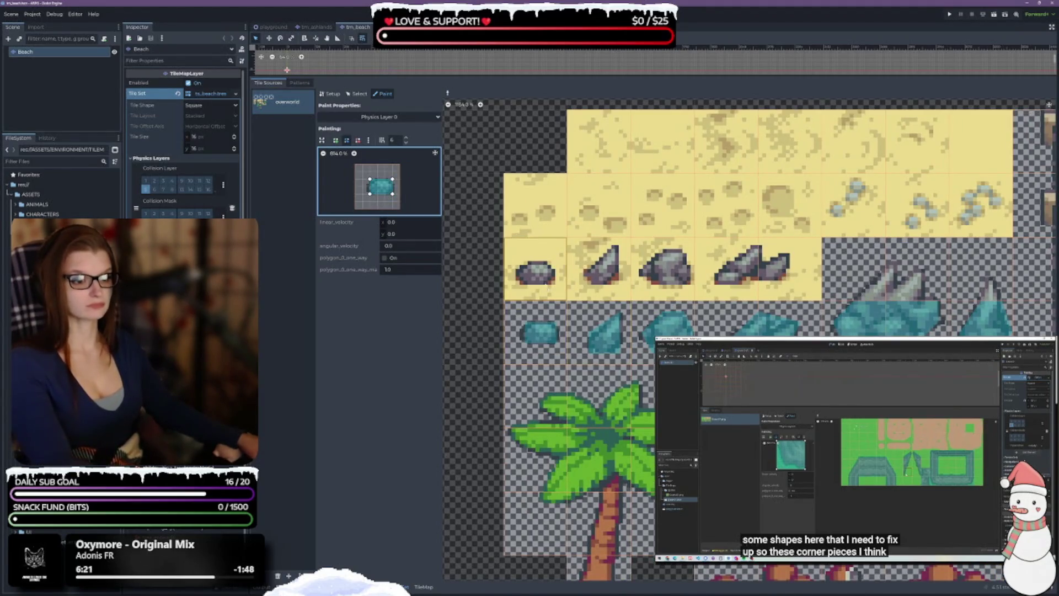
click(532, 270)
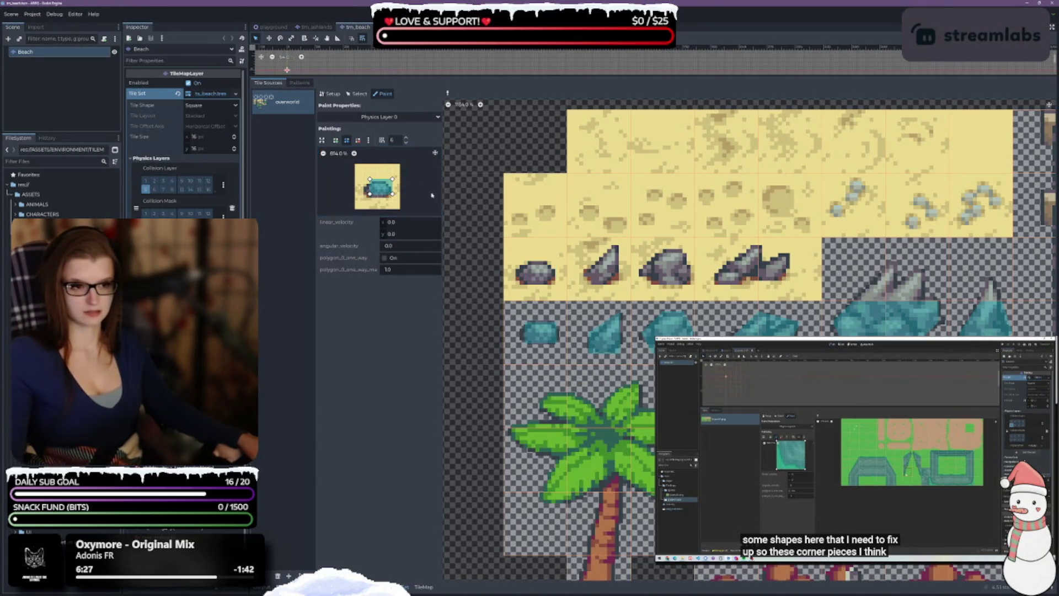
scroll(709, 302, down, 5)
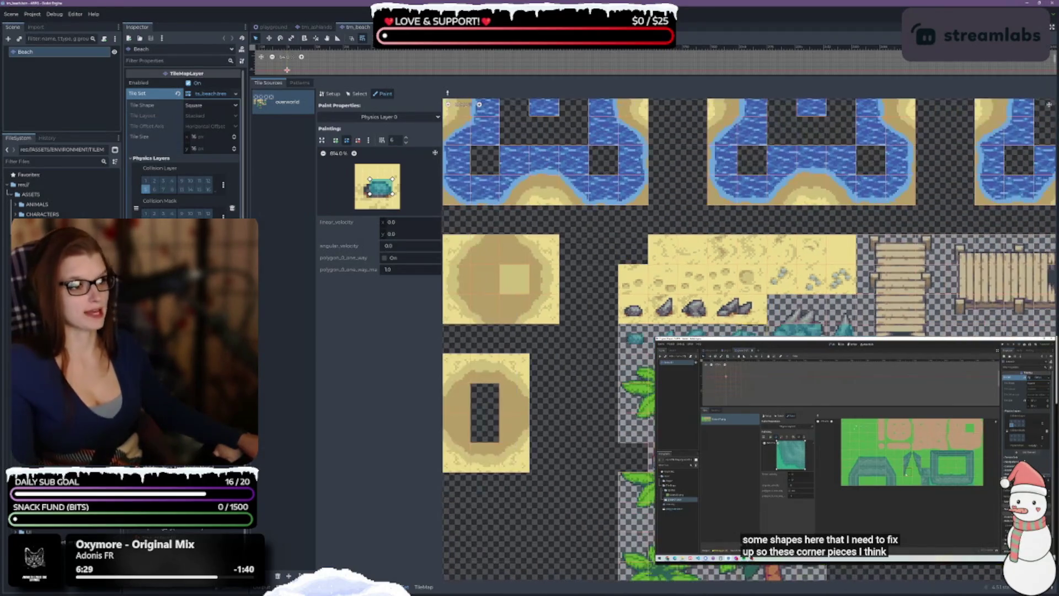
scroll(710, 302, down, 4)
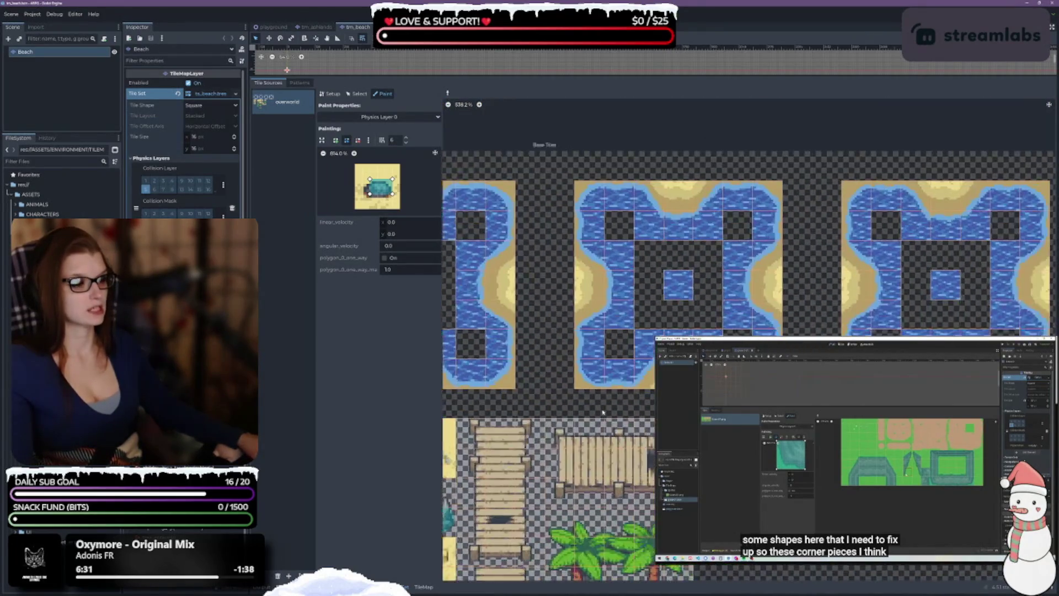
scroll(739, 298, down, 5)
scroll(739, 298, left, 4)
scroll(590, 503, up, 4)
scroll(590, 503, right, 3)
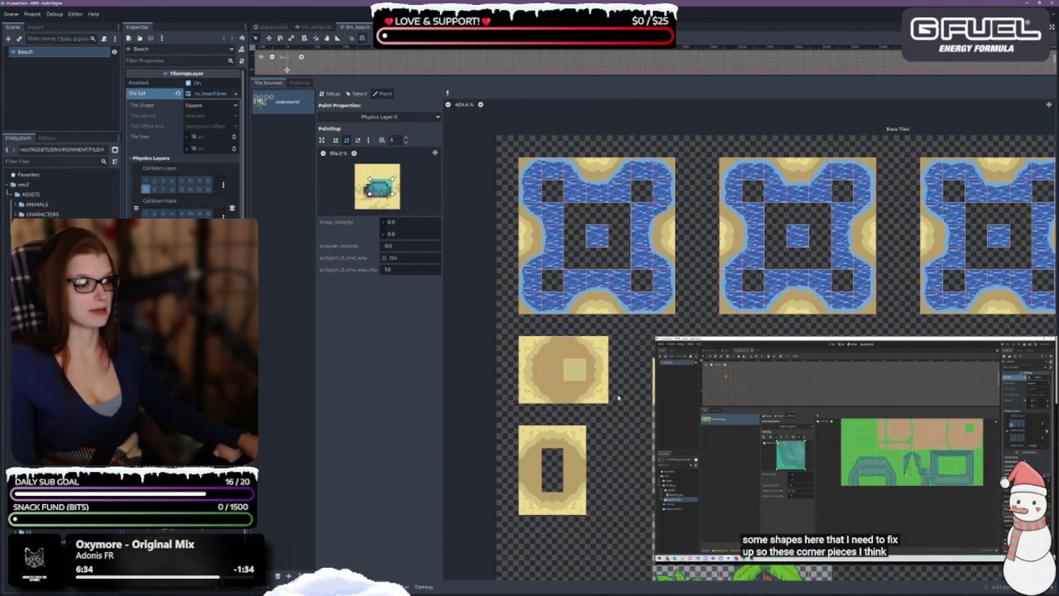
scroll(618, 397, down, 3)
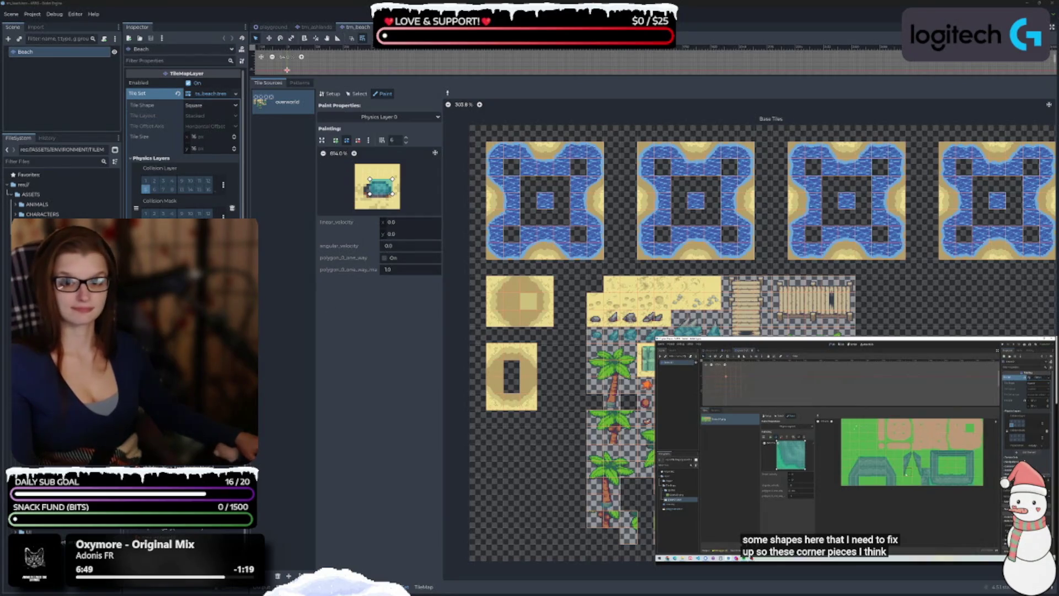
double_click(60, 249)
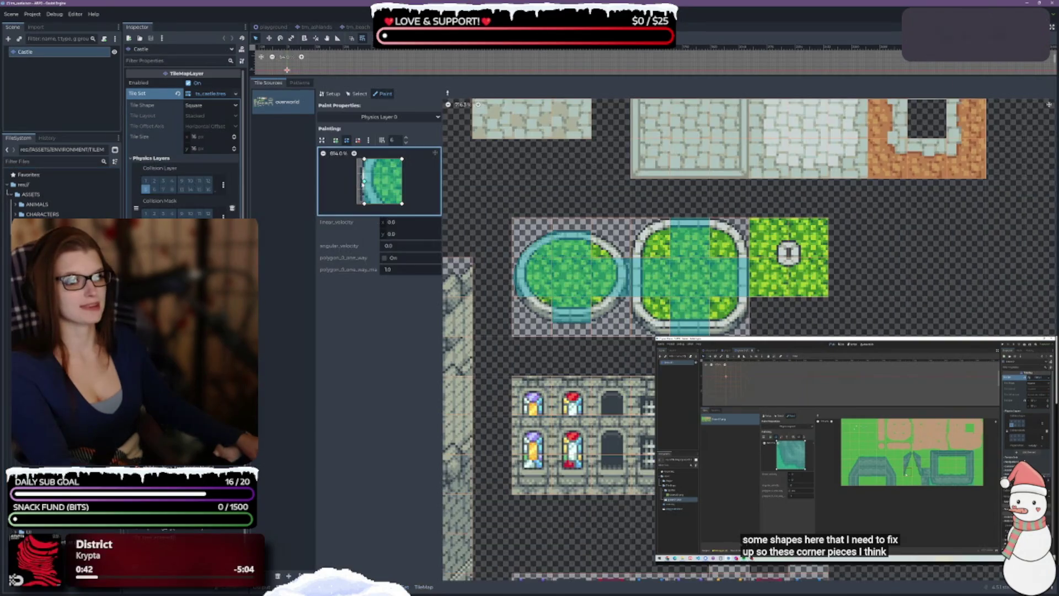
Square off the collision polygon's left edge by moving and deleting its left vertices
drag(364, 205, 365, 197)
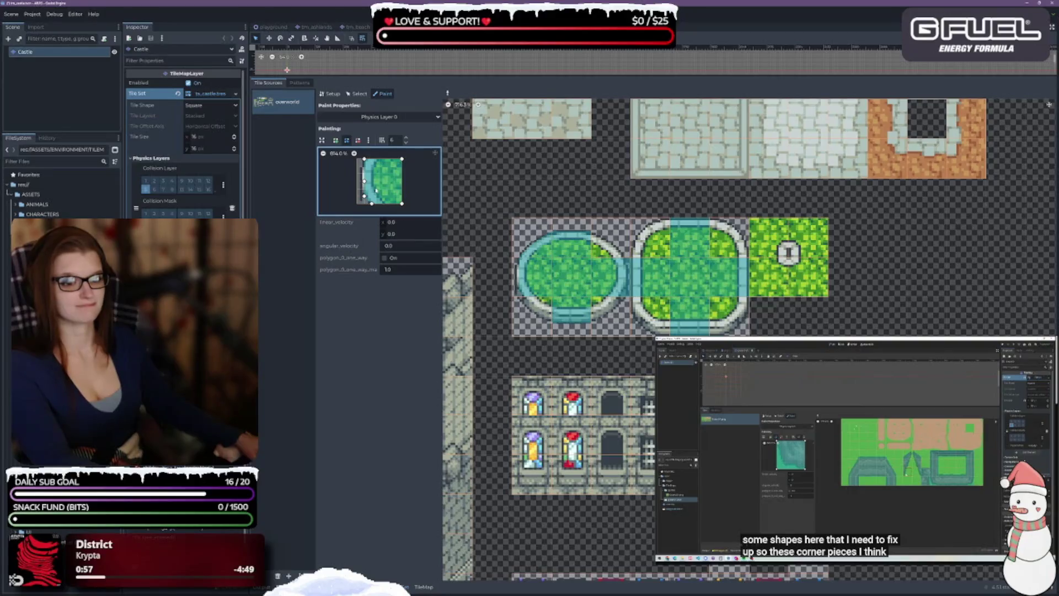
drag(364, 196, 357, 180)
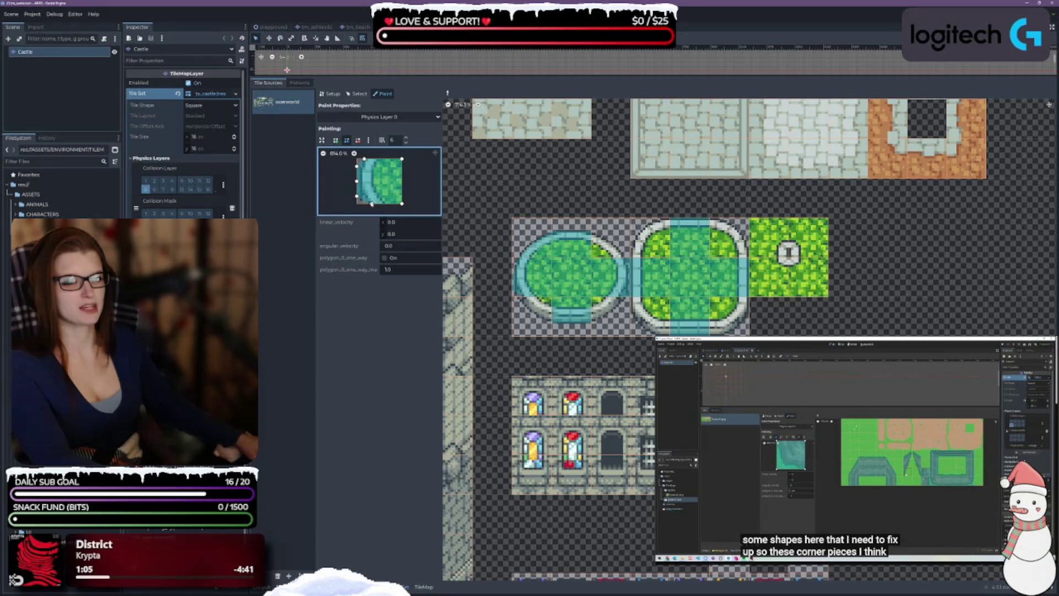
right_click(357, 165)
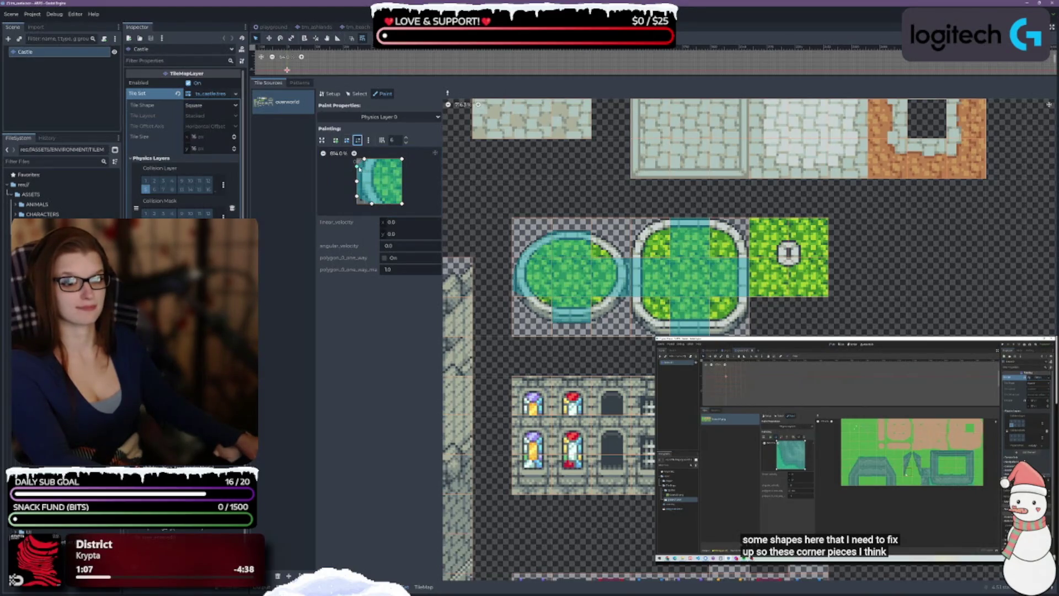
right_click(357, 195)
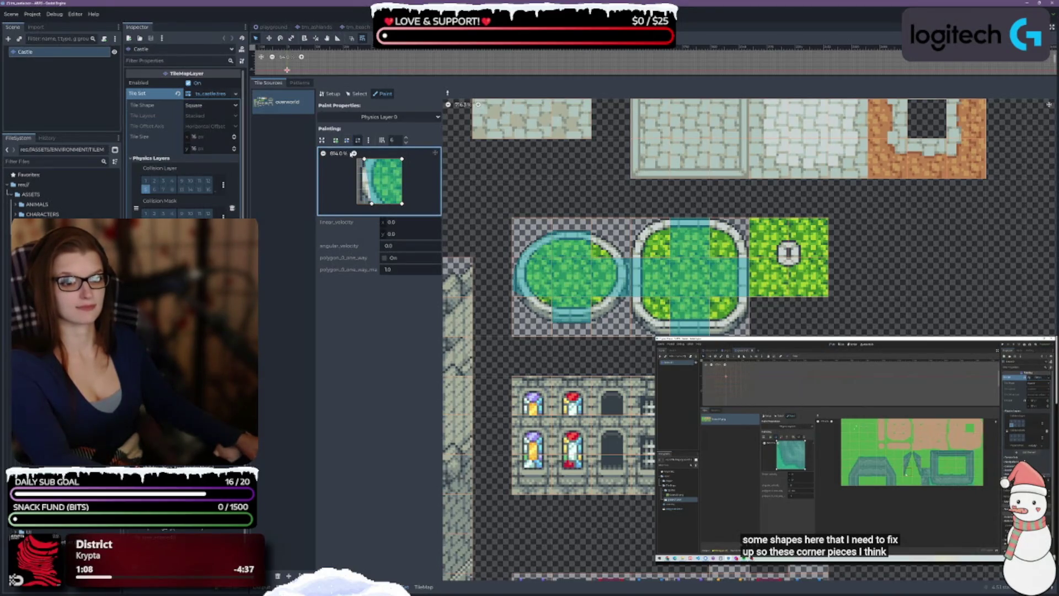
click(347, 140)
drag(371, 203, 365, 204)
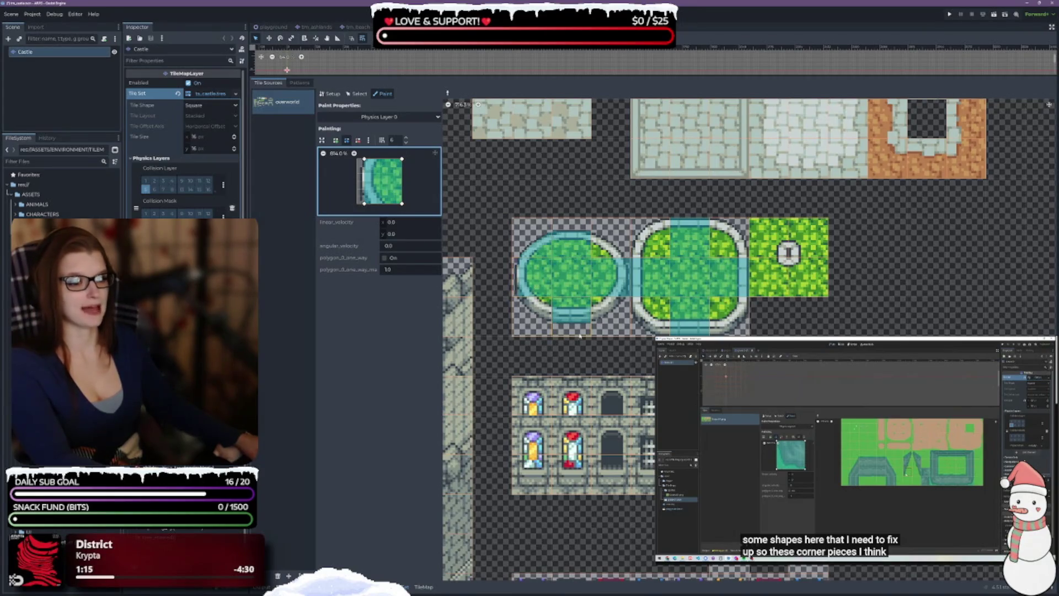
click(524, 241)
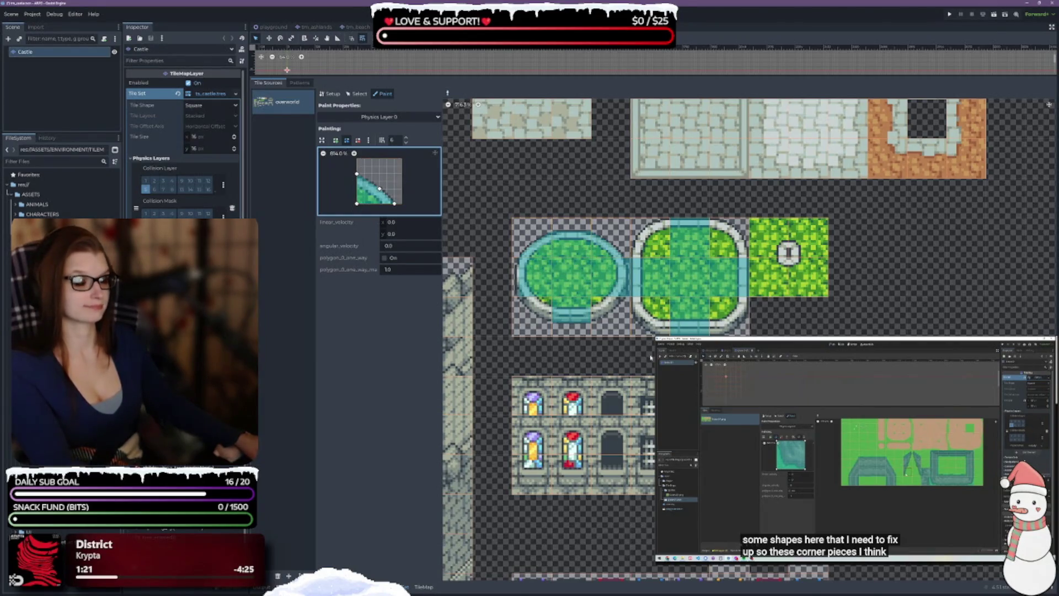
Pick up the oval pond's right-edge tile shape and pull both right vertices inward to fit the rim
click(545, 331)
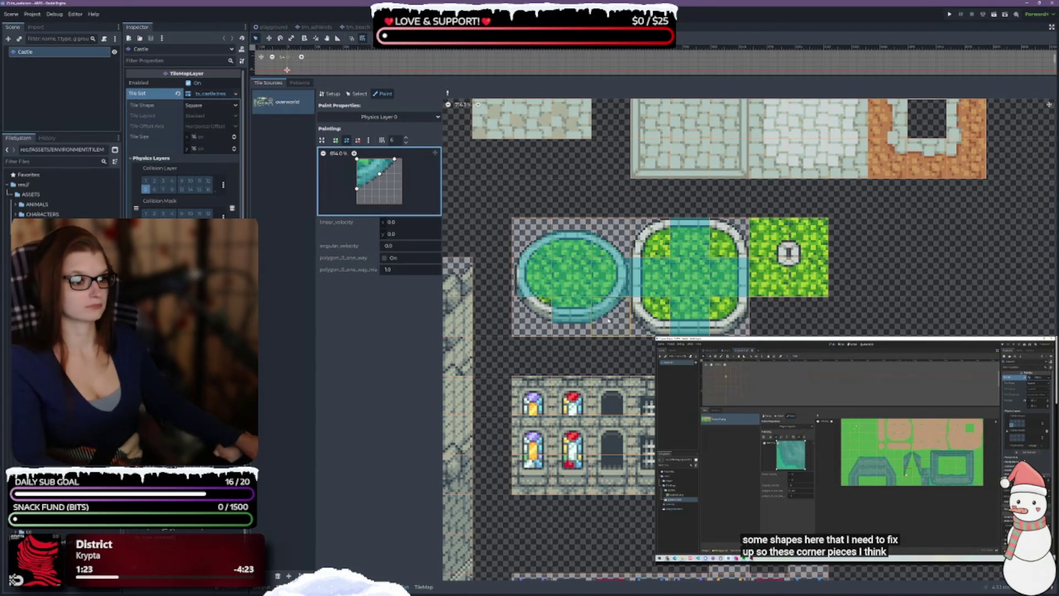
click(547, 334)
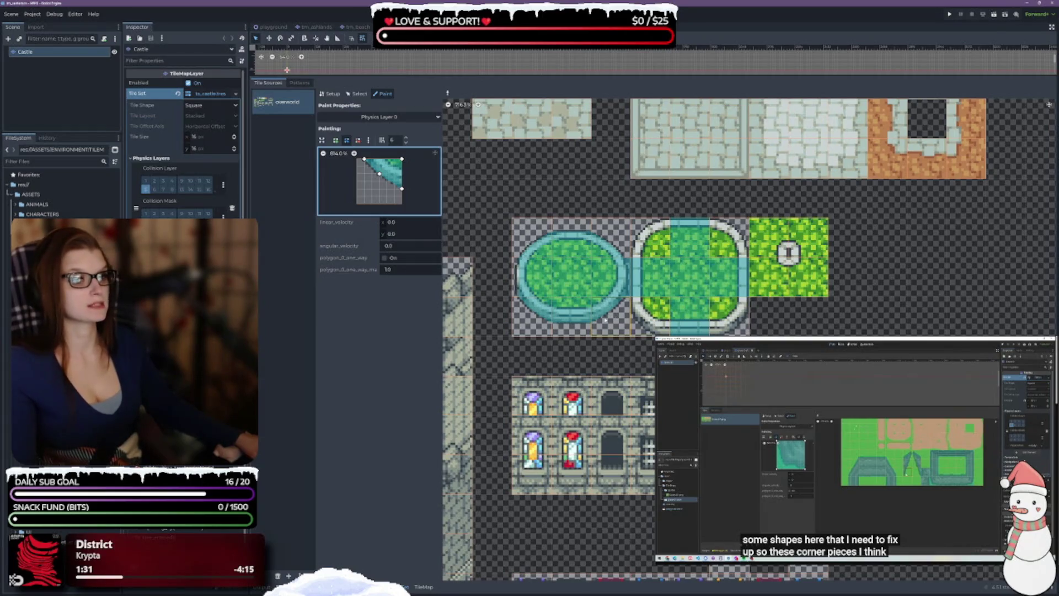
click(524, 282)
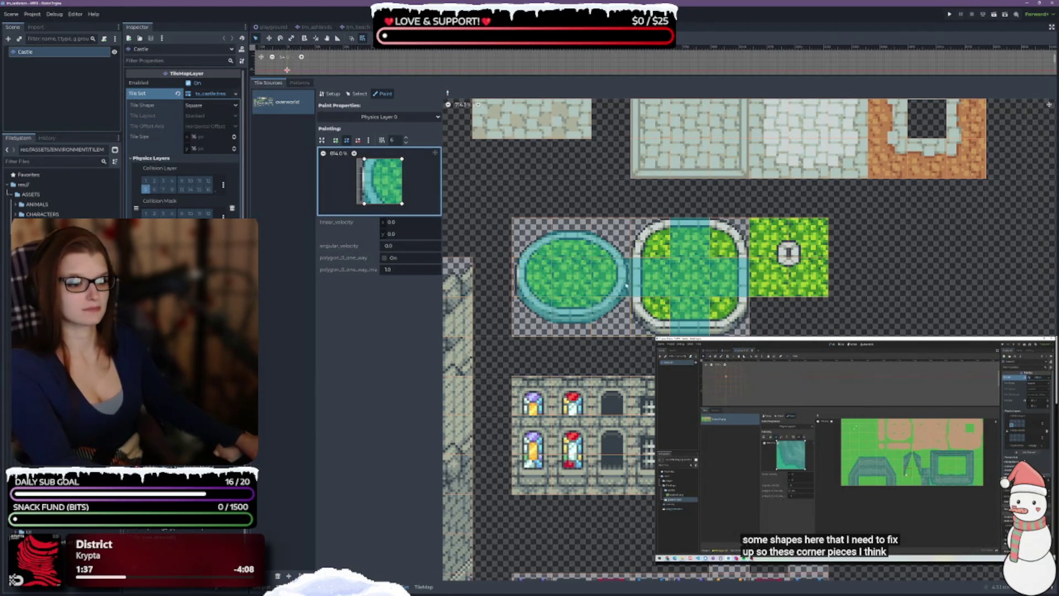
click(599, 273)
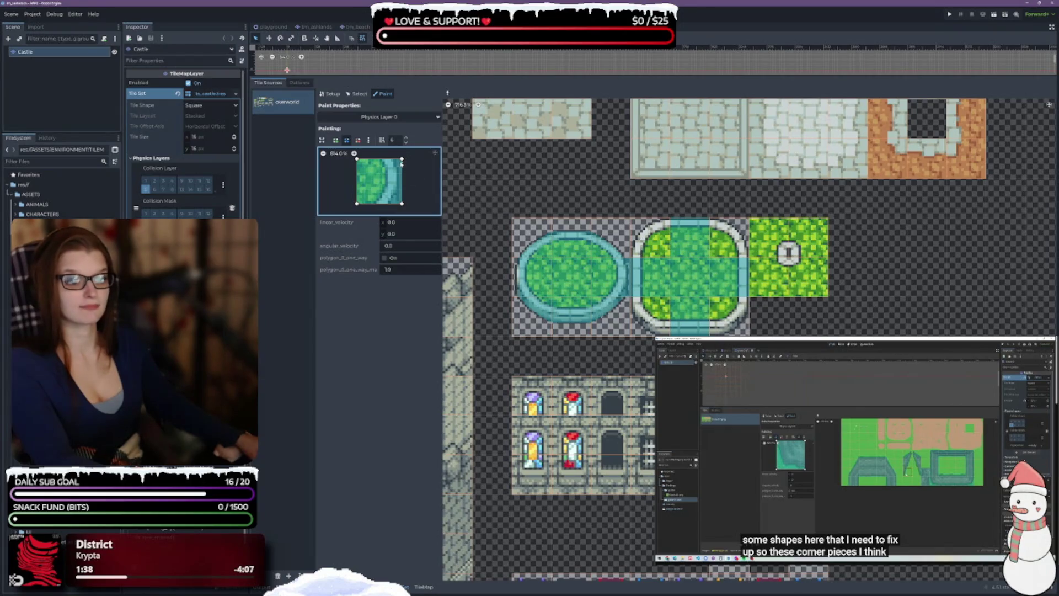
drag(402, 159, 394, 159)
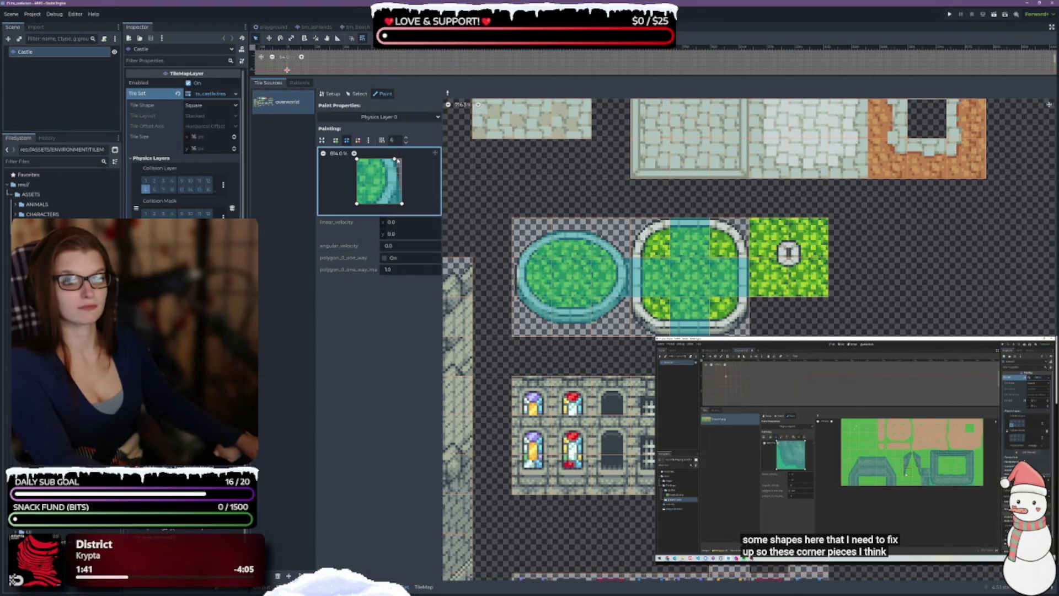
drag(402, 204, 395, 204)
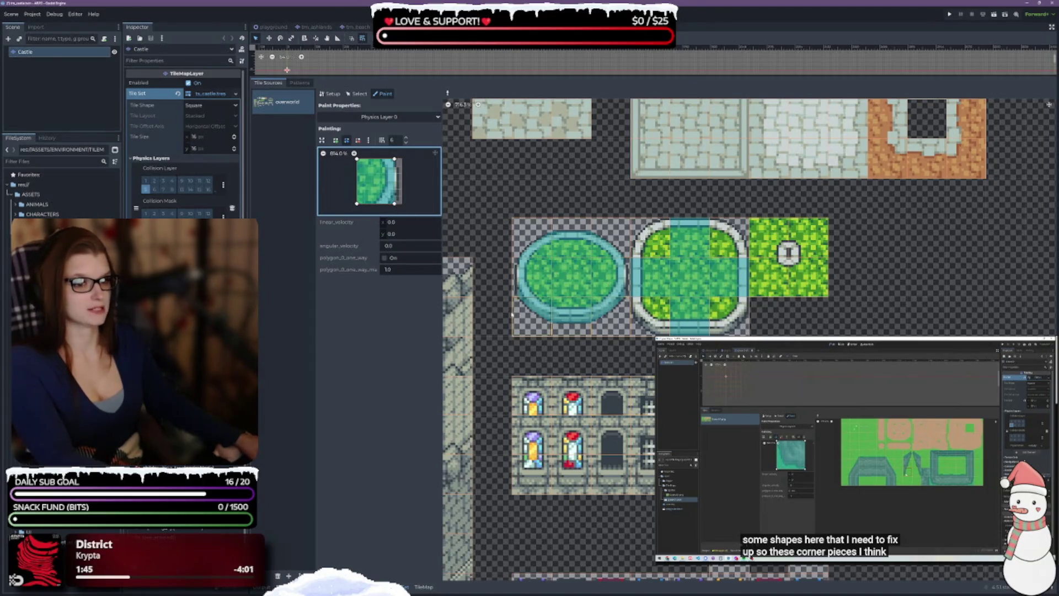
click(533, 256)
Reshape the corner polygon and paint the pond's top-left, top-right and bottom-right corner tiles
click(655, 238)
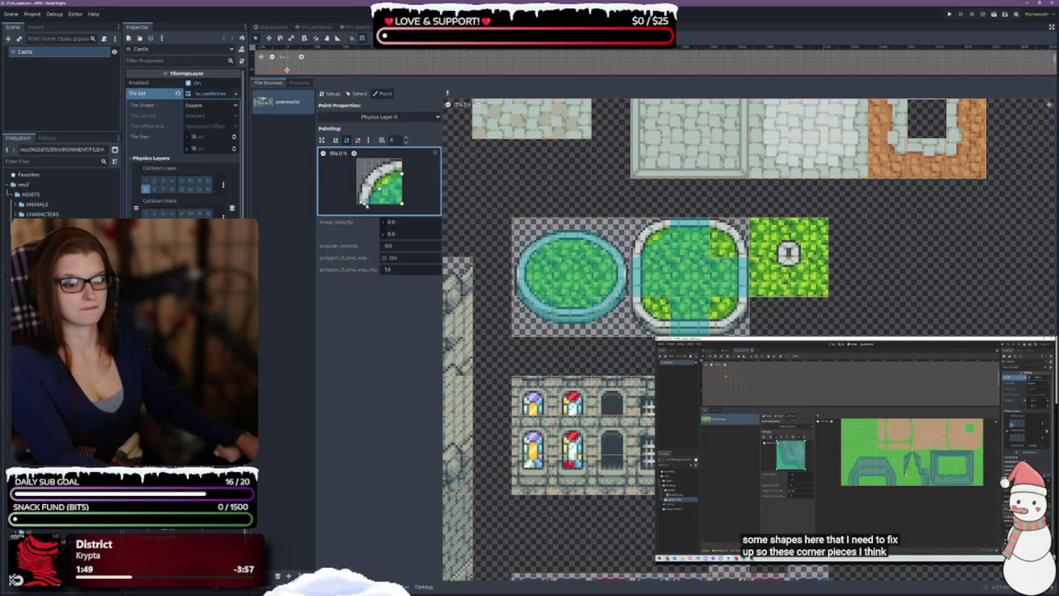
drag(365, 203, 357, 204)
mouse_move(403, 174)
mouse_down()
mouse_move(402, 159)
mouse_move(364, 180)
mouse_up()
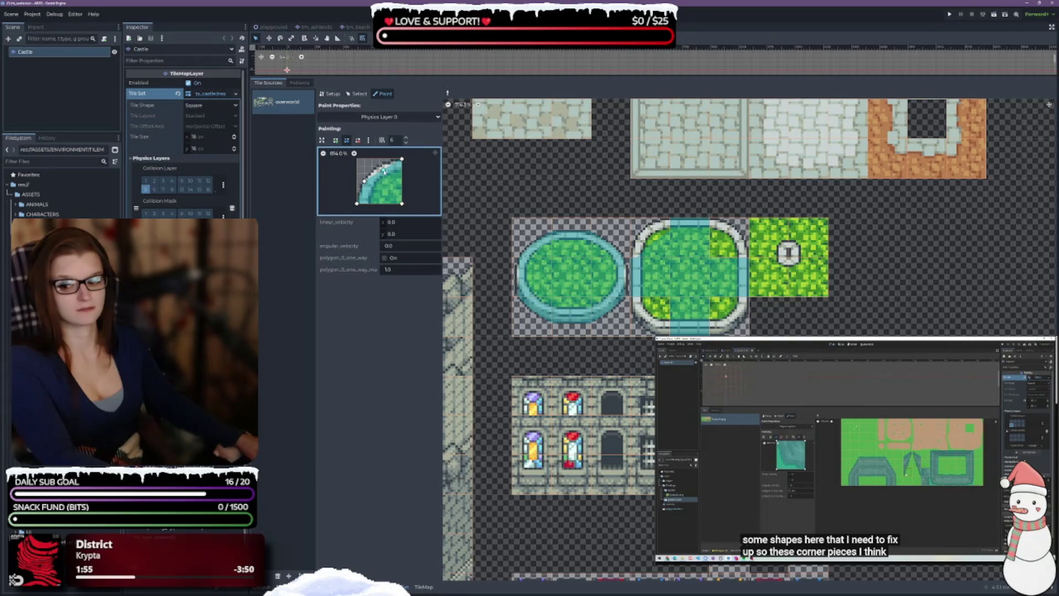
click(642, 251)
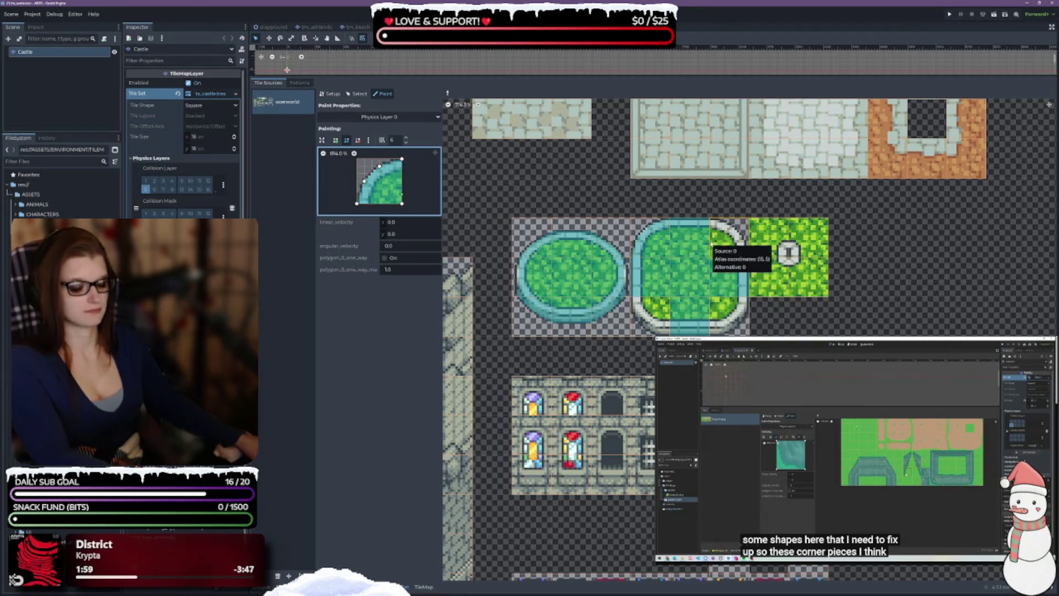
click(713, 243)
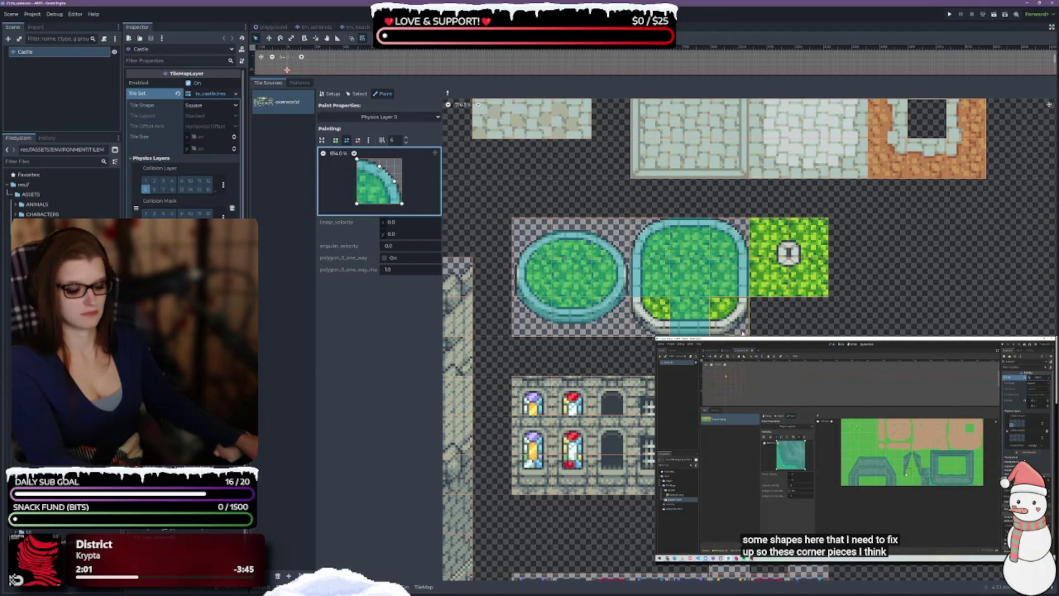
click(728, 312)
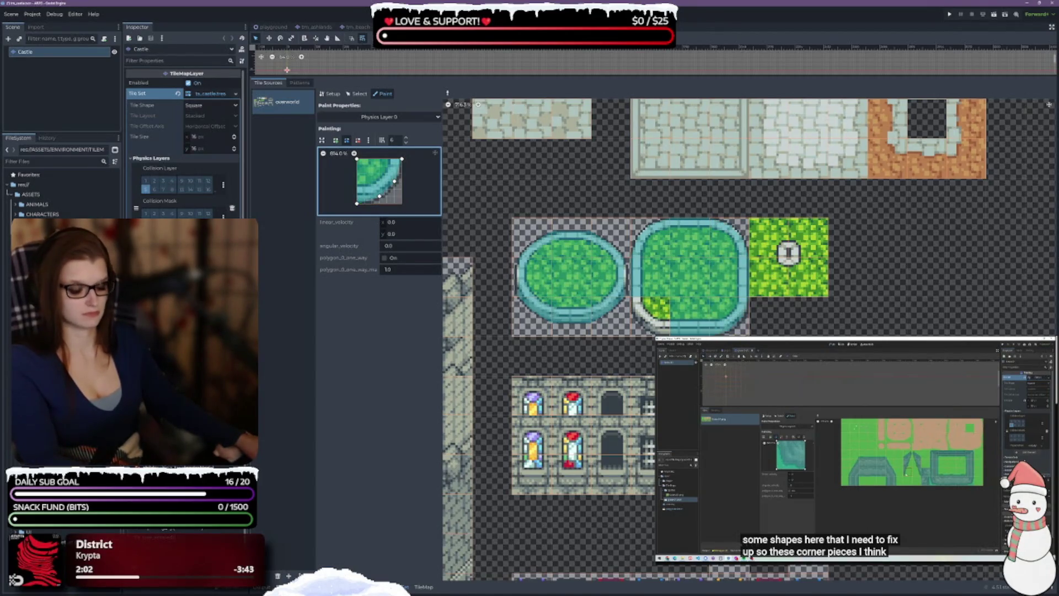
Pick up the bottom-left corner's shape and move its lower-left points to follow the curved rim
click(651, 312)
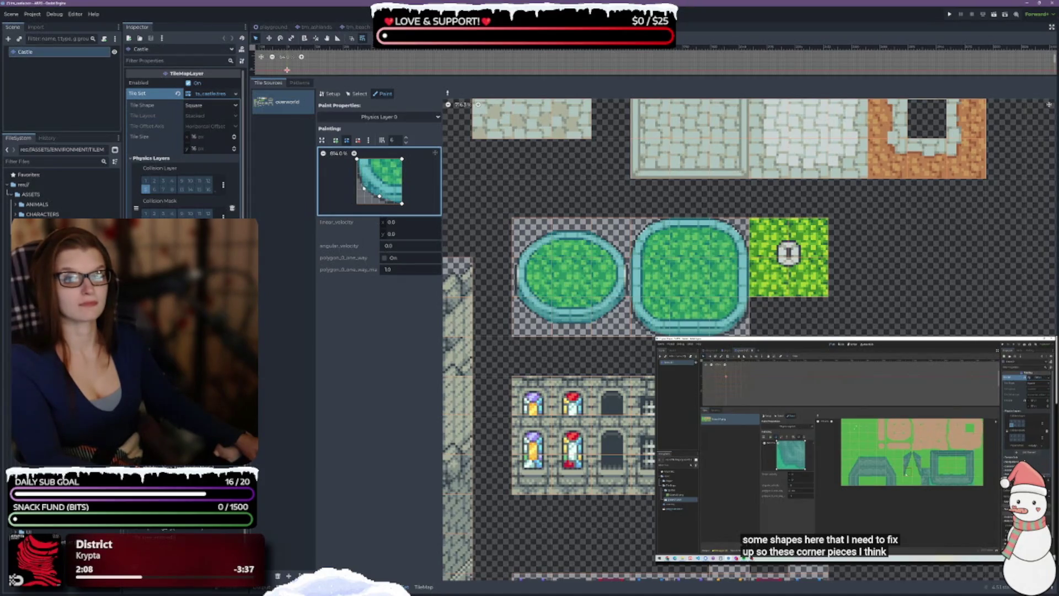
drag(379, 197, 357, 180)
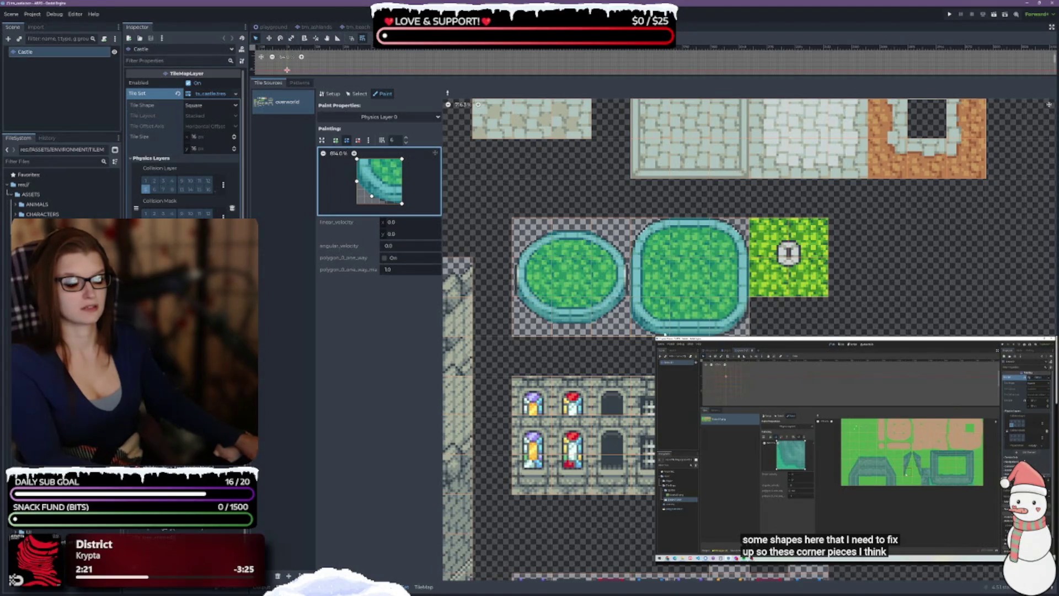
drag(356, 181, 378, 197)
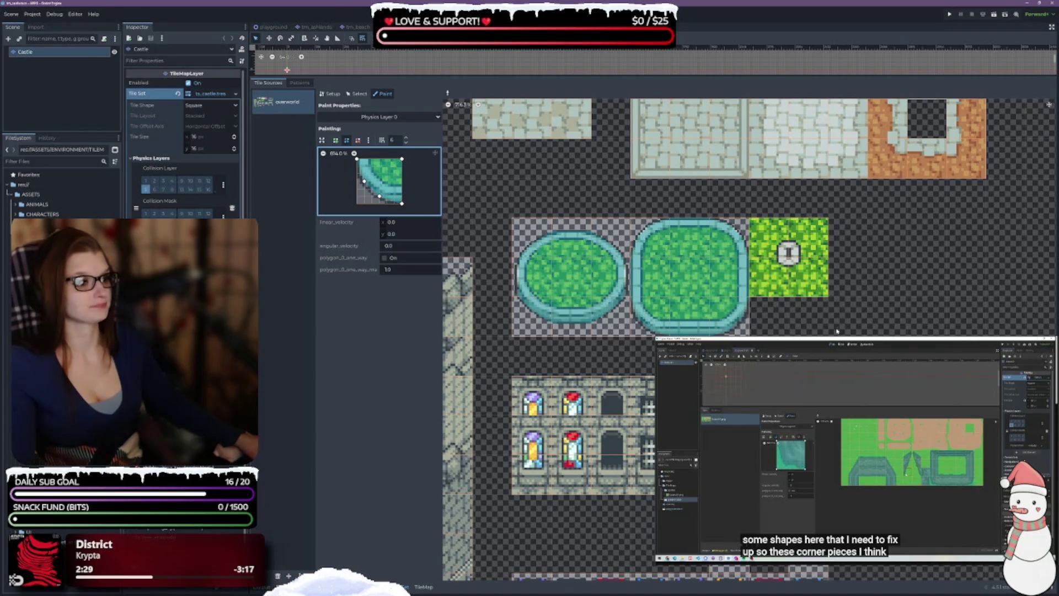
scroll(836, 331, right, 2)
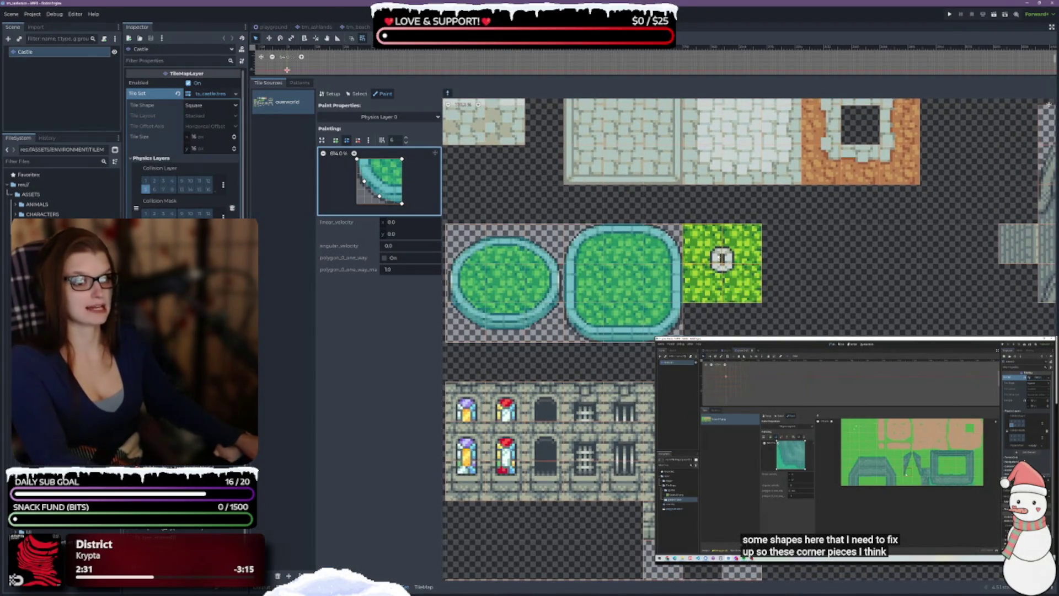
Pick up the grass tile's properties and draw a small collision polygon in its bottom-left corner
click(711, 251)
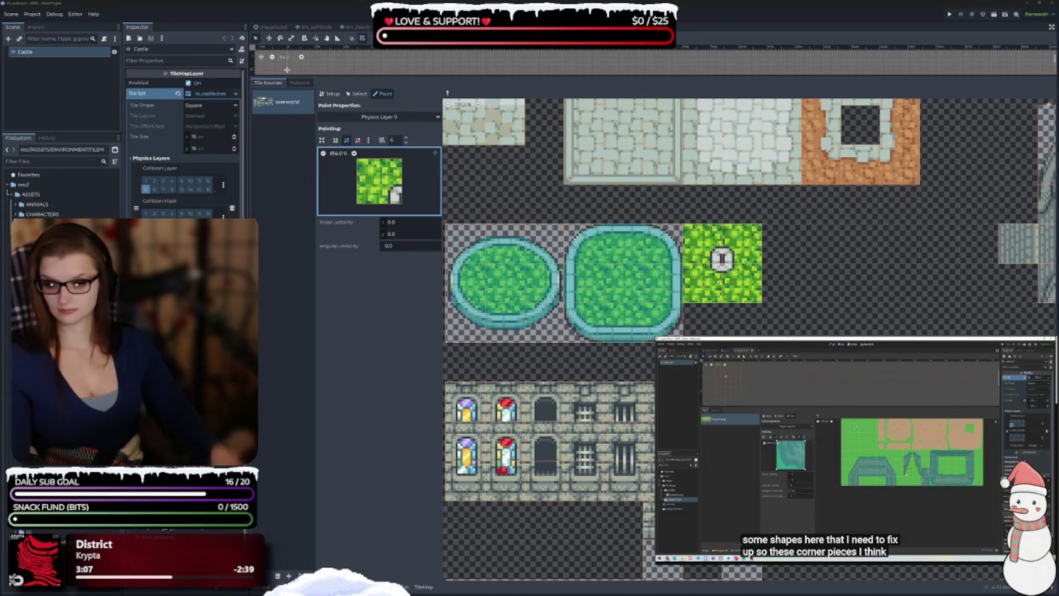
scroll(750, 220, right, 2)
scroll(454, 204, up, 2)
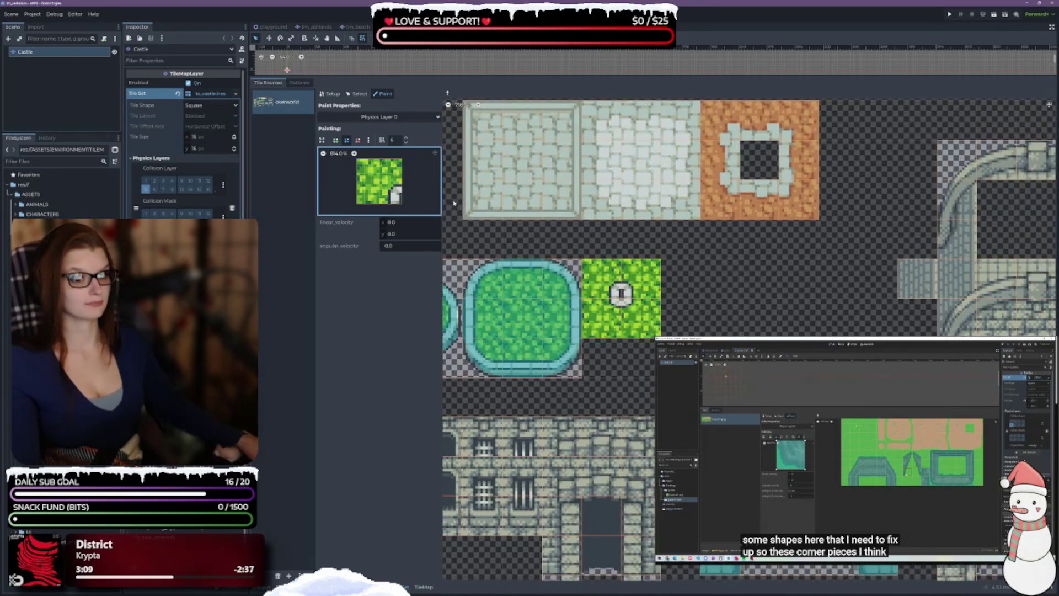
click(335, 140)
click(401, 204)
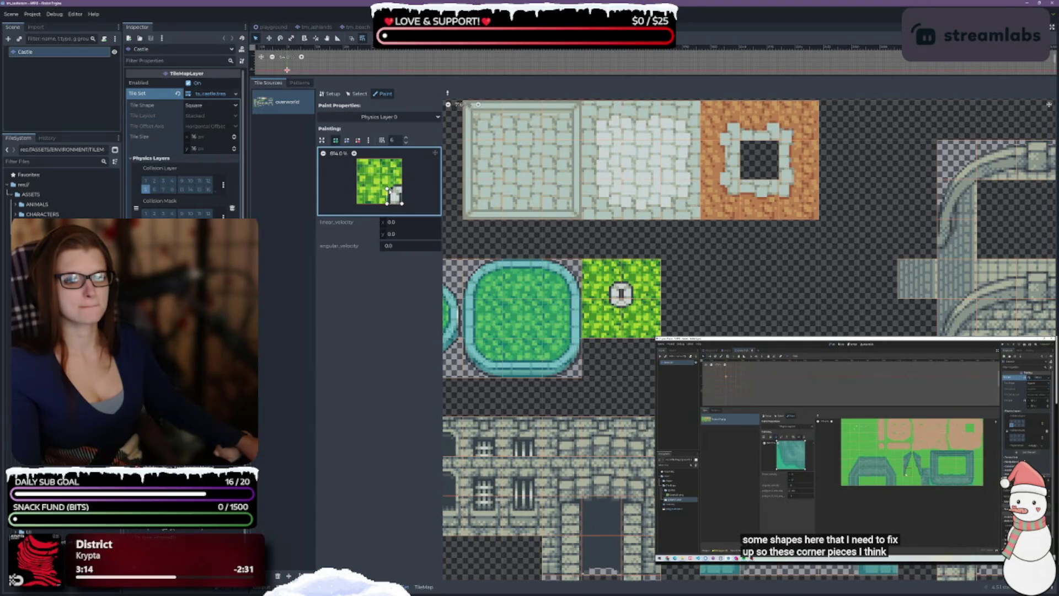
click(402, 204)
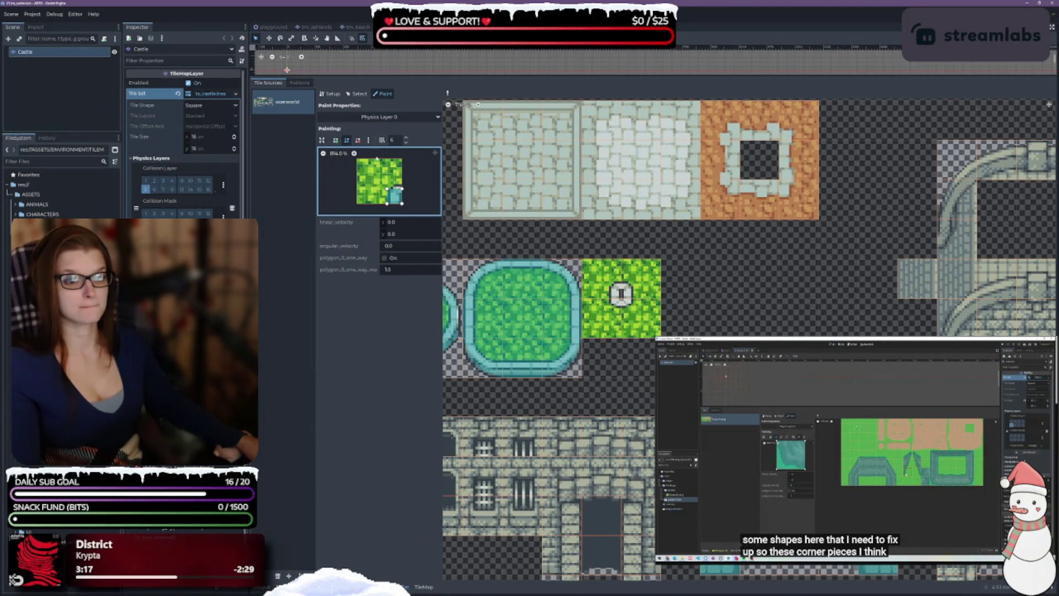
drag(401, 204, 371, 203)
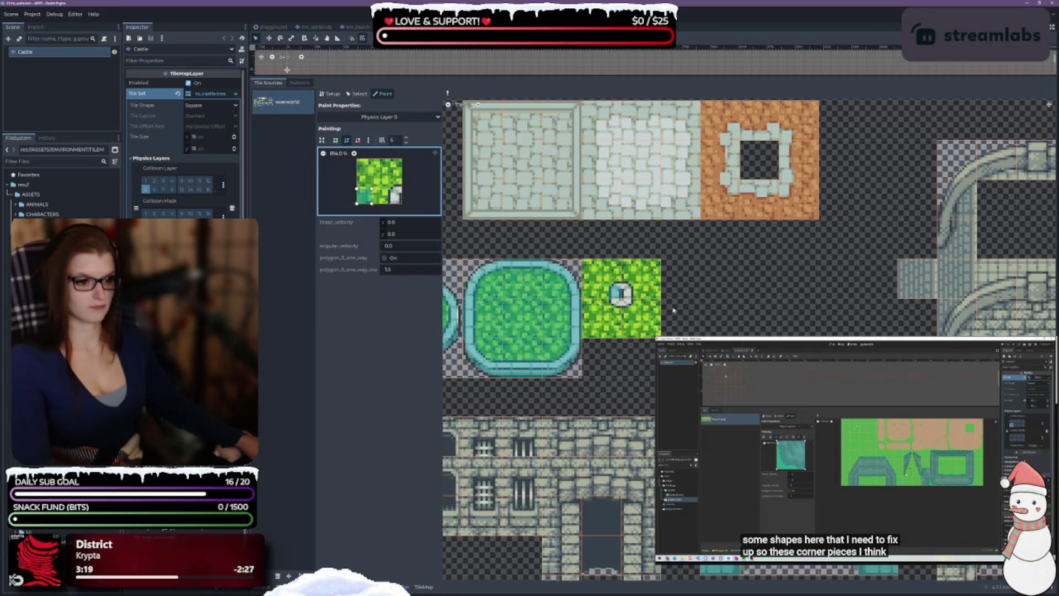
Shrink the corner collision shape and rotate it through the top-left, top-right and bottom-right corners
ctrl+click(653, 326)
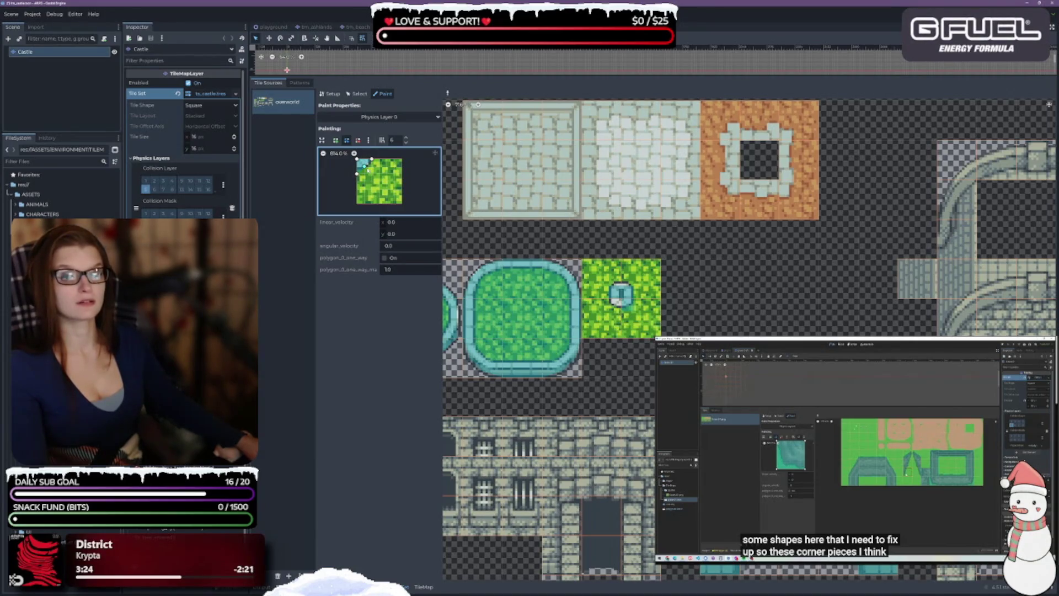
drag(371, 172, 358, 165)
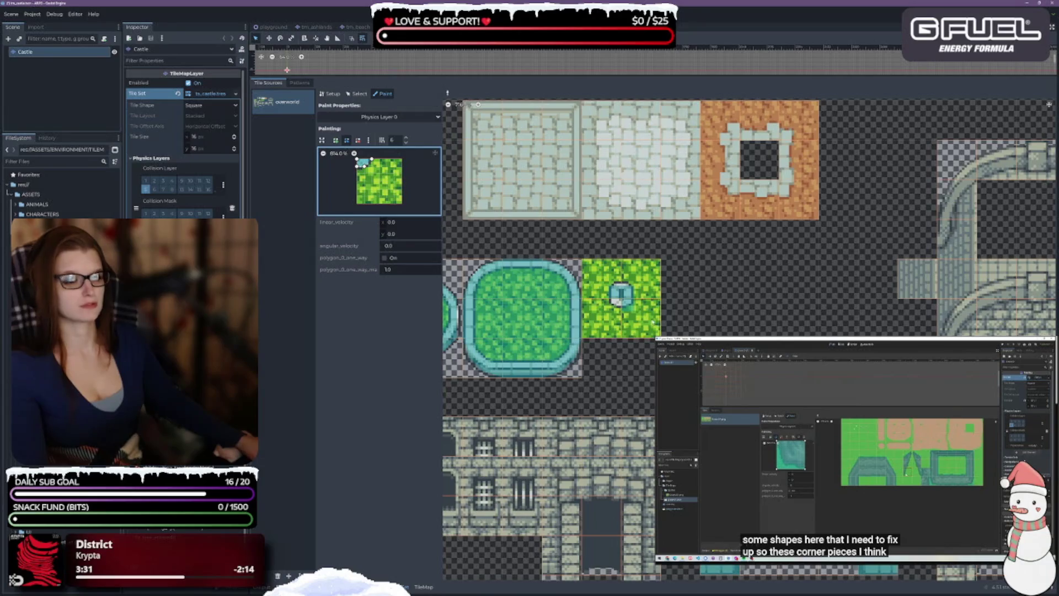
ctrl+click(609, 318)
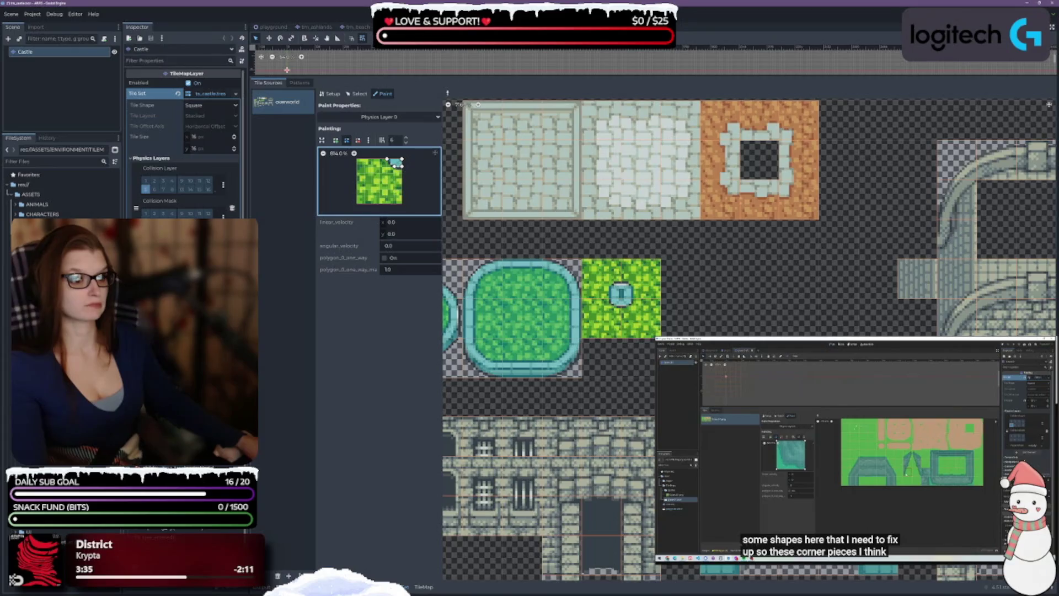
scroll(621, 303, up, 5)
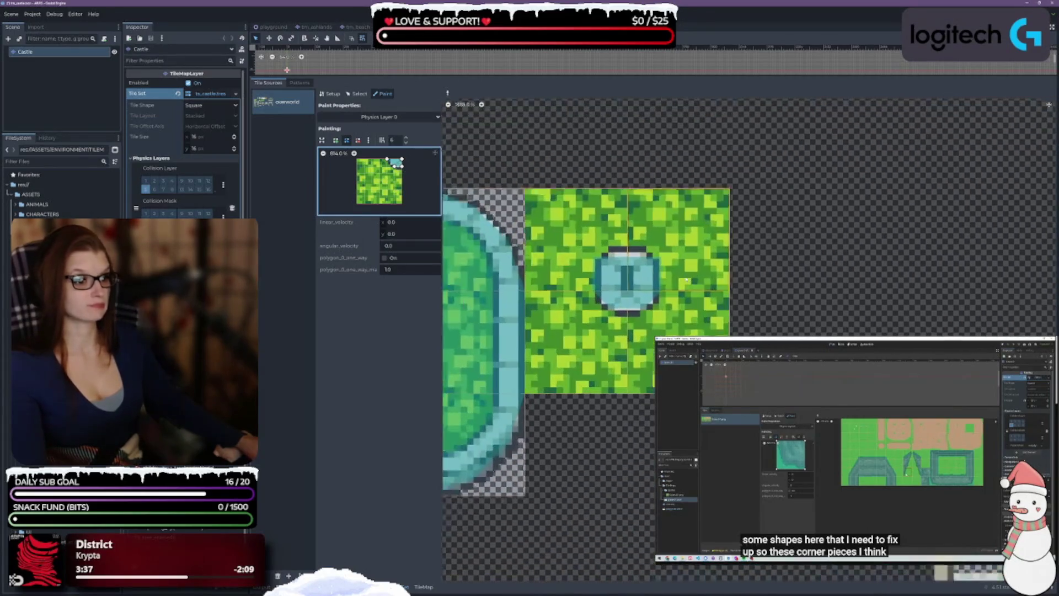
scroll(651, 263, down, 2)
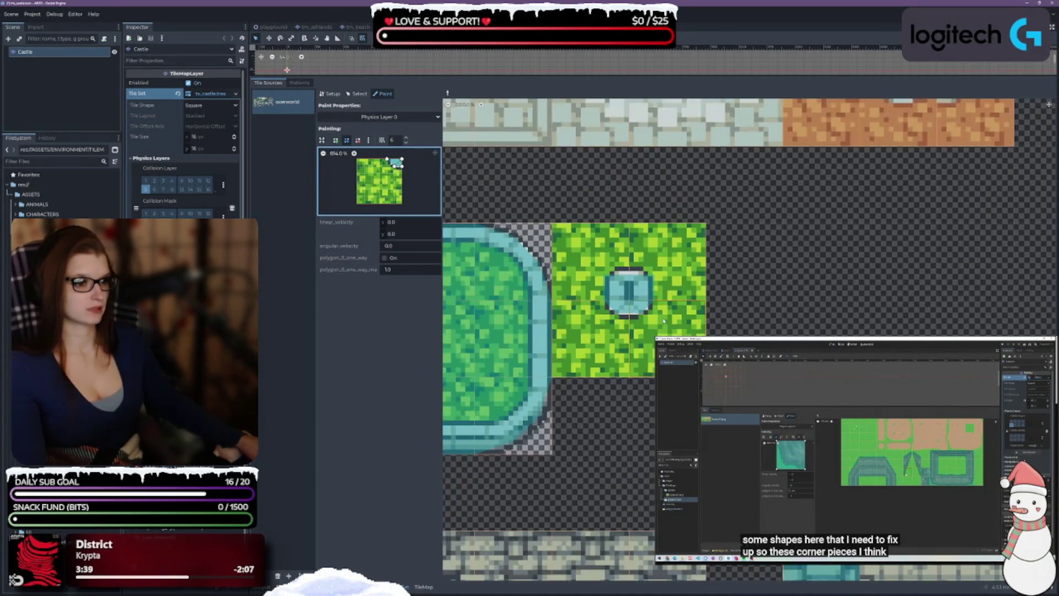
scroll(651, 262, up, 2)
ctrl+click(640, 273)
scroll(636, 282, down, 5)
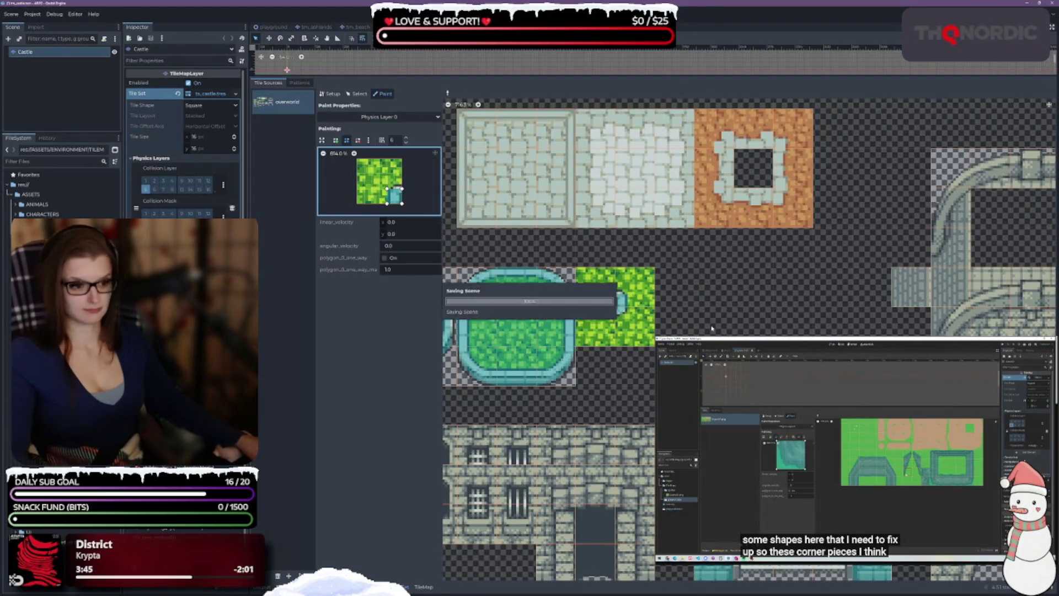
scroll(711, 328, down, 3)
drag(711, 329, 868, 274)
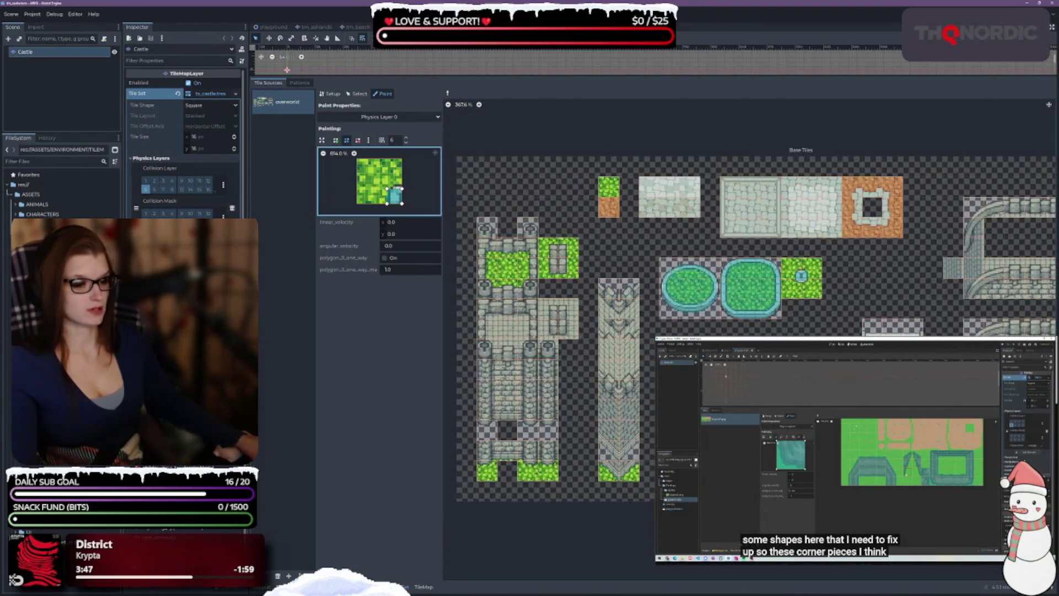
Pick the stone window tile, draw a rectangular collision polygon, and paint it onto the window tiles
scroll(524, 220, up, 5)
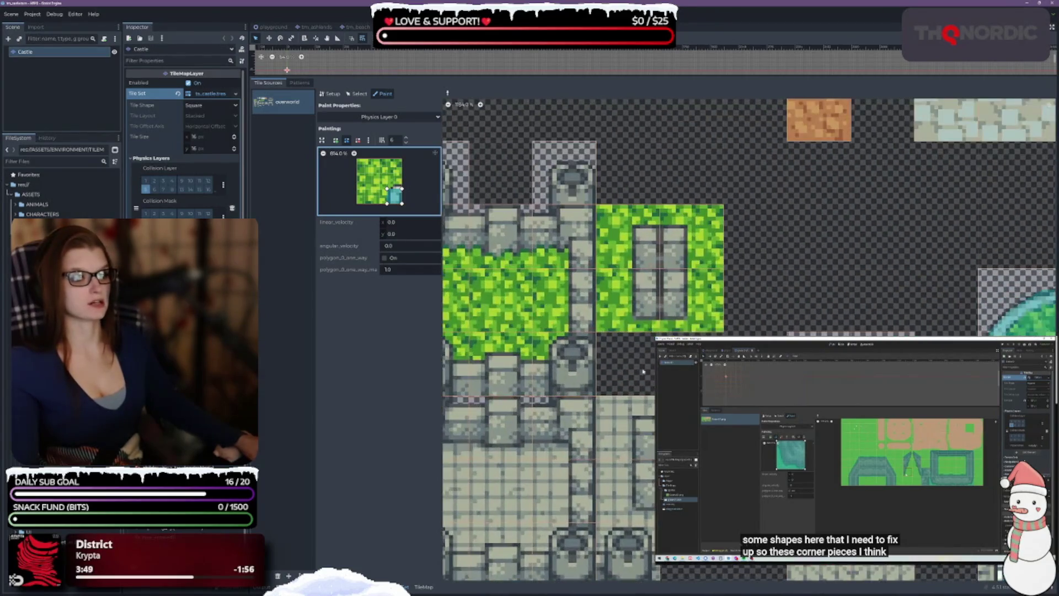
ctrl+click(607, 300)
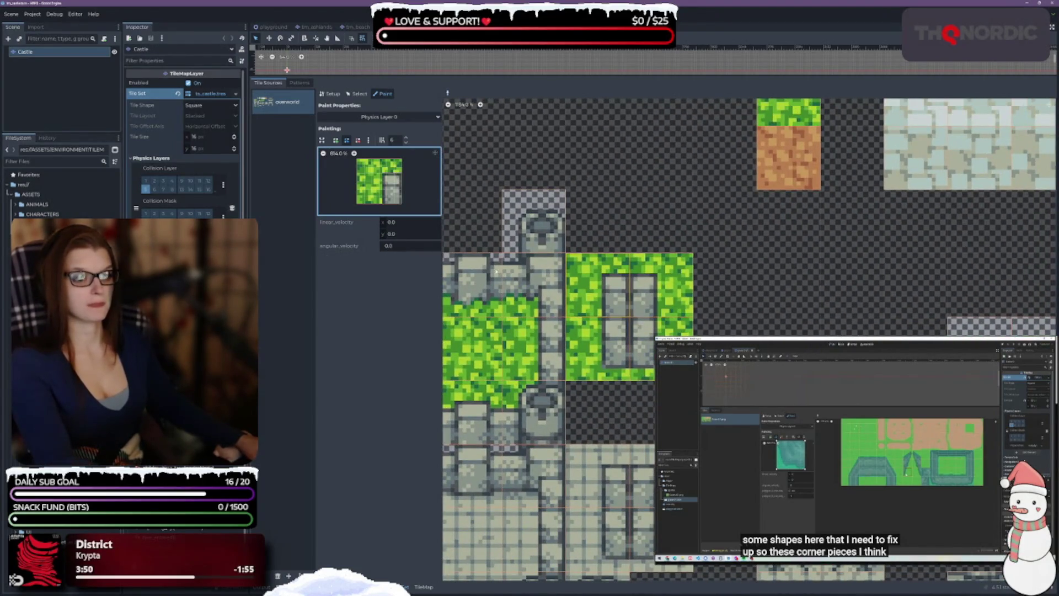
click(336, 140)
click(402, 204)
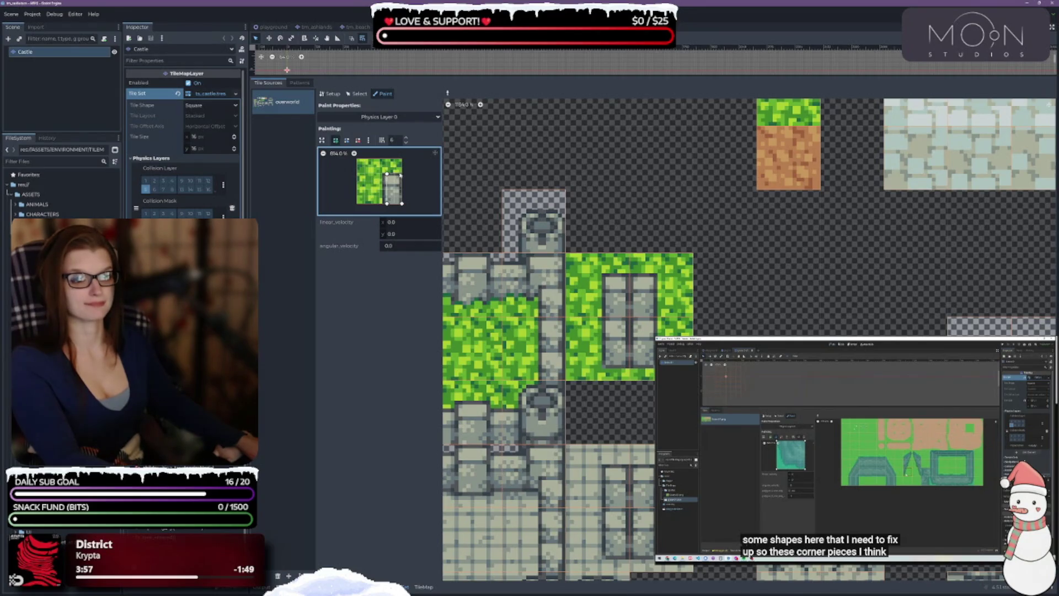
click(401, 204)
click(614, 292)
click(651, 291)
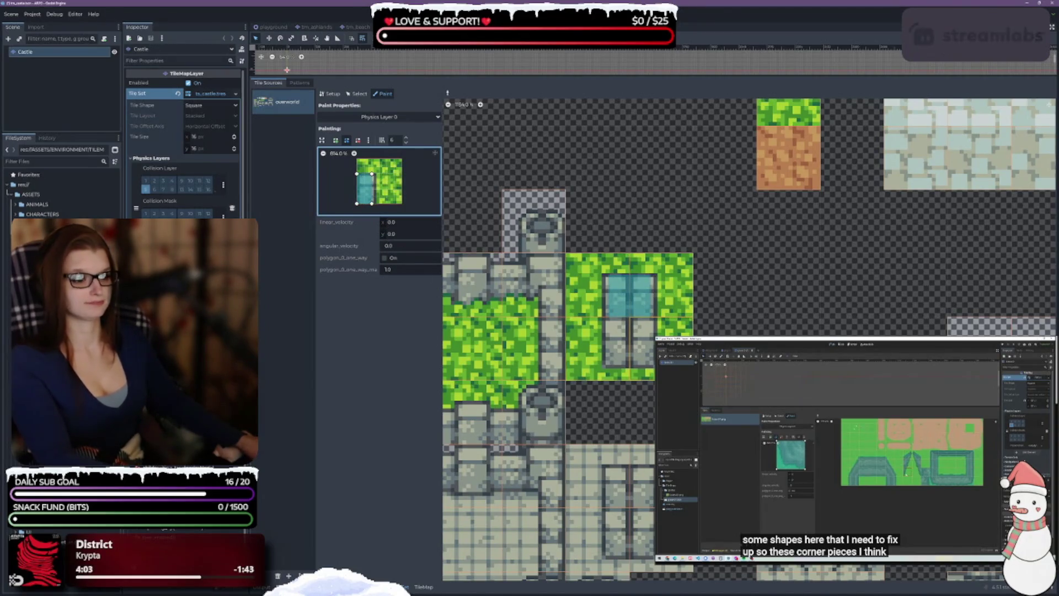
click(646, 339)
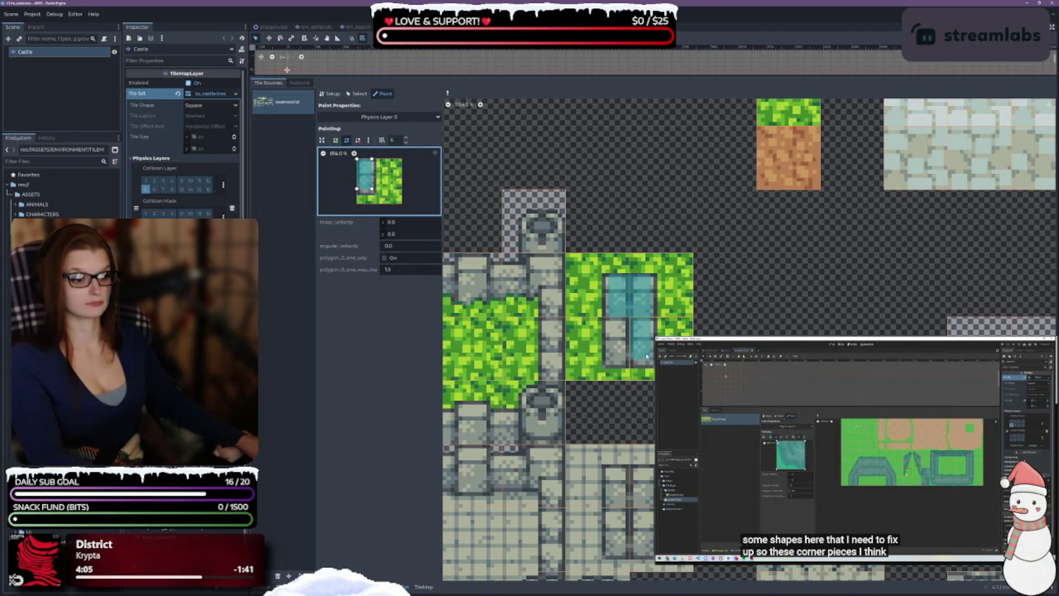
Extend and widen the polygon's lower corners, align the top-left corner, and repaint the lower window tiles
drag(357, 188, 373, 196)
click(638, 342)
right_click(618, 298)
click(621, 347)
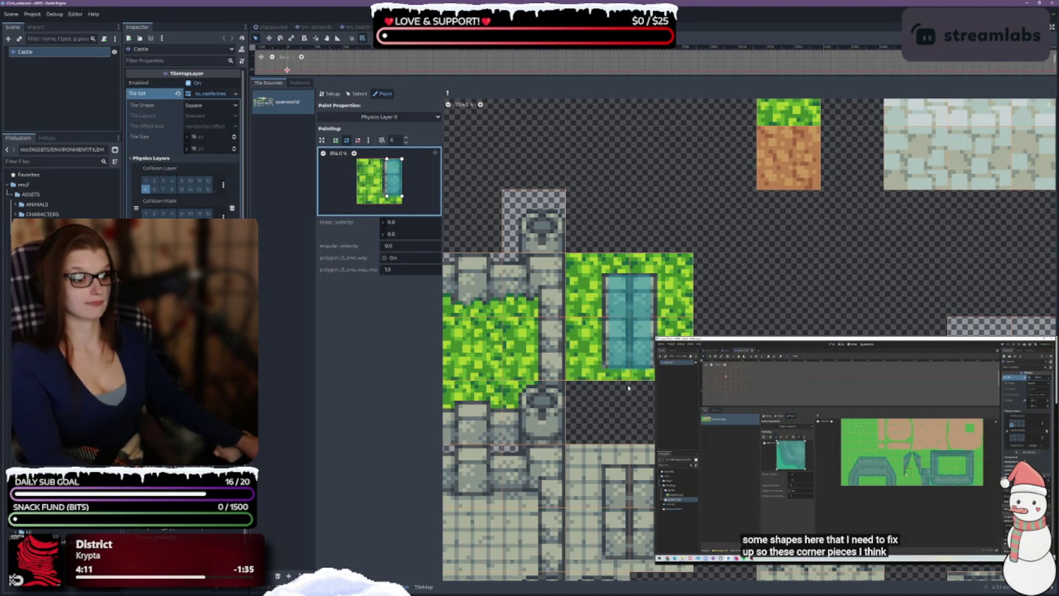
drag(386, 196, 380, 196)
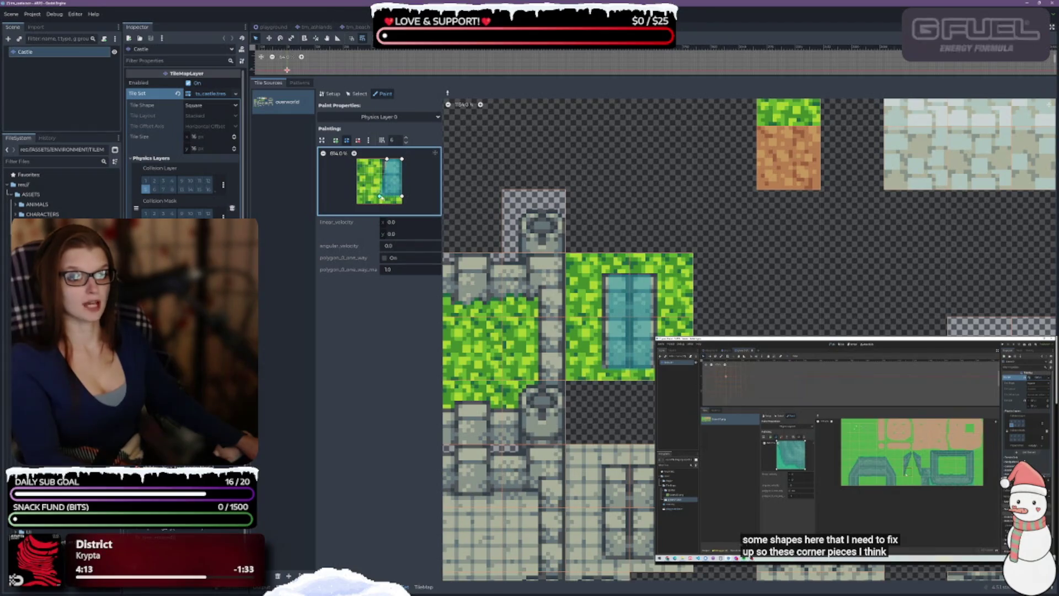
drag(386, 160, 380, 158)
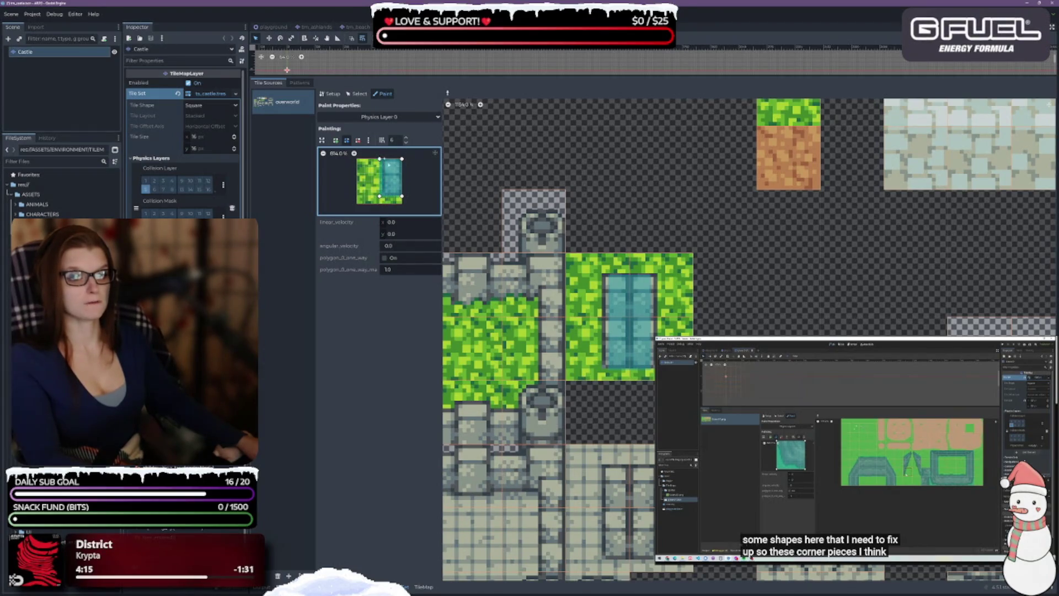
click(596, 345)
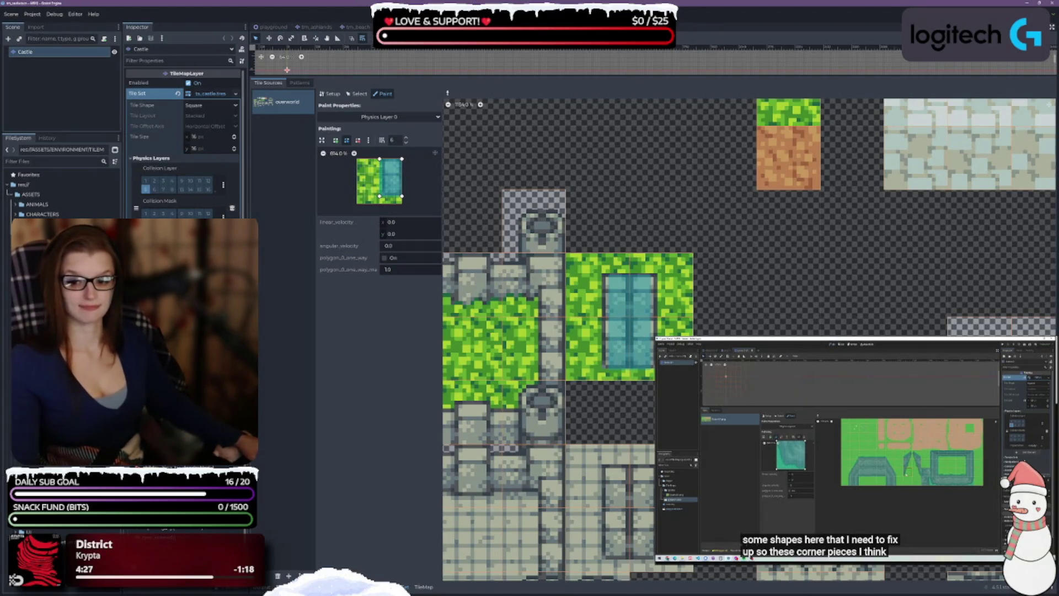
scroll(750, 339, left, 3)
scroll(750, 339, right, 1)
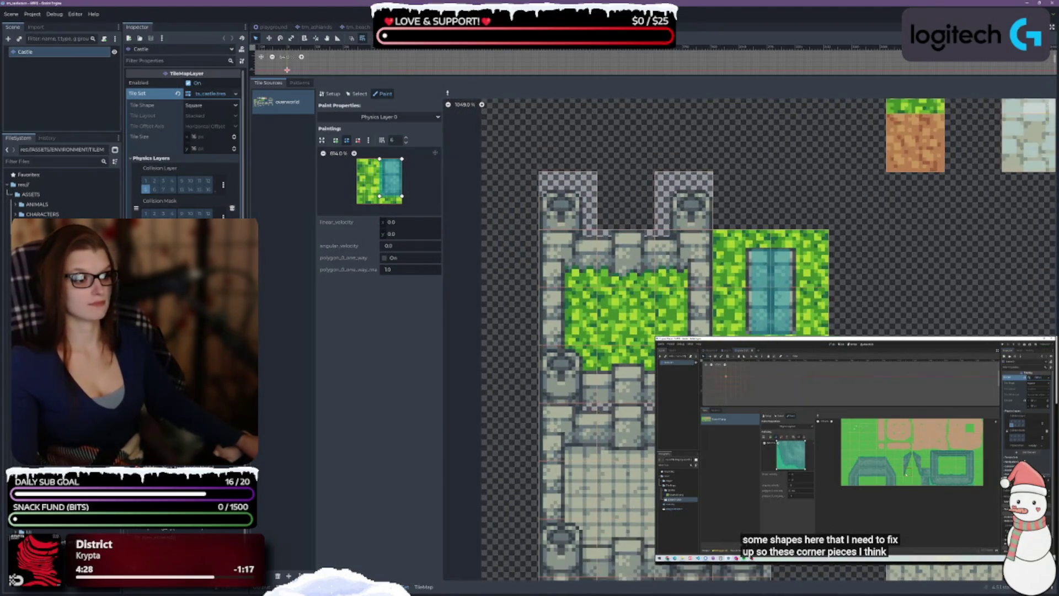
scroll(642, 329, up, 1)
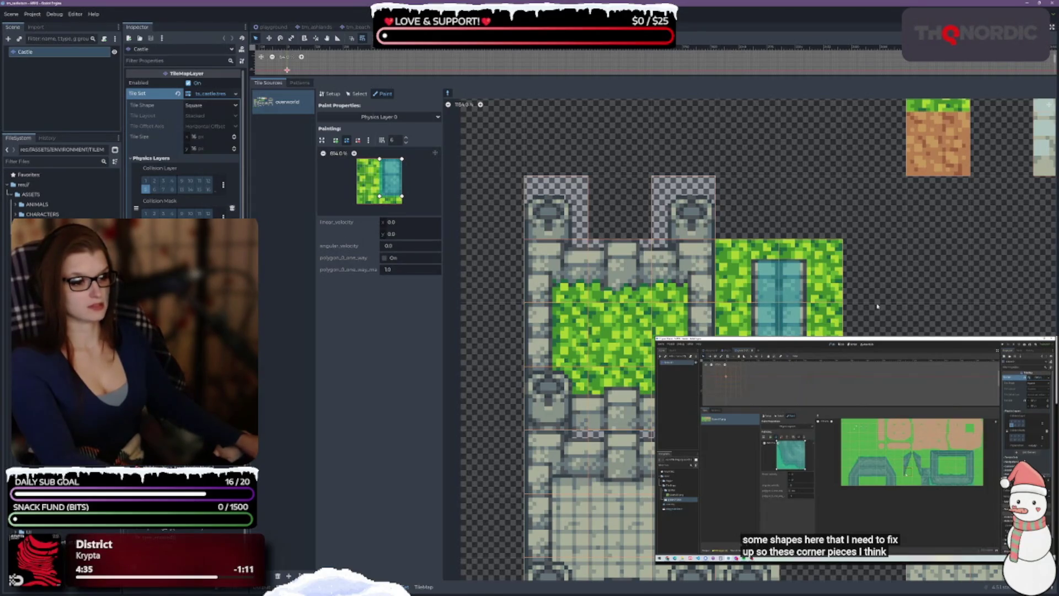
mouse_move(534, 266)
mouse_down()
mouse_move(470, 130)
mouse_move(430, 208)
mouse_up()
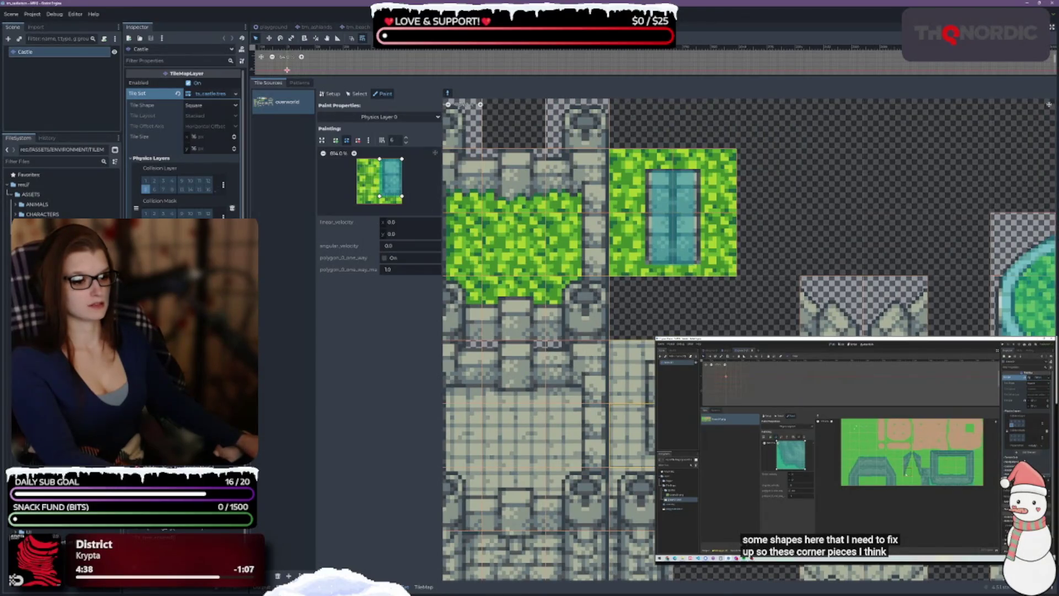
Select the stone water-window tile, rotate its polygon to the left edge, and slant the top edge downward
click(515, 331)
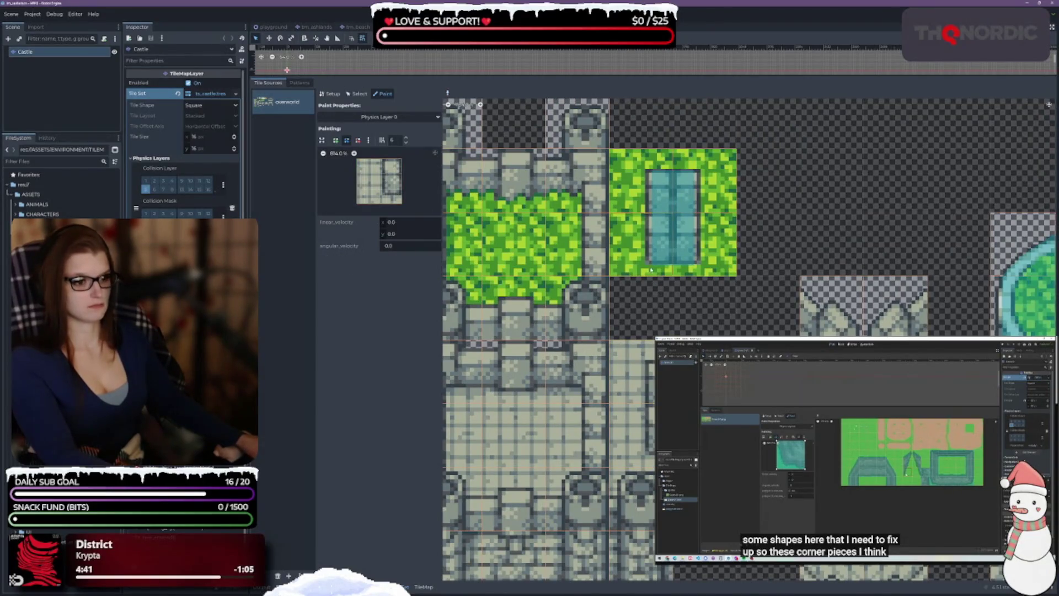
click(658, 247)
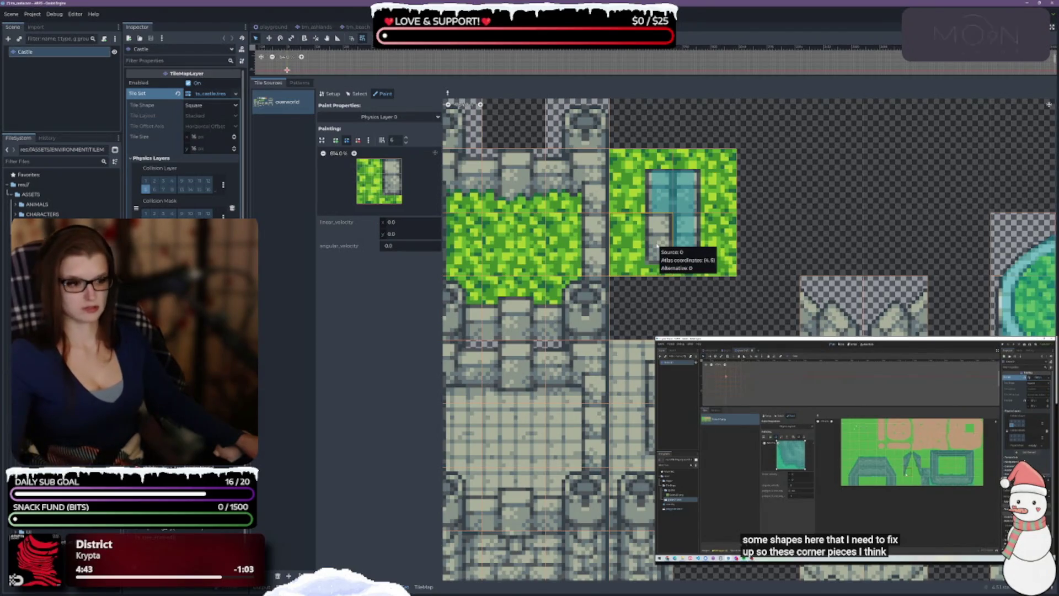
click(675, 231)
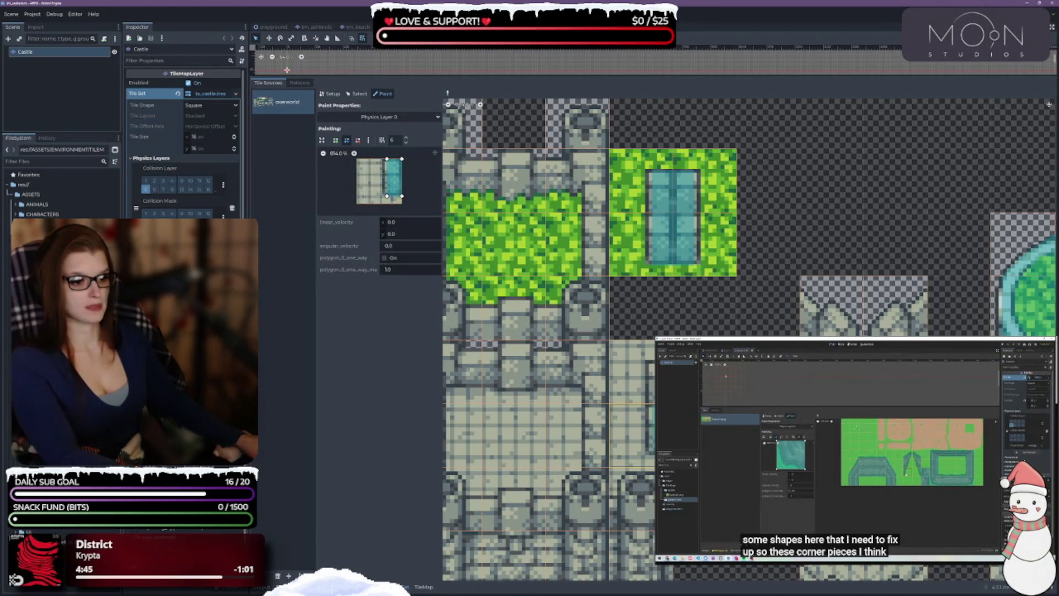
key(z)
key(z)
key(z)
key(z)
key(z)
drag(387, 165, 404, 175)
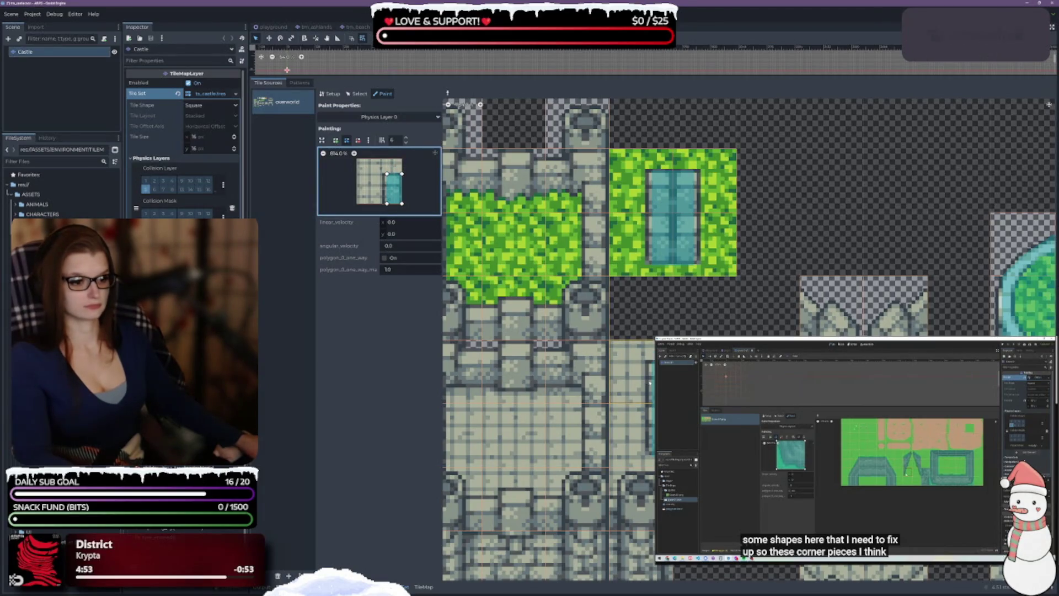
key(c)
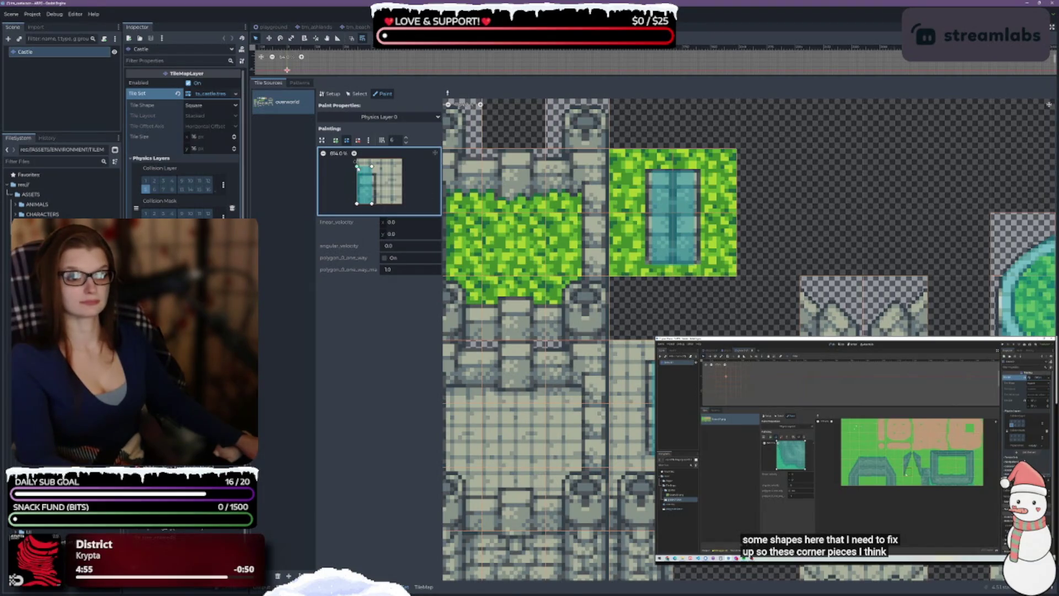
drag(357, 166, 372, 174)
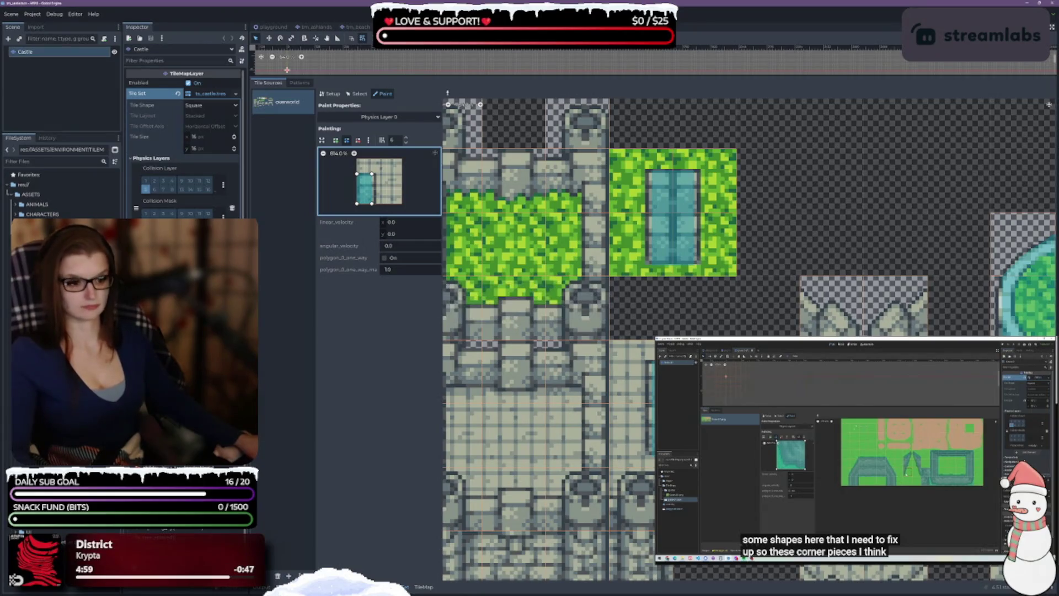
scroll(618, 221, down, 3)
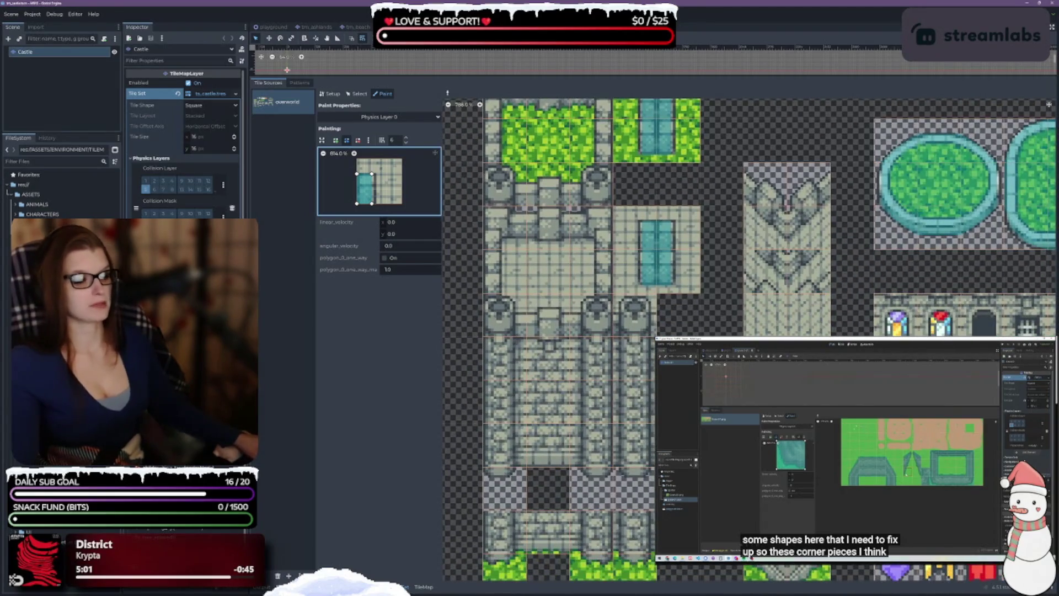
scroll(689, 284, down, 5)
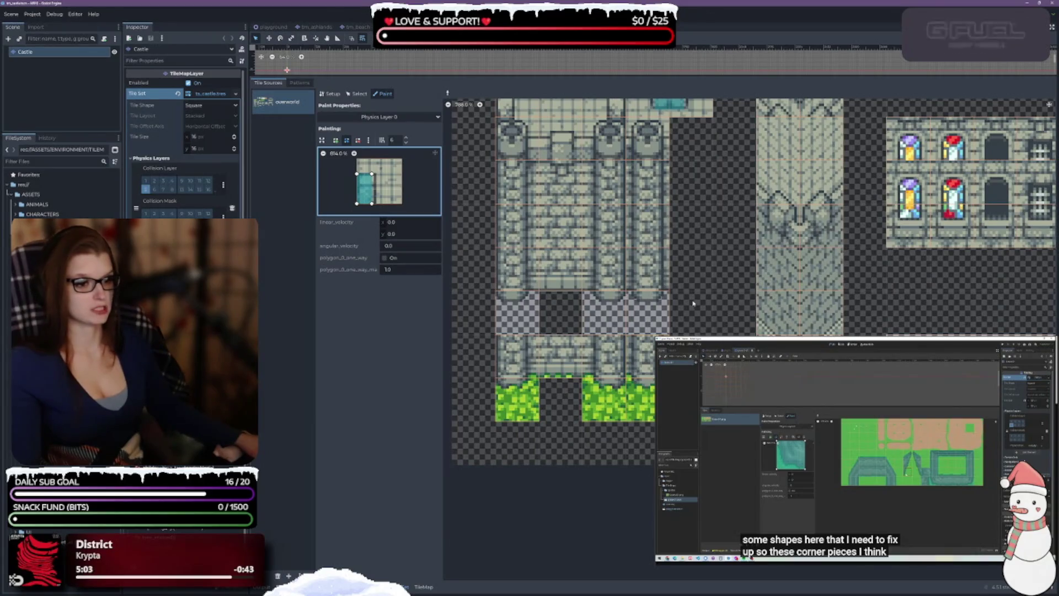
scroll(751, 221, up, 2)
scroll(750, 220, up, 1)
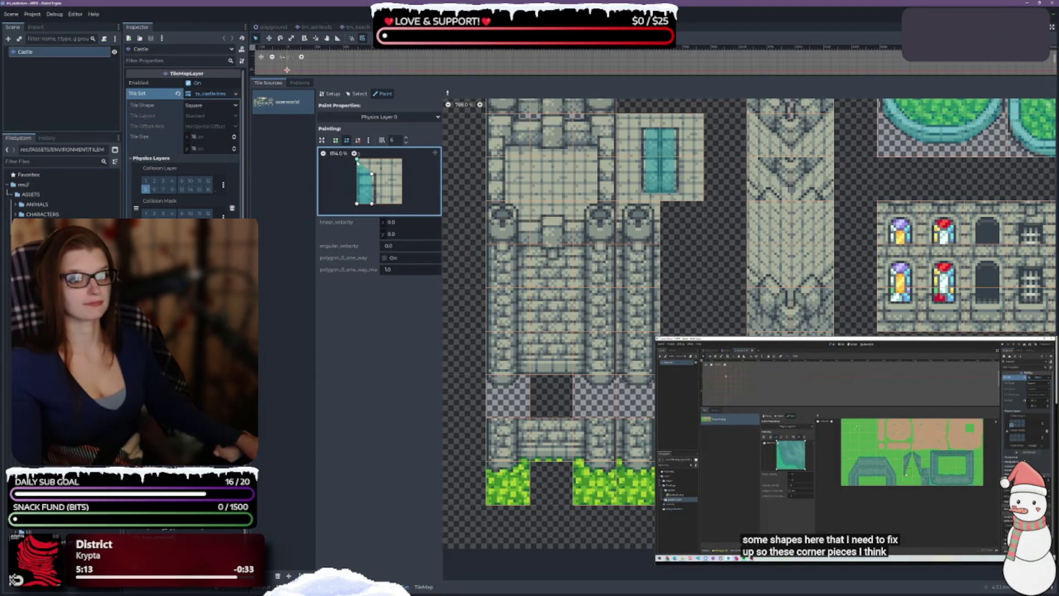
Reshape the collision polygon into a full-tile square and paint it onto the middle and upper castle wall tiles
drag(372, 175, 405, 162)
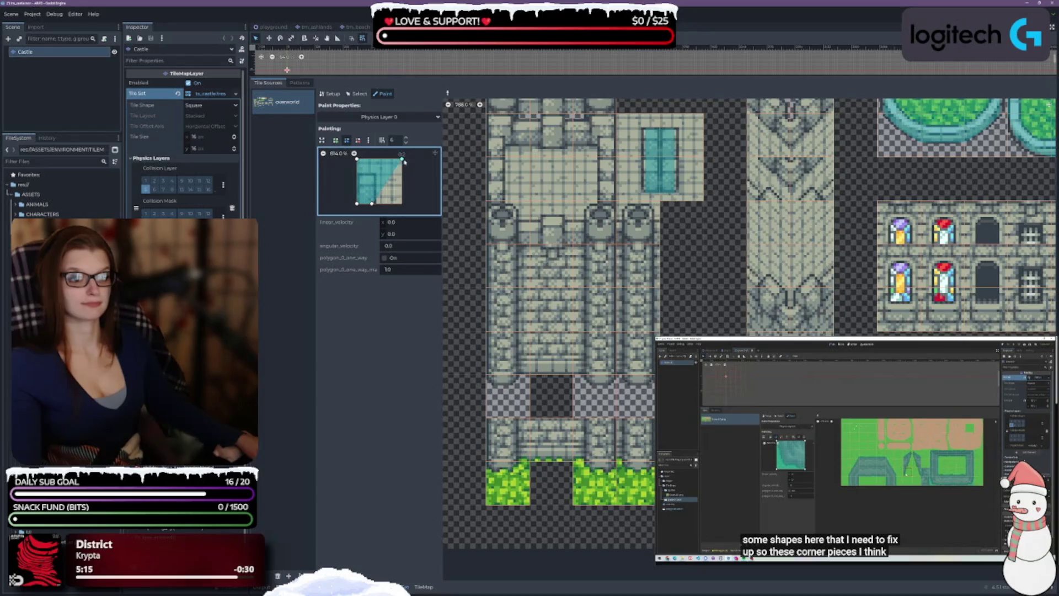
drag(372, 204, 402, 203)
click(547, 353)
click(513, 352)
click(508, 309)
click(552, 309)
click(595, 309)
click(594, 353)
click(587, 274)
click(551, 266)
click(507, 266)
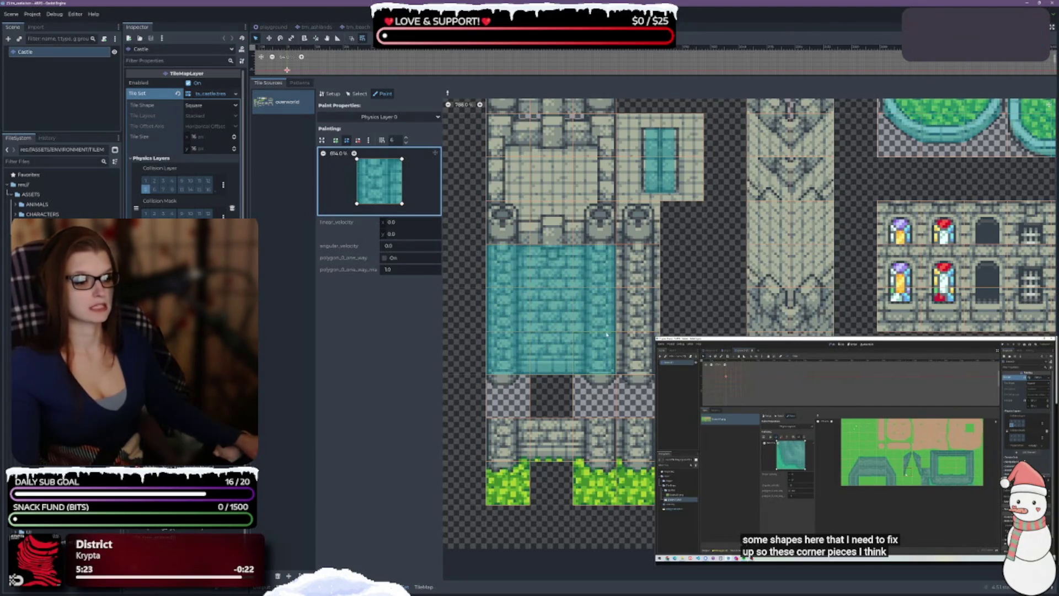
Paint the square collision onto the lower row of wall tiles and up a column of stone tiles
click(508, 440)
click(551, 440)
click(594, 441)
click(635, 440)
drag(639, 353, 639, 281)
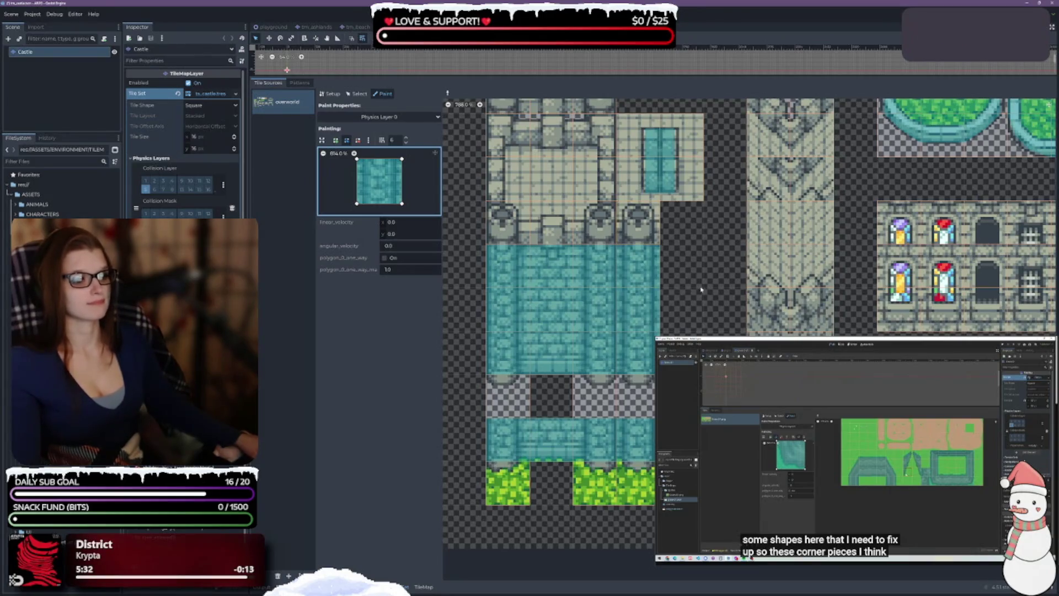
scroll(647, 234, up, 3)
scroll(706, 314, down, 5)
scroll(706, 314, right, 3)
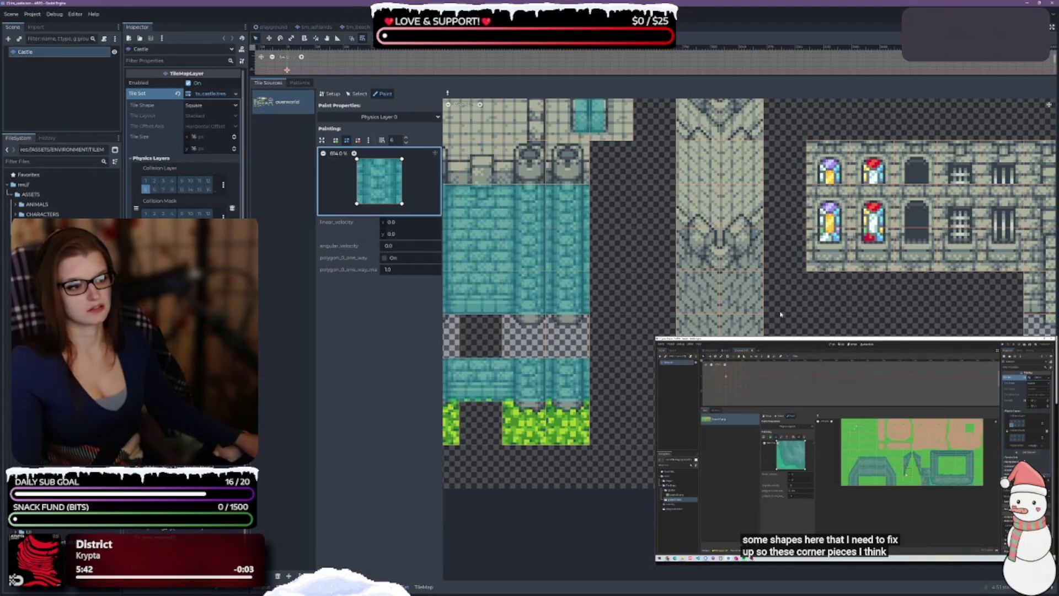
mouse_move(780, 314)
mouse_down()
mouse_move(593, 361)
mouse_move(942, 375)
mouse_up()
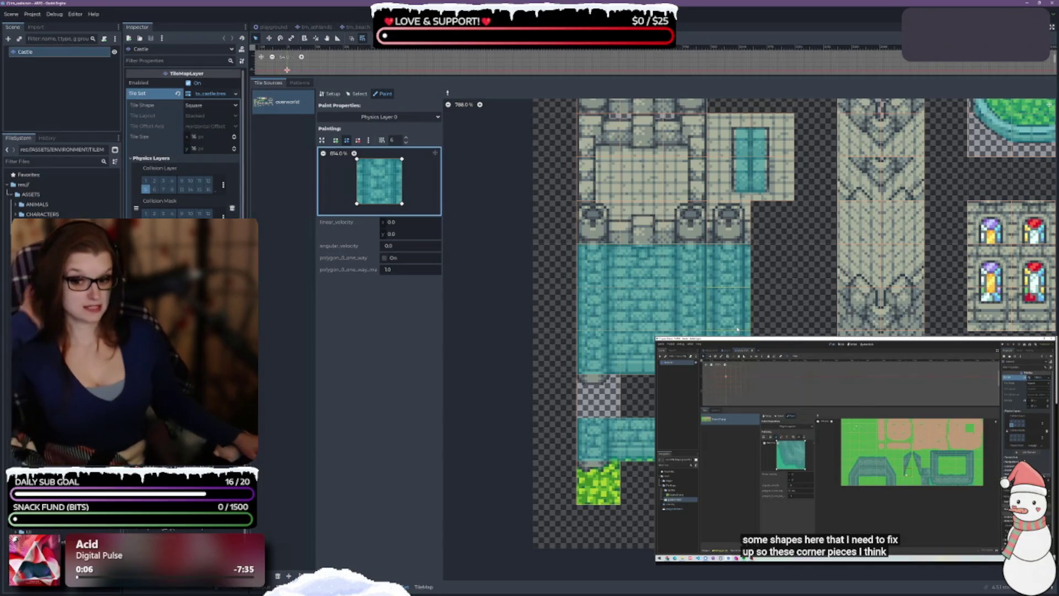
scroll(738, 330, up, 3)
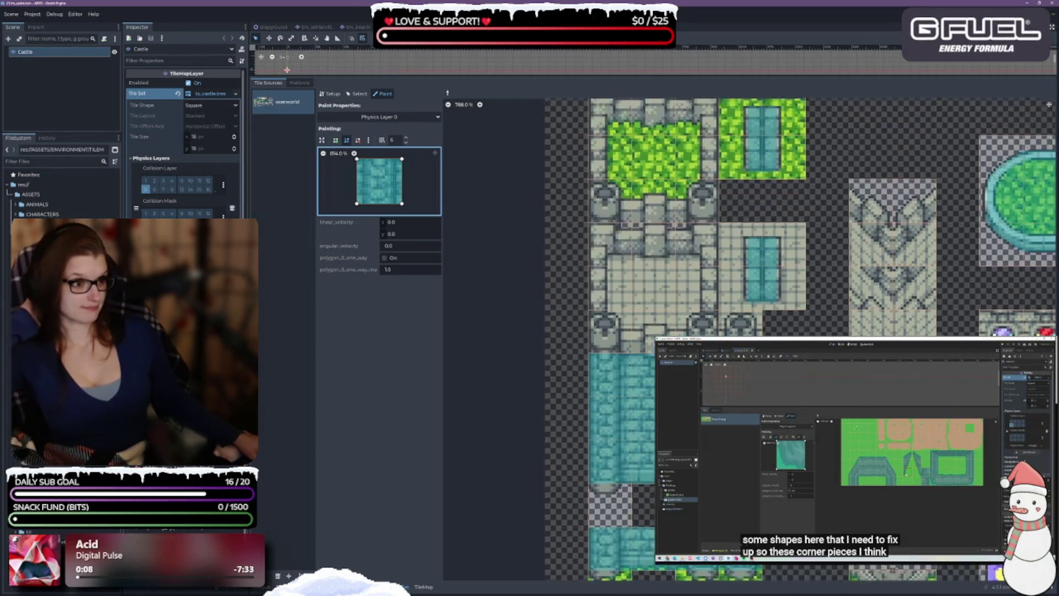
scroll(793, 316, up, 3)
scroll(792, 316, down, 4)
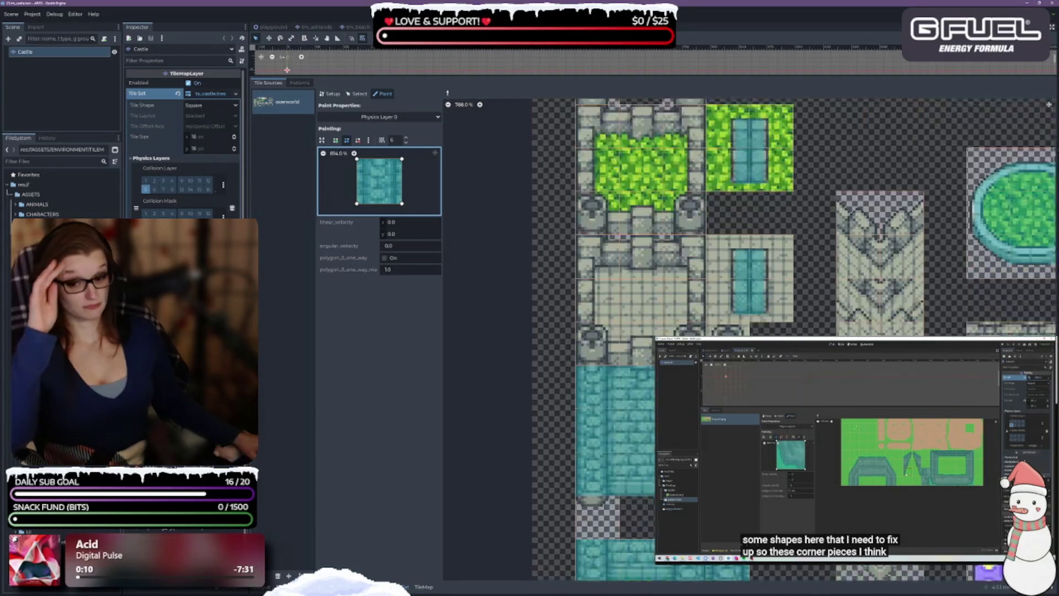
scroll(792, 316, down, 1)
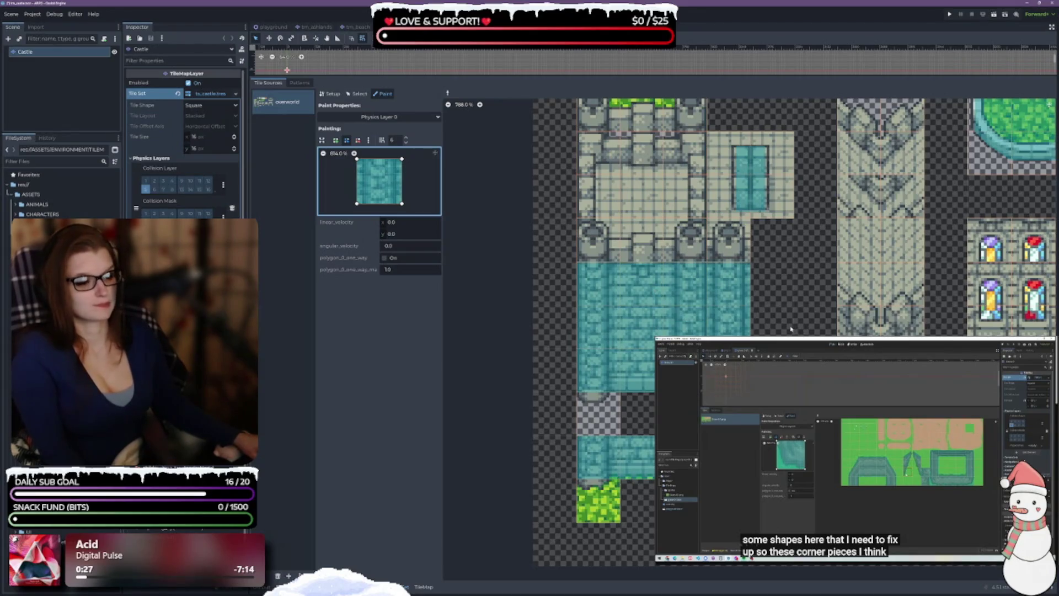
Save the Castle scene with Ctrl+S, review the castle atlas, then open the Desert scene
key(ctrl+s)
scroll(788, 317, down, 3)
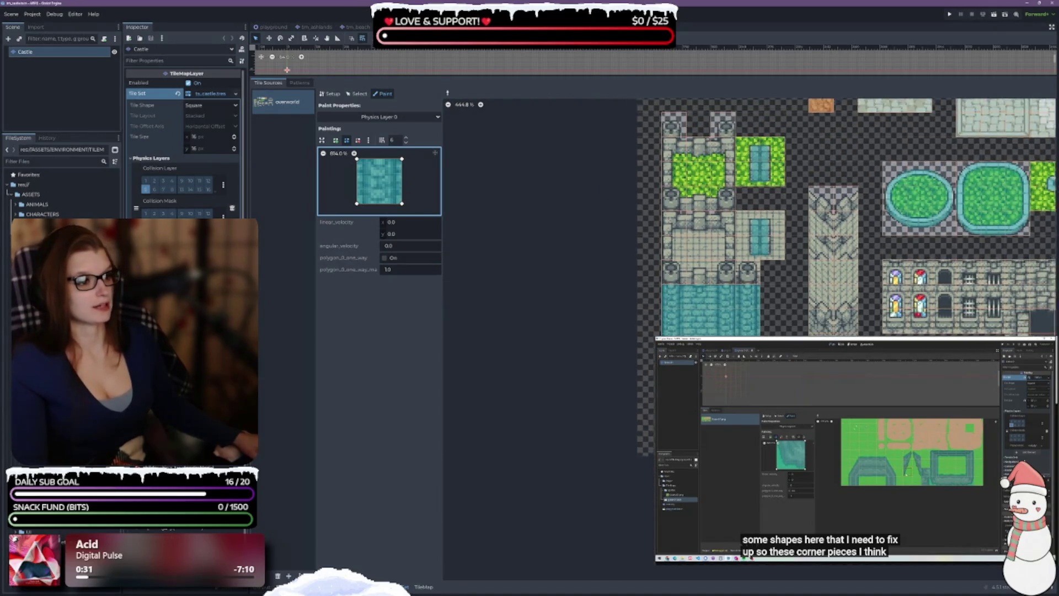
drag(787, 317, 654, 284)
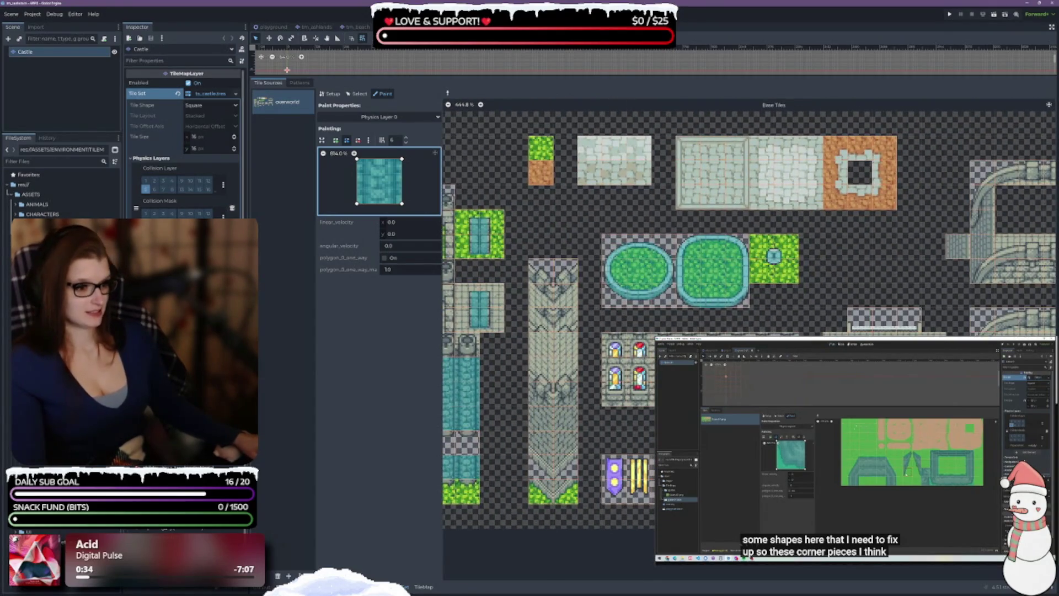
drag(788, 434, 718, 420)
scroll(717, 420, up, 3)
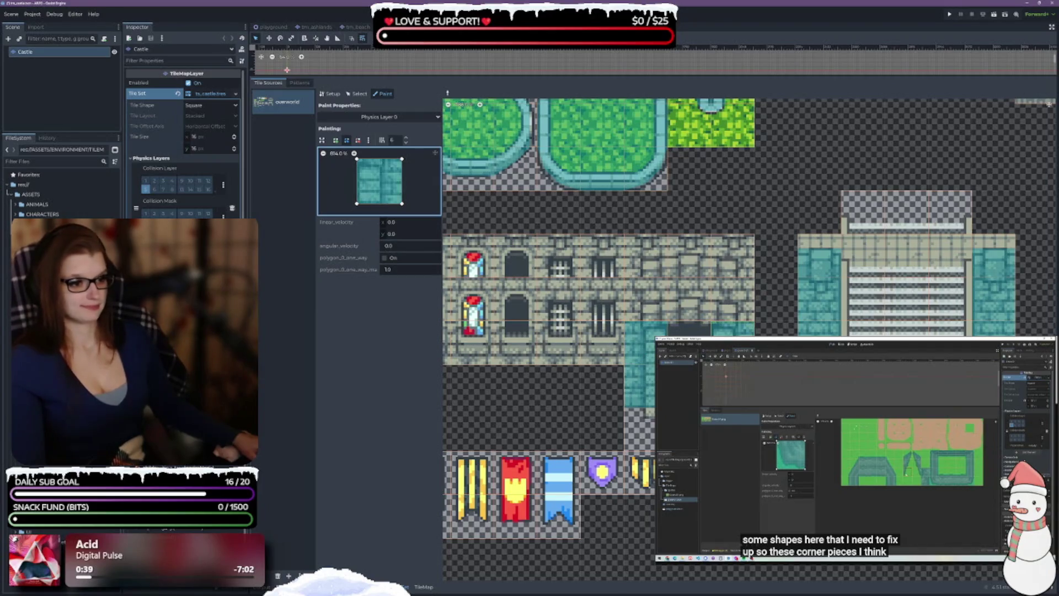
scroll(744, 331, right, 5)
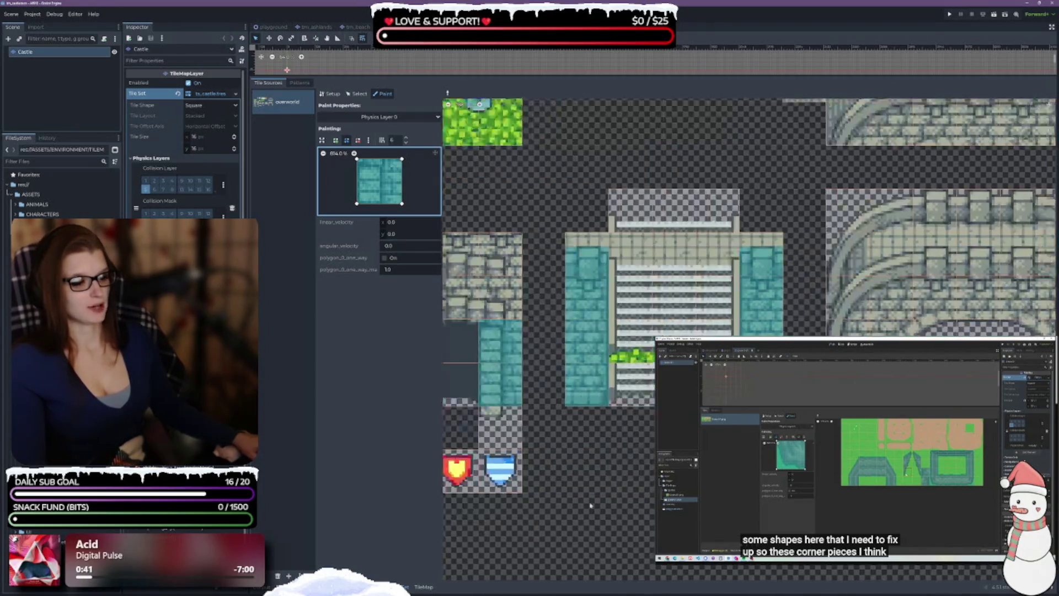
scroll(662, 331, up, 3)
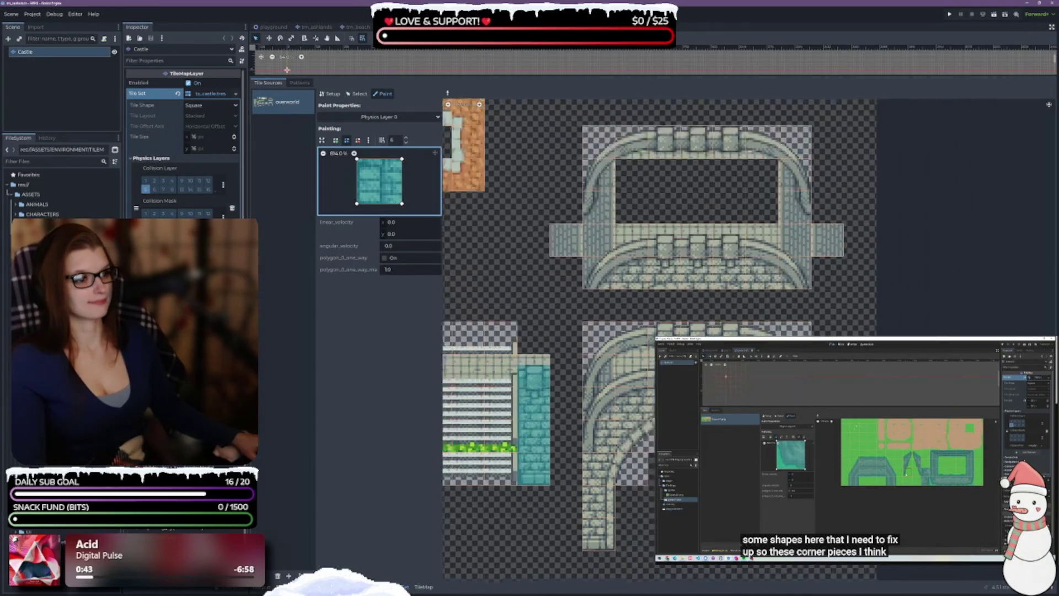
scroll(662, 331, down, 5)
scroll(626, 188, up, 3)
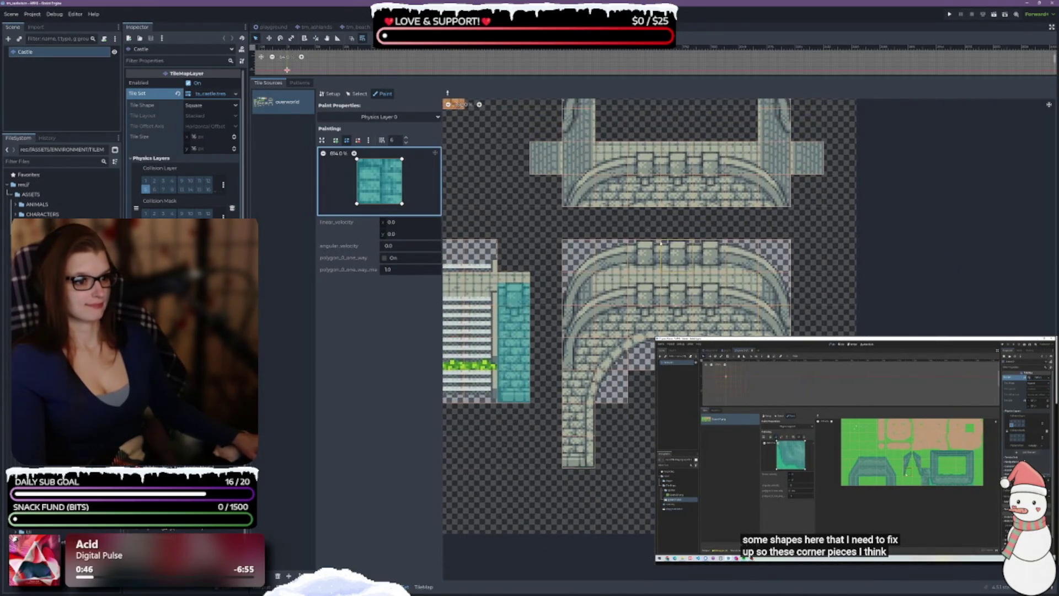
scroll(728, 315, down, 5)
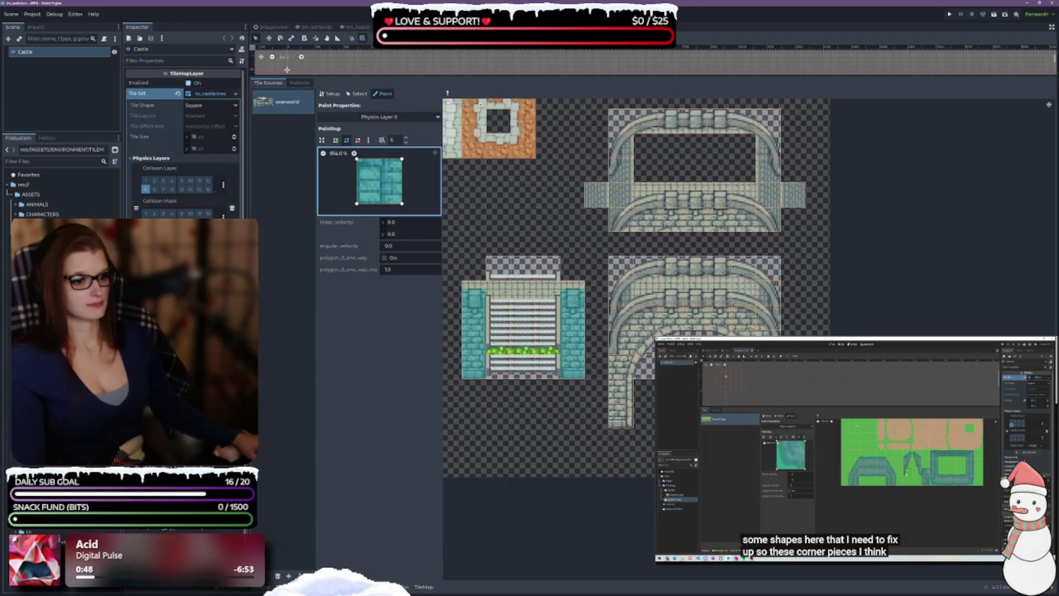
scroll(464, 203, down, 2)
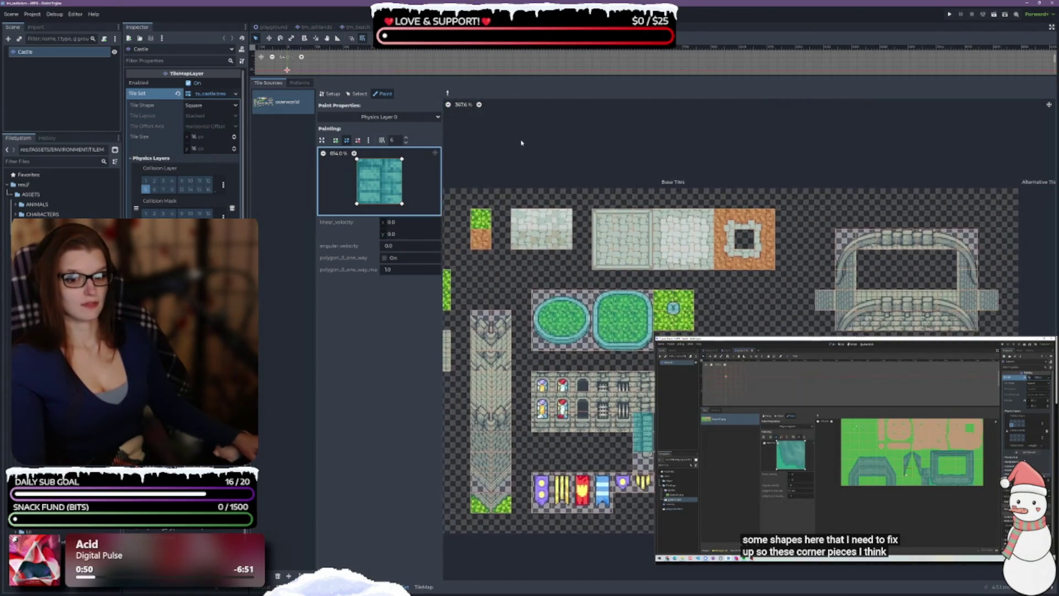
double_click(61, 248)
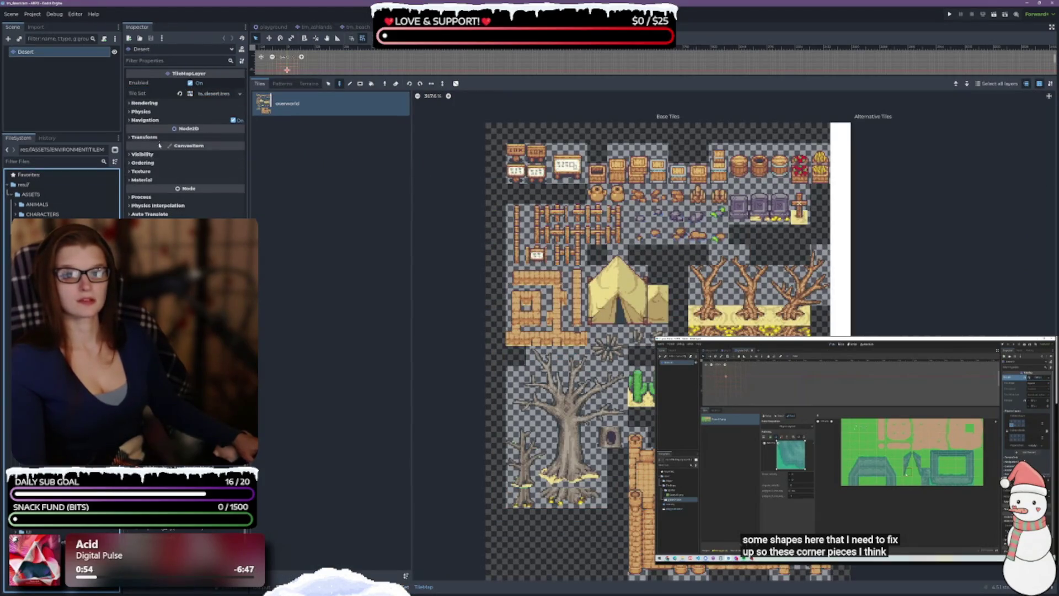
Expand the Desert tileset's physics layer settings and enable a collision layer bit
click(209, 93)
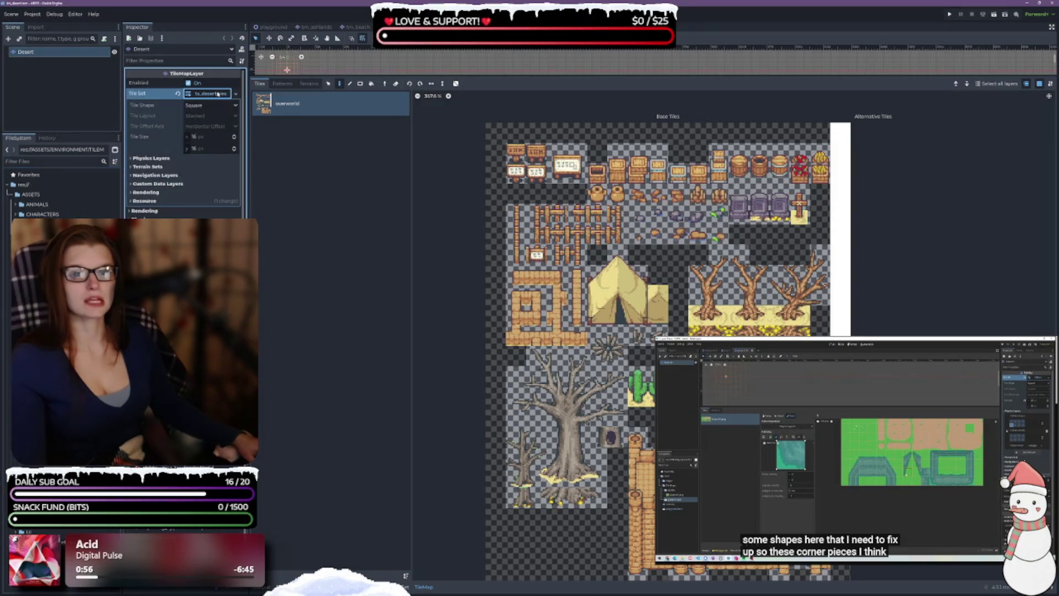
click(138, 158)
click(145, 189)
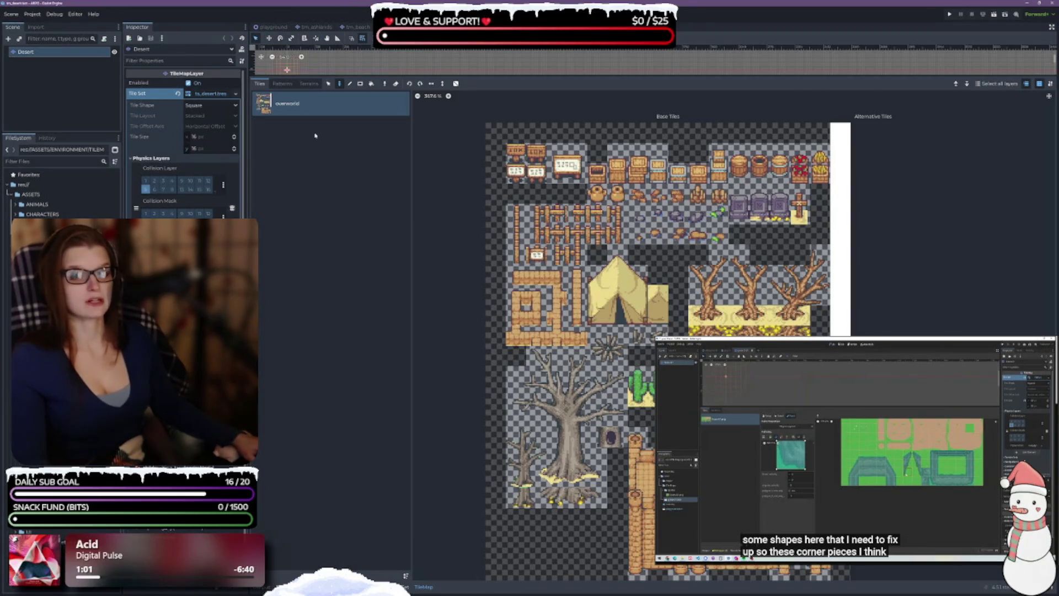
Choose Physics Layer 0 as the painted property in the TileSet Paint tab
click(324, 114)
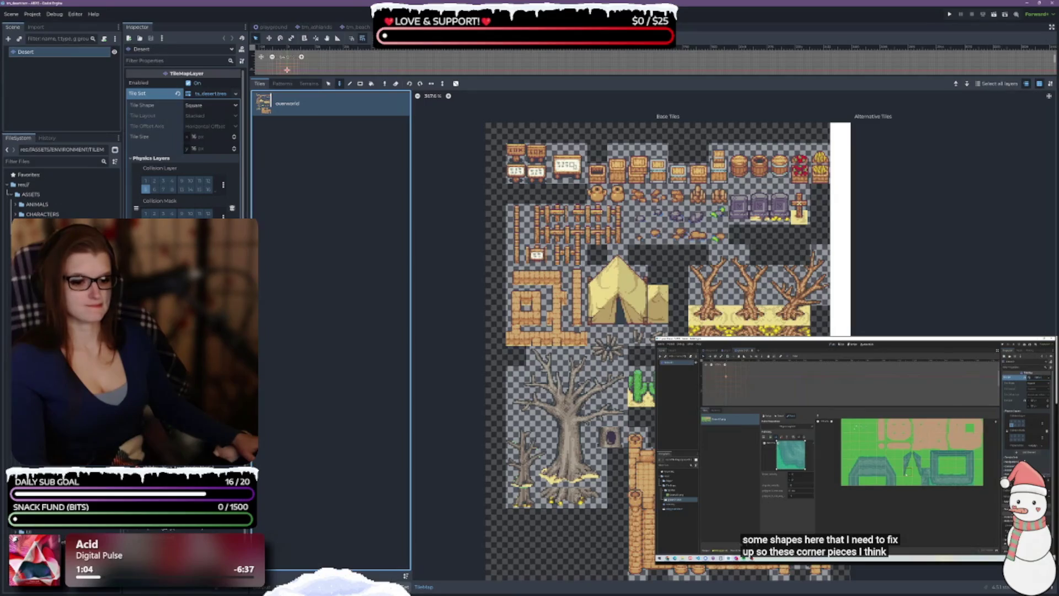
click(379, 117)
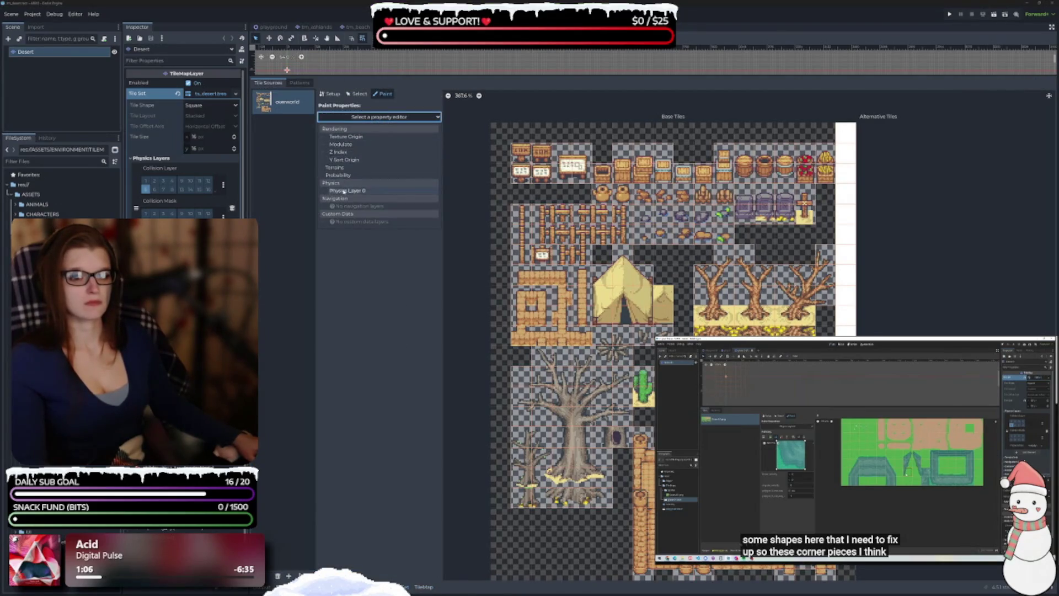
click(343, 191)
scroll(709, 276, up, 1)
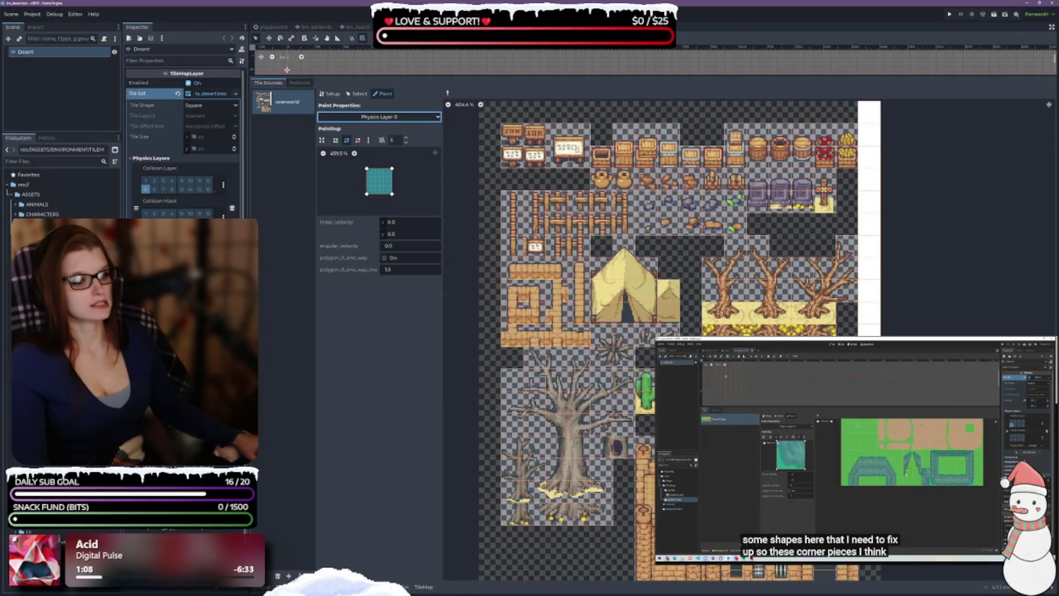
scroll(709, 276, down, 3)
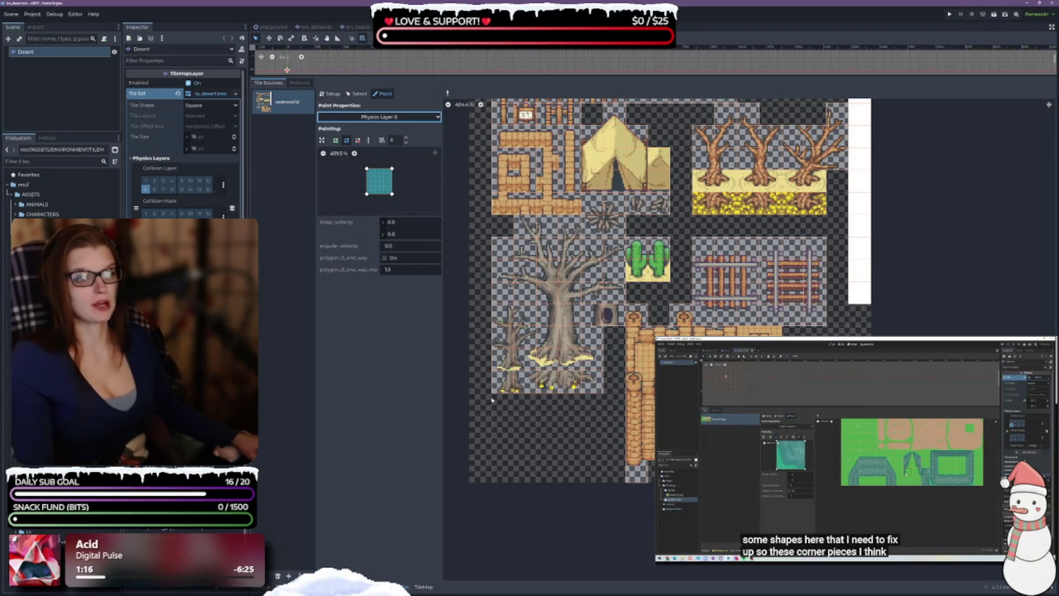
scroll(492, 400, up, 2)
scroll(578, 388, up, 2)
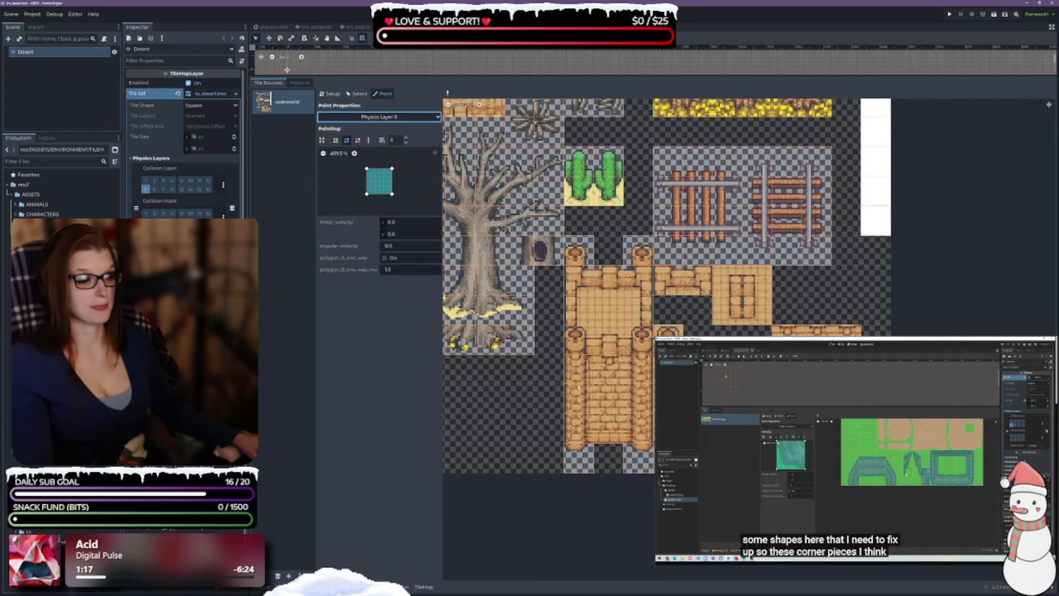
scroll(578, 388, up, 2)
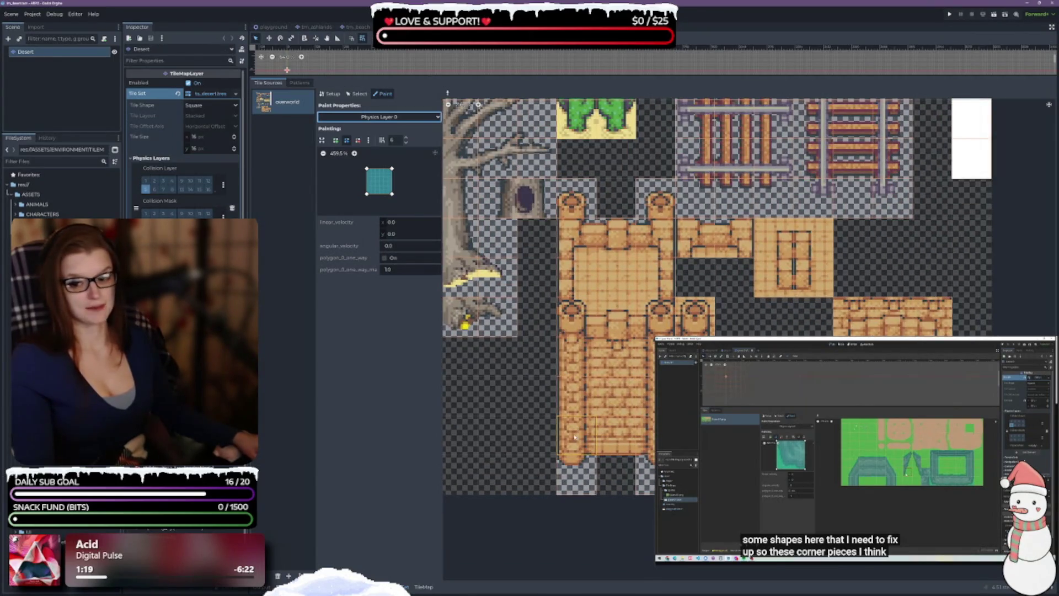
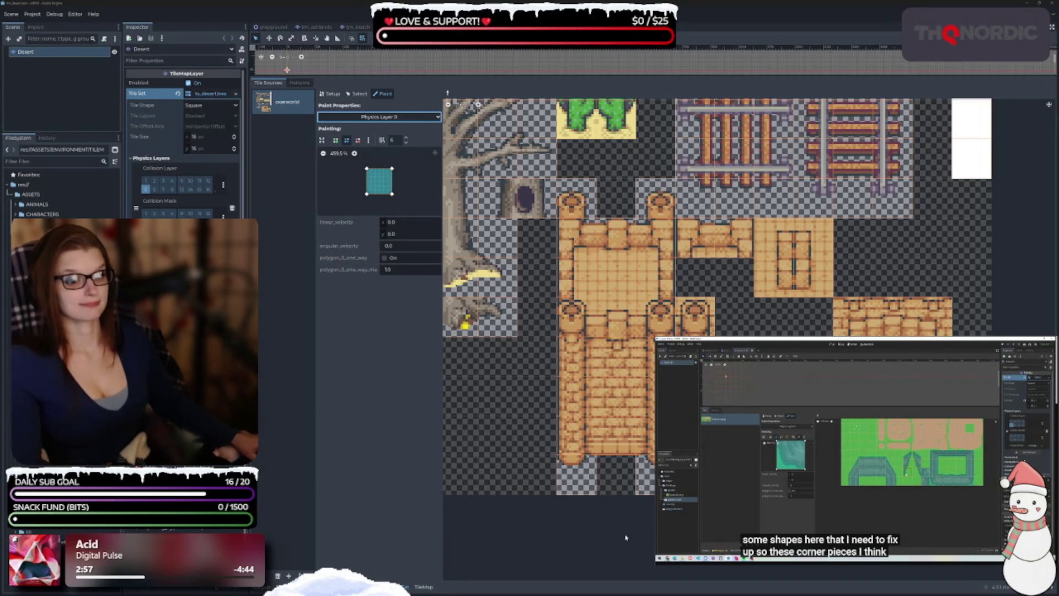
Paint full-tile Physics Layer 0 collision onto the bottom three wall tiles and the two rows above
drag(607, 472, 594, 455)
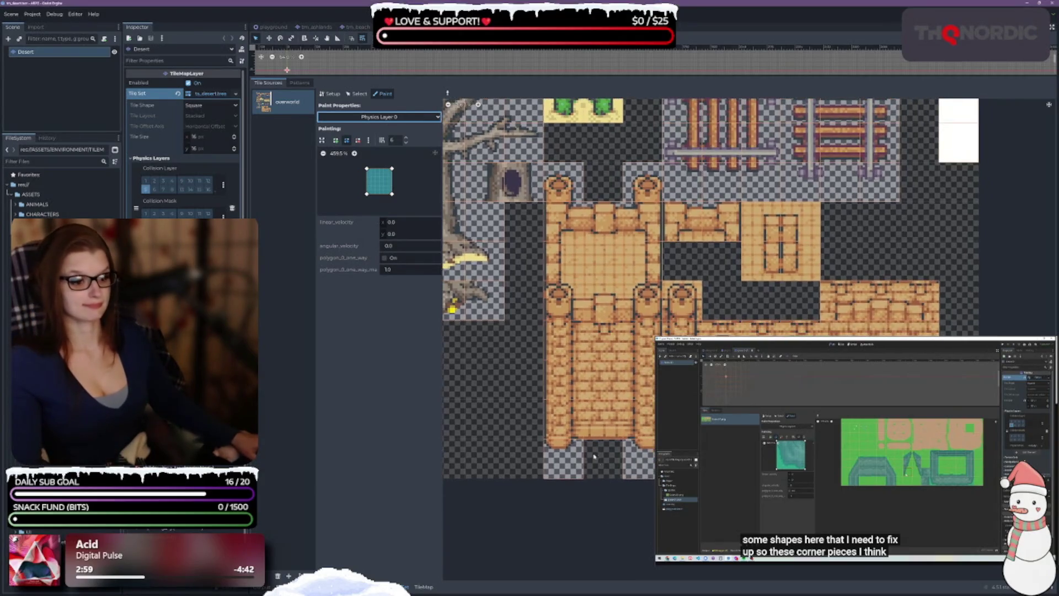
click(560, 421)
click(602, 421)
click(644, 426)
drag(578, 380, 640, 381)
drag(563, 339, 684, 328)
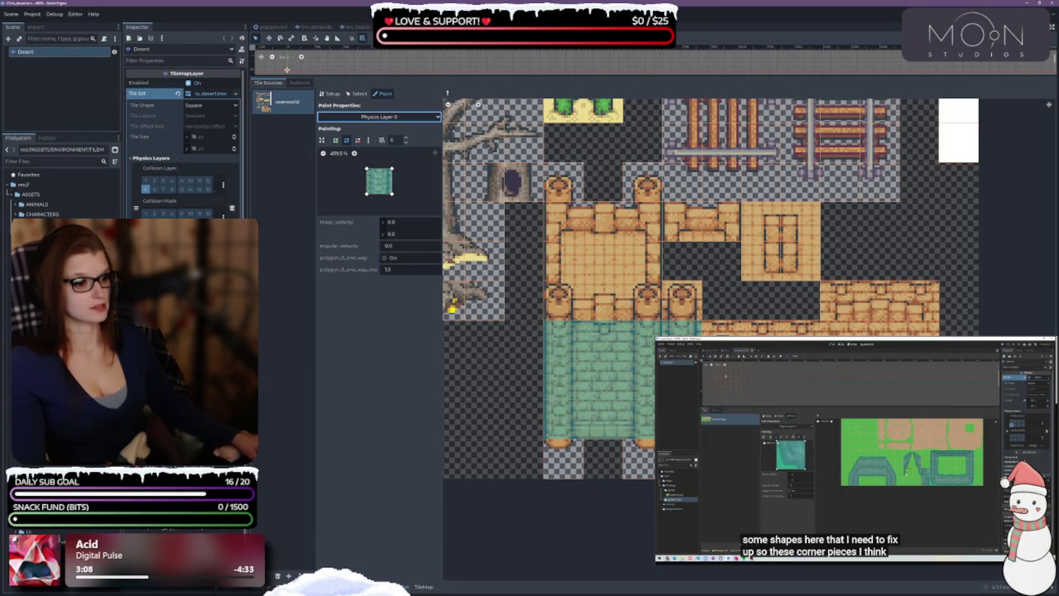
Undo the accidental collision polygon edit and paint collision along the strip beside the wall
drag(380, 169, 380, 176)
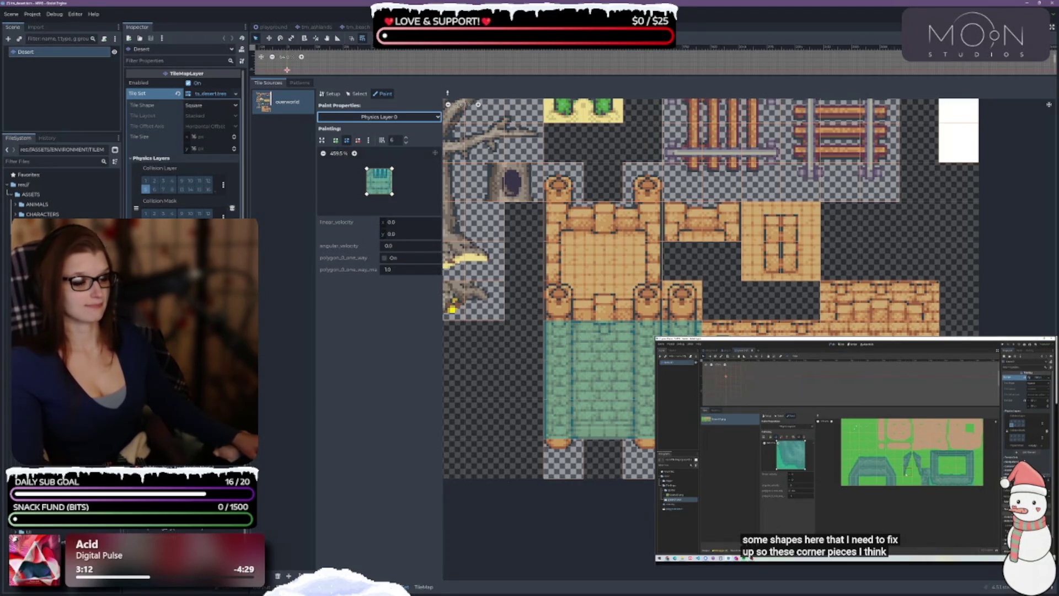
key(ctrl+z)
key(ctrl+z)
key(ctrl+z)
key(ctrl+z)
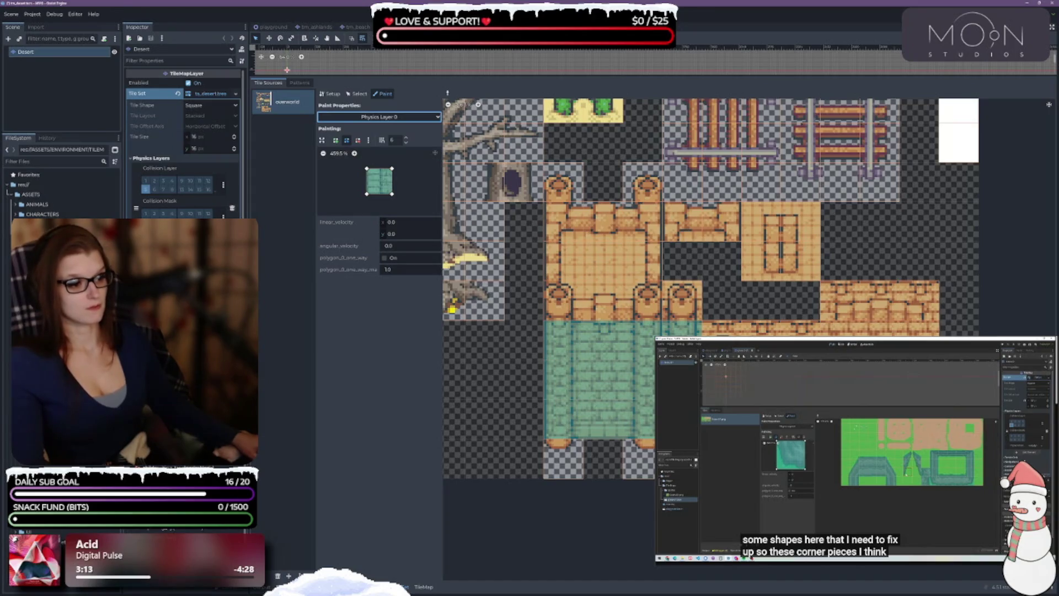
drag(707, 328, 813, 329)
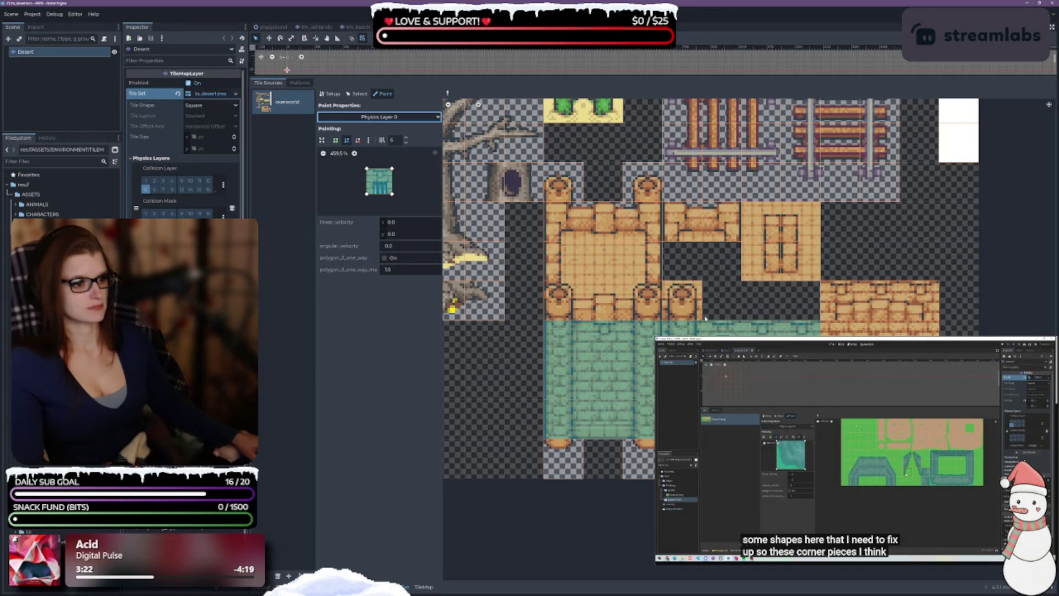
scroll(705, 318, up, 5)
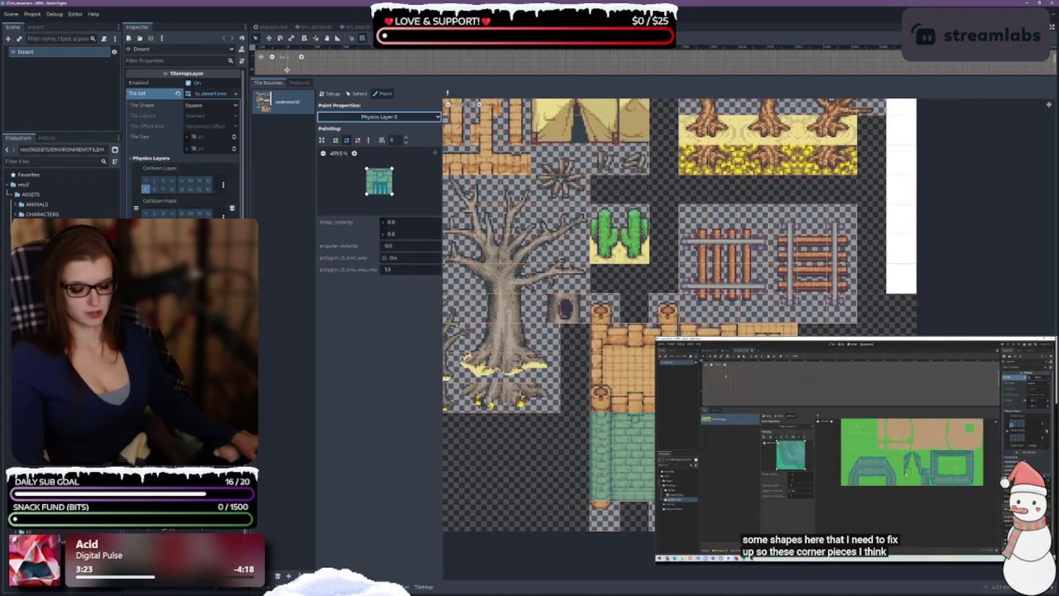
Paint collision onto the left and right desert tent tiles
scroll(619, 454, up, 5)
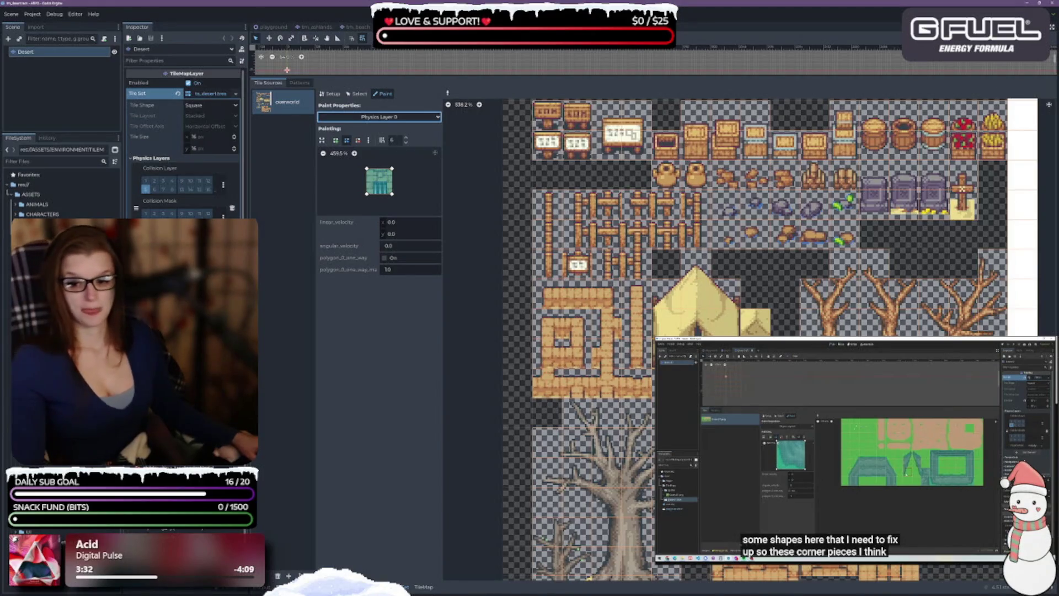
click(962, 189)
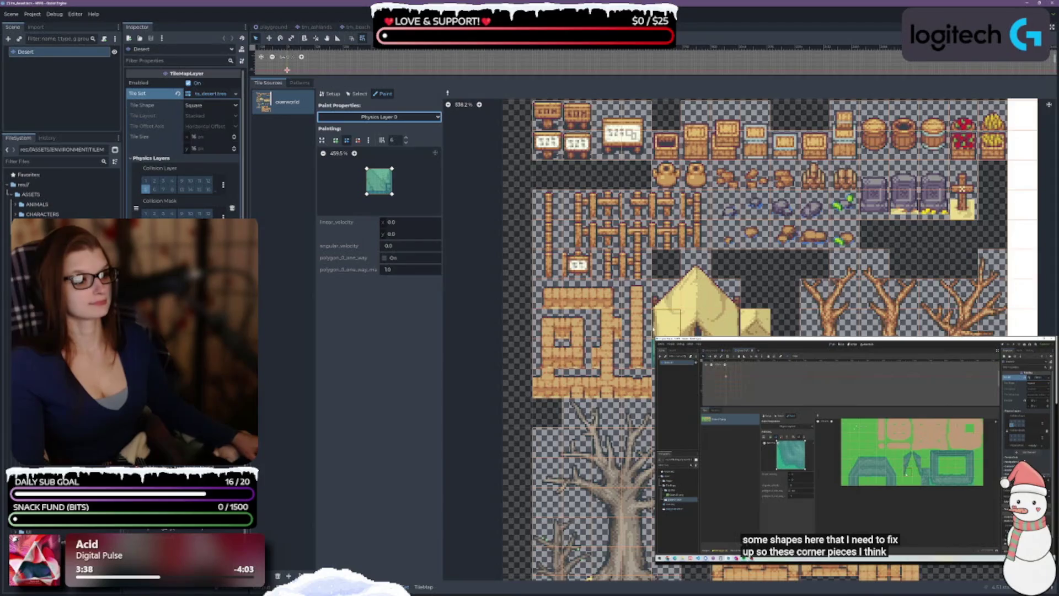
click(666, 322)
click(725, 322)
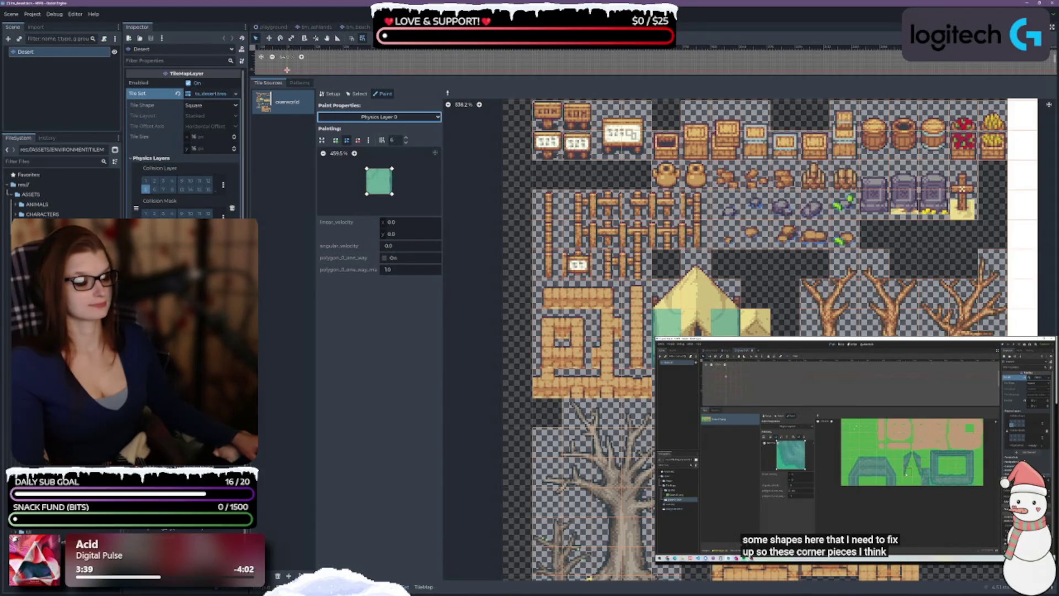
scroll(674, 344, up, 2)
scroll(670, 323, up, 1)
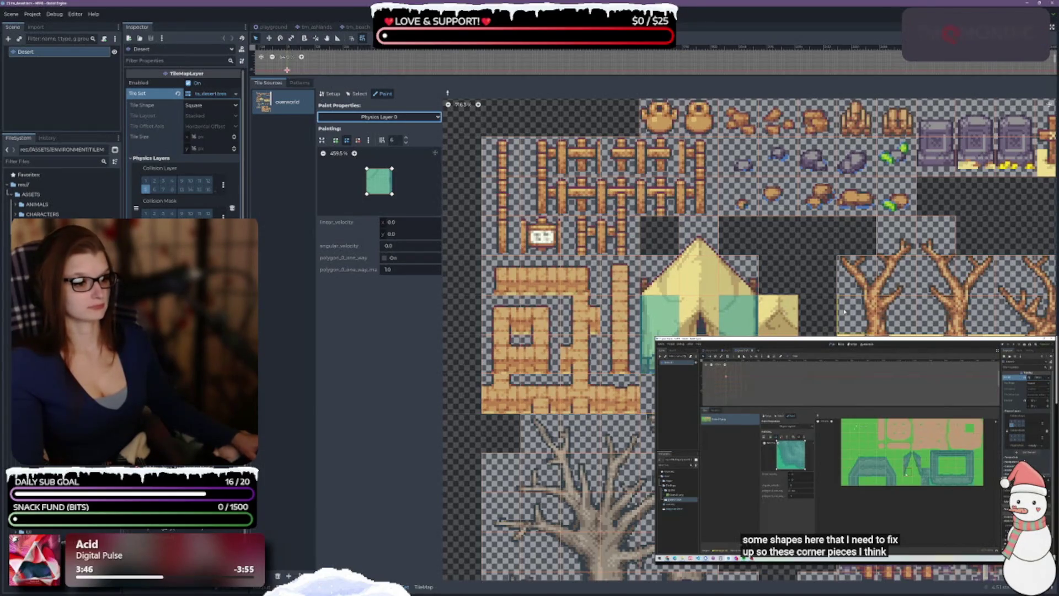
Erase the collision from the upper and lower-left tent tiles, then switch to the Castle tilemap scene
right_click(753, 328)
right_click(661, 314)
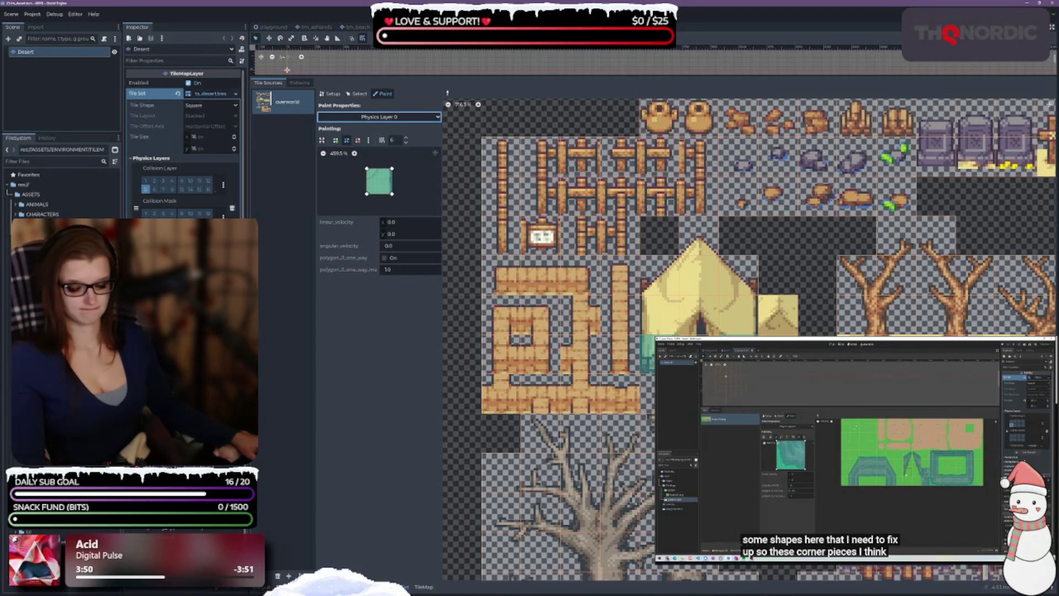
right_click(651, 353)
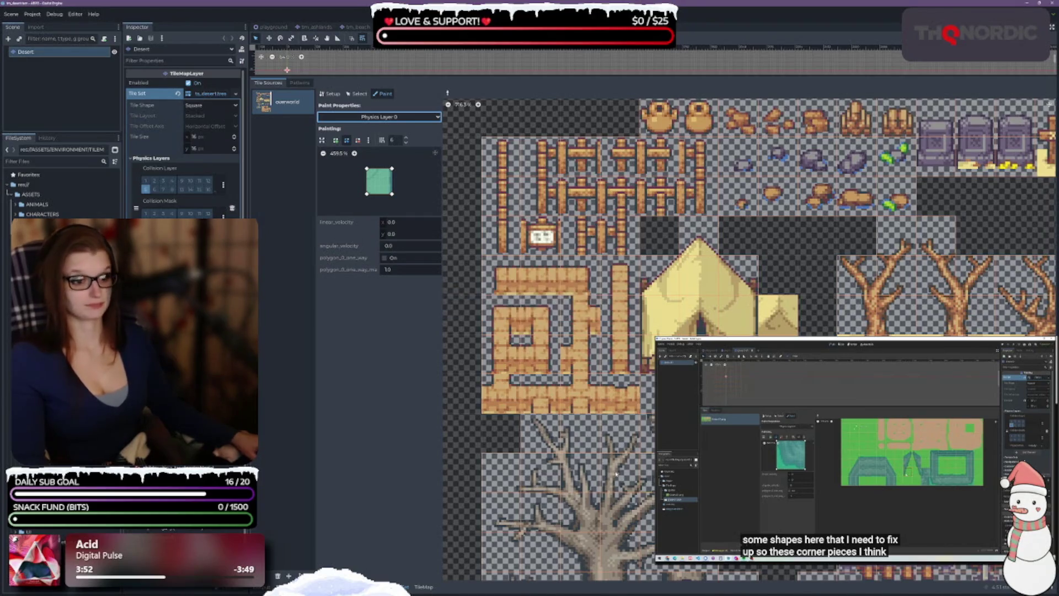
scroll(842, 284, right, 5)
scroll(842, 284, up, 2)
scroll(842, 284, up, 2)
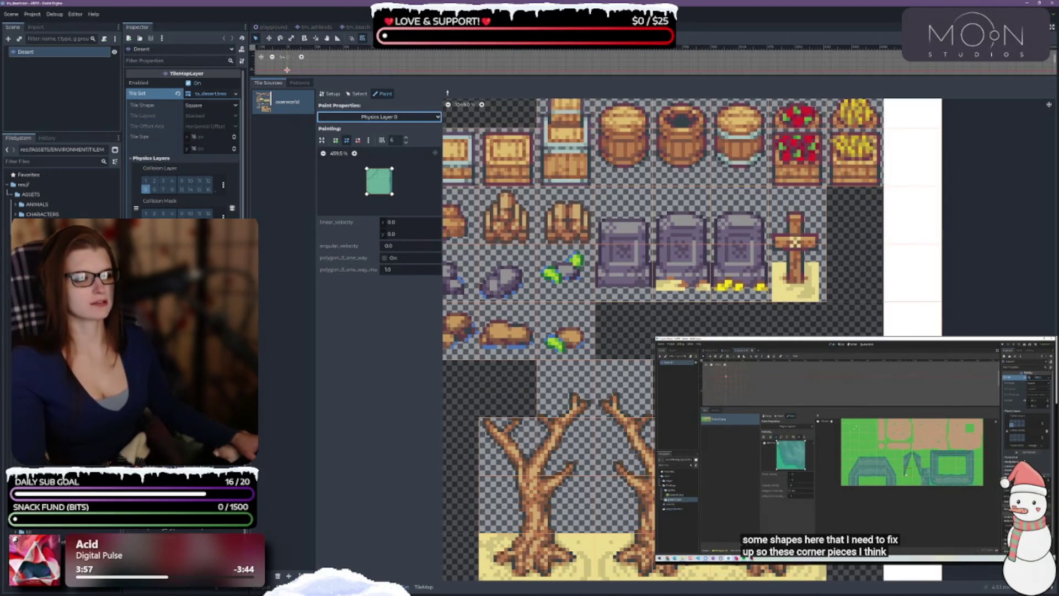
click(392, 26)
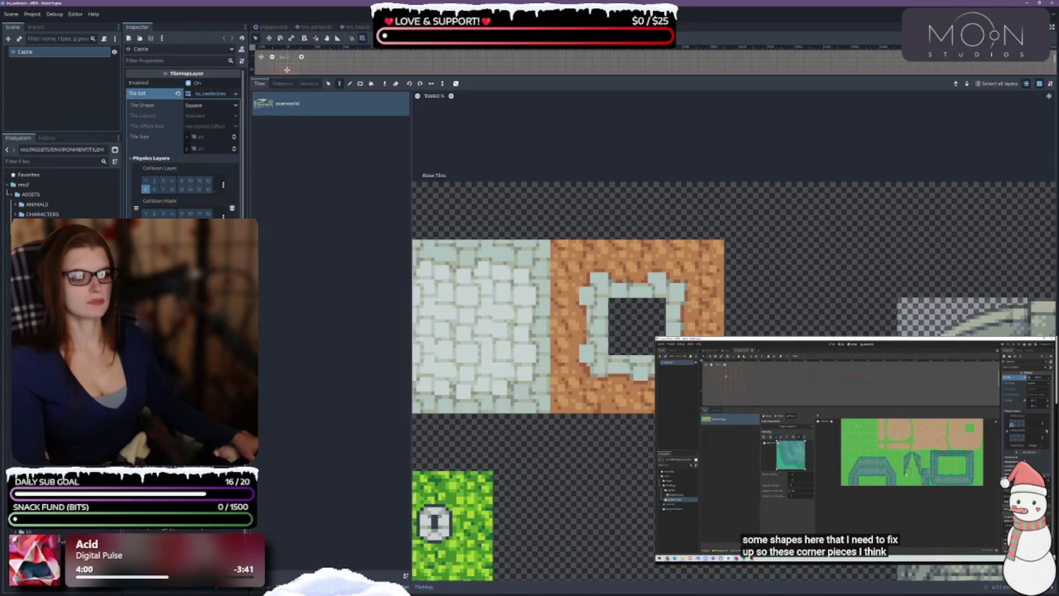
View the beach tilemap, then the ashlands tileset's physics painting view
scroll(624, 265, down, 3)
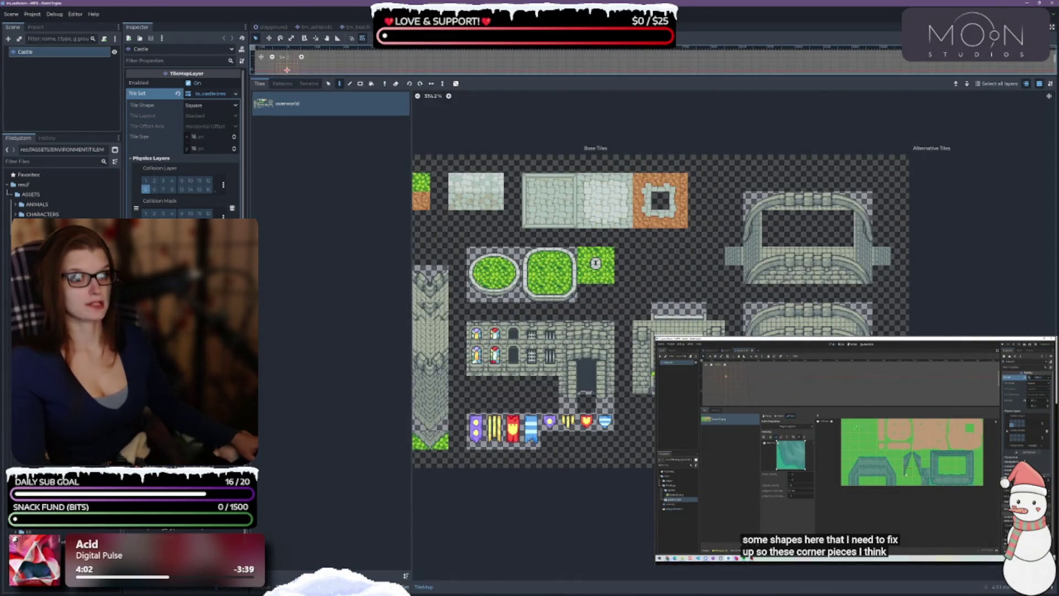
click(357, 27)
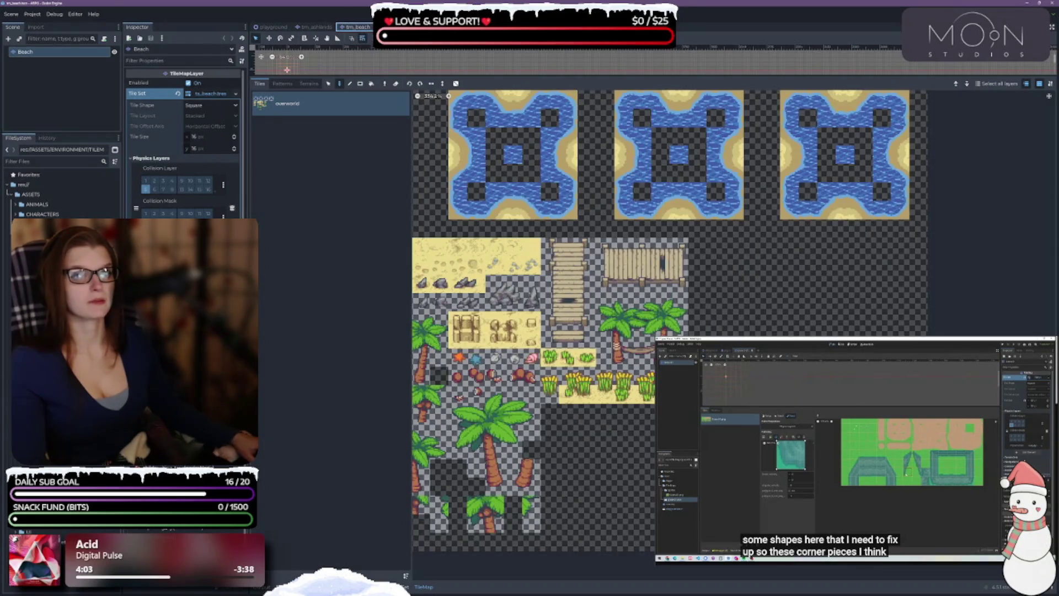
click(316, 26)
scroll(552, 401, up, 2)
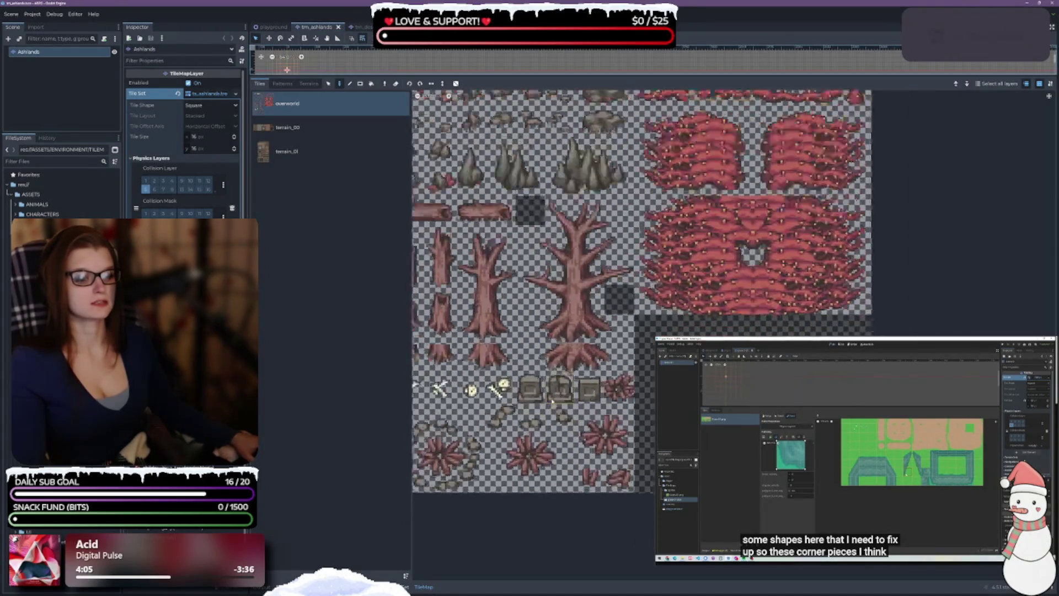
scroll(552, 401, up, 1)
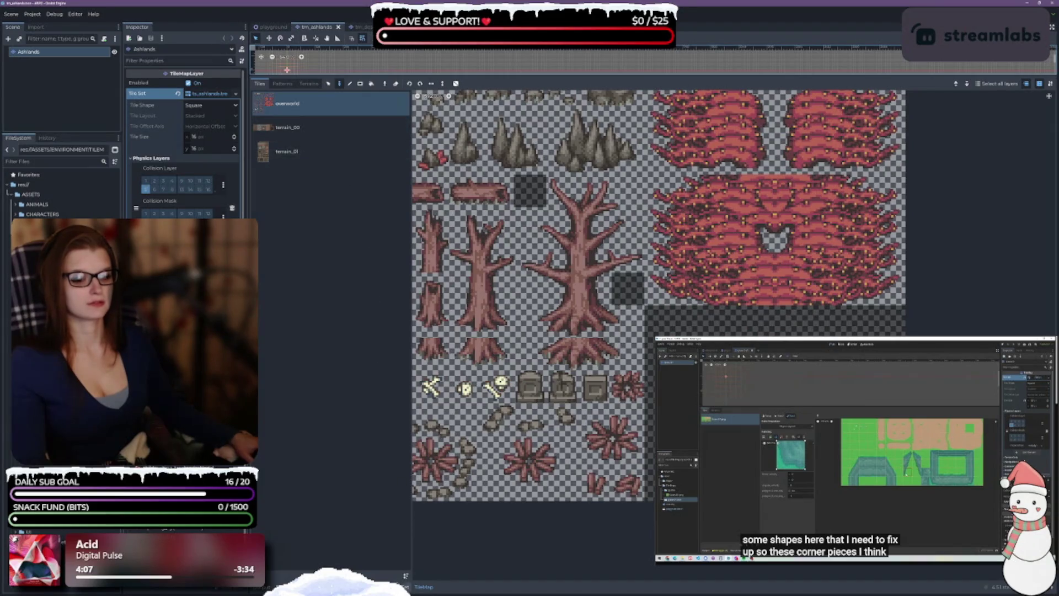
click(404, 587)
scroll(643, 366, up, 3)
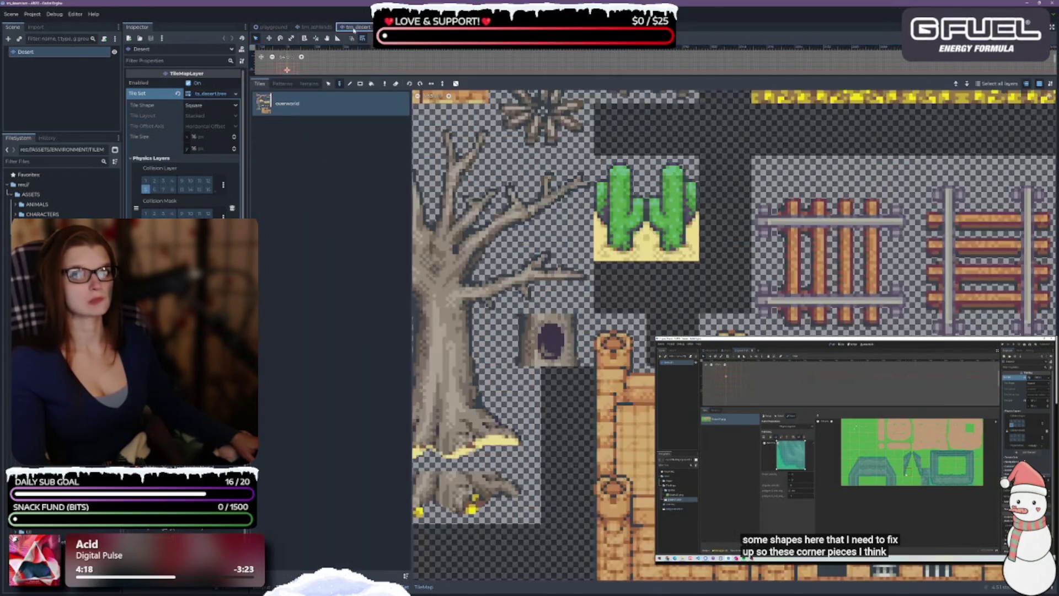
Close the ashlands tilemap tab, returning to the desert tilemap
click(356, 27)
click(320, 27)
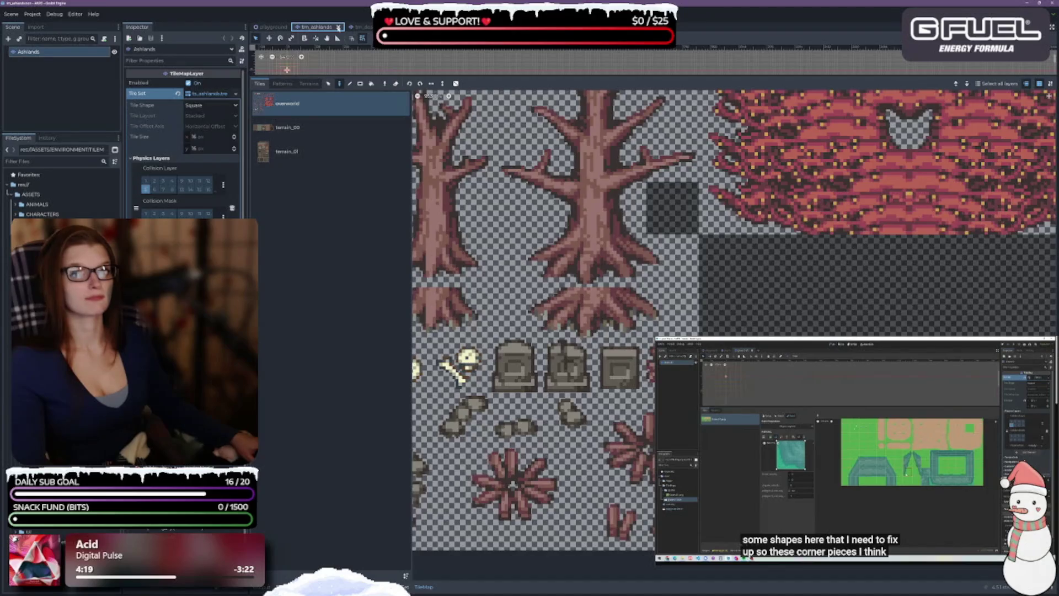
click(338, 27)
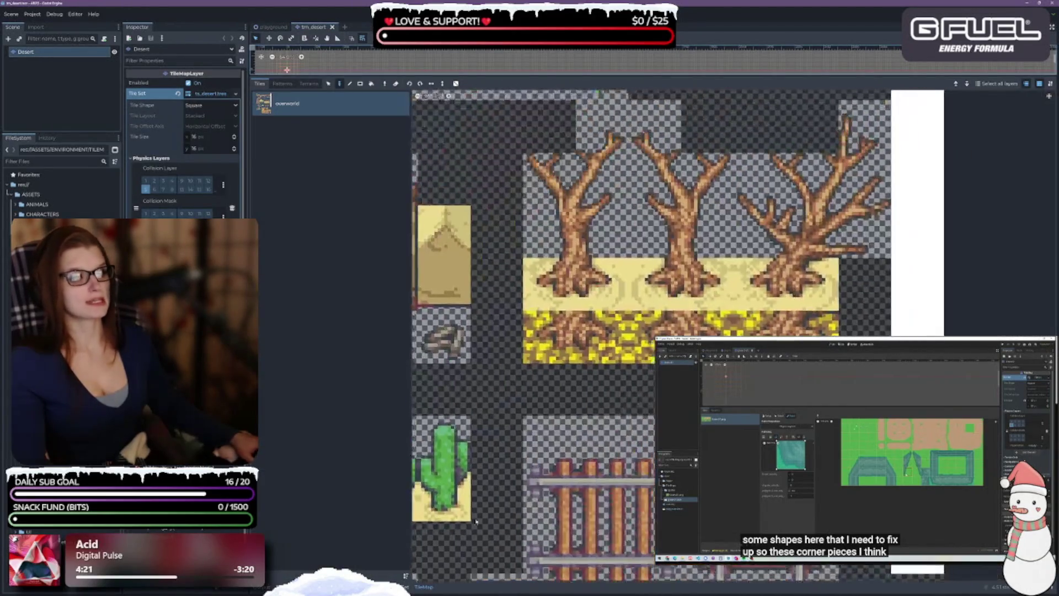
In the desert tileset's physics paint view, paint collision across the three tombstone tiles
scroll(926, 254, down, 4)
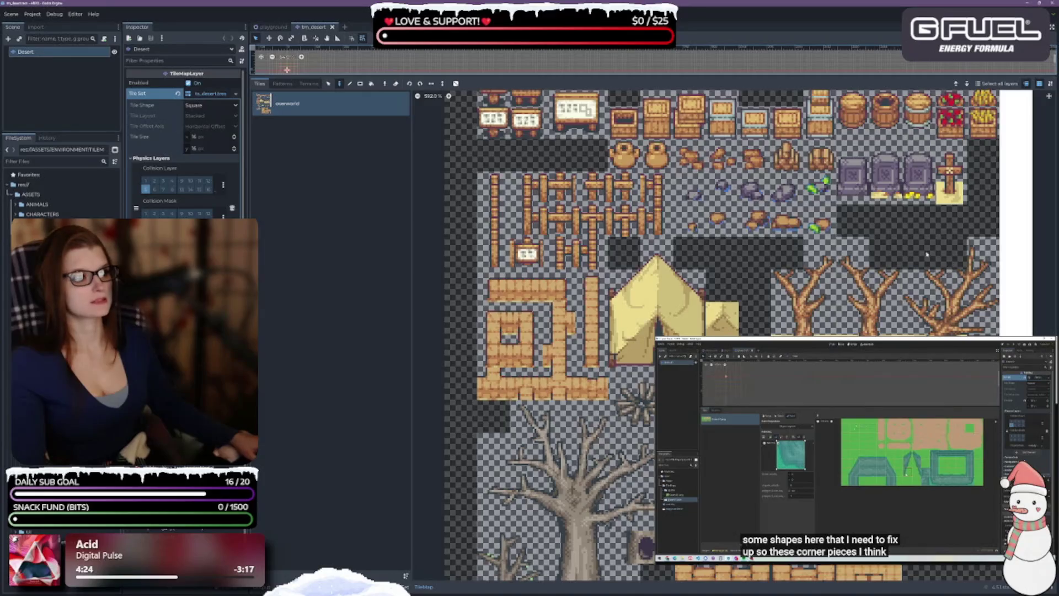
scroll(927, 254, down, 2)
scroll(662, 221, up, 4)
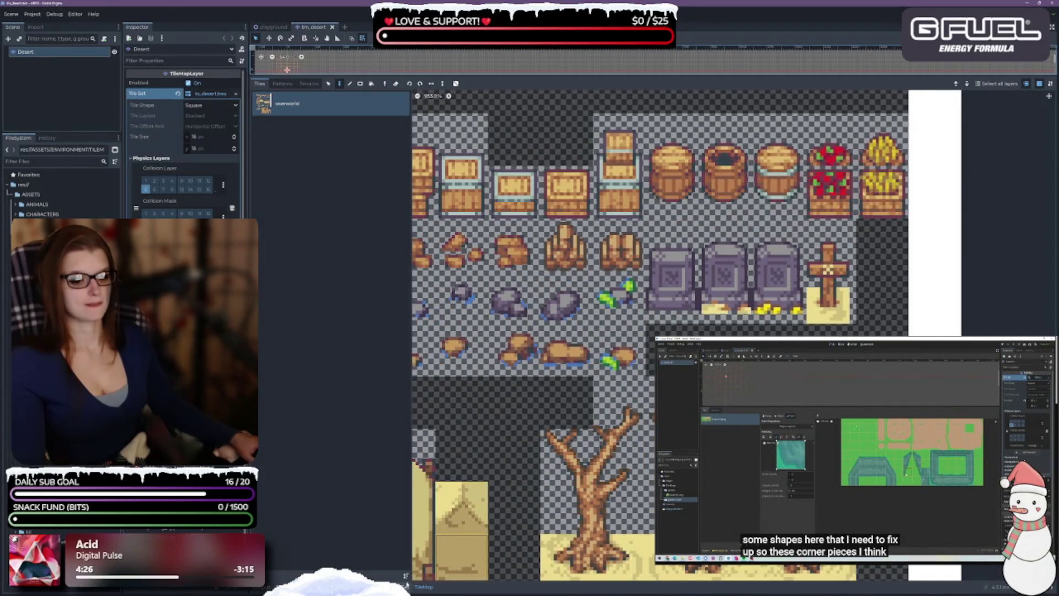
click(406, 586)
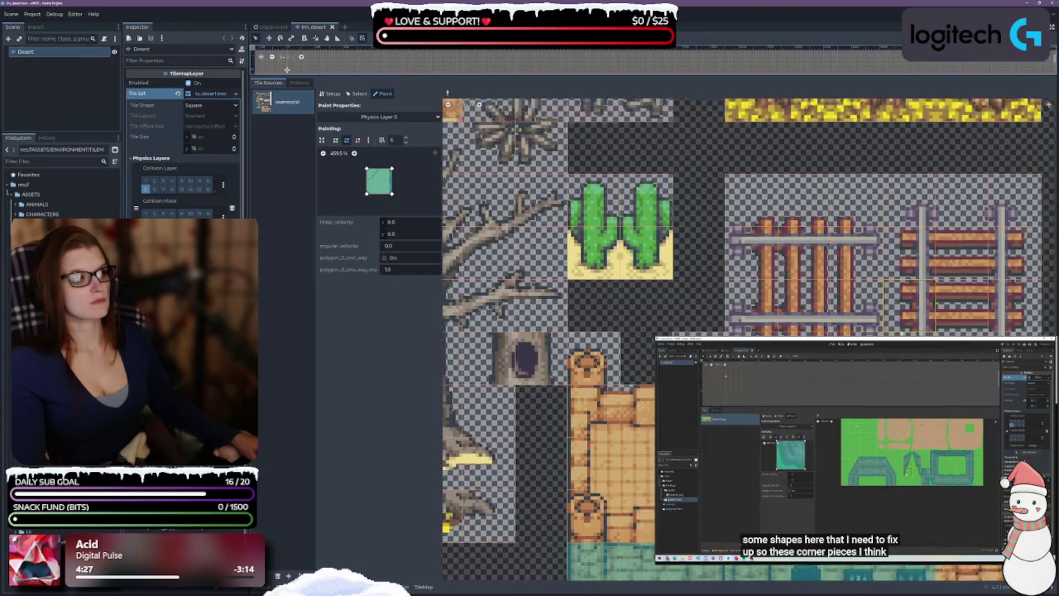
scroll(751, 339, up, 3)
scroll(750, 339, up, 2)
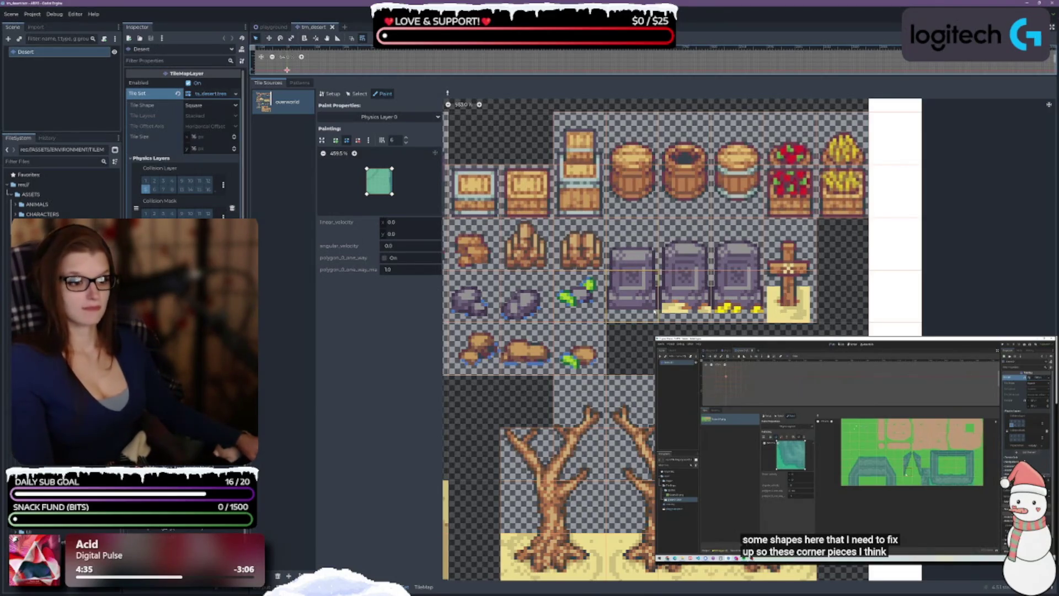
drag(656, 312, 761, 309)
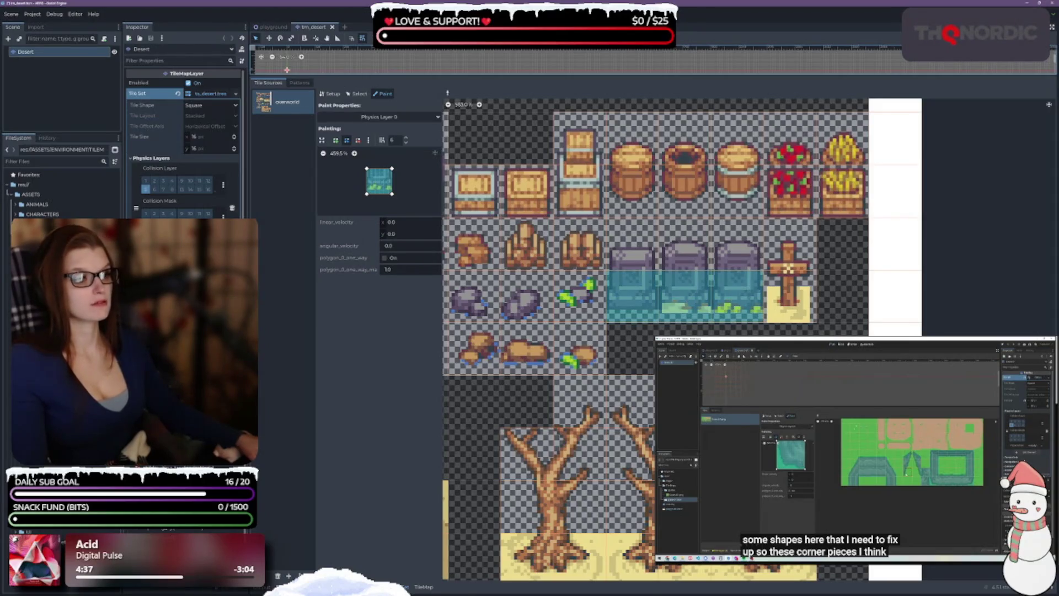
Reshape the collision polygon, raising its bottom edge and slanting its top-left corner down
click(408, 193)
click(354, 154)
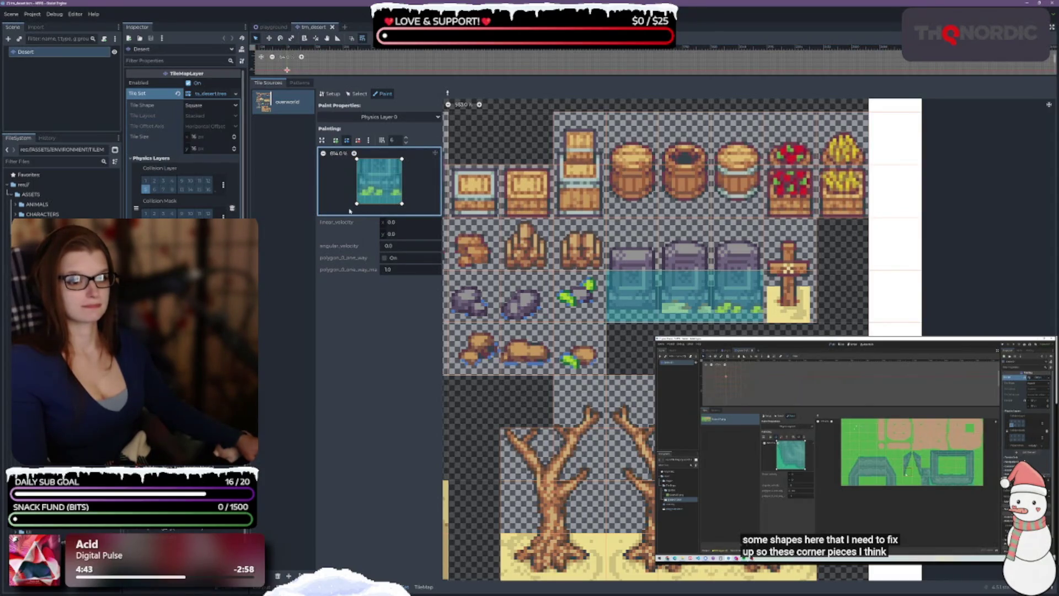
drag(357, 204, 402, 196)
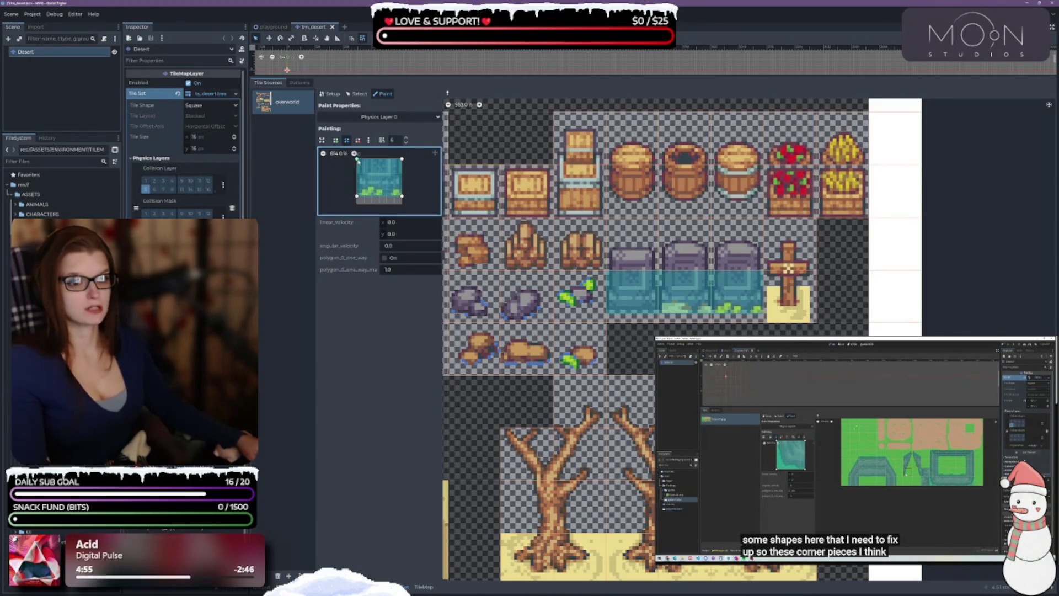
mouse_move(358, 160)
mouse_down()
mouse_move(356, 174)
mouse_move(403, 174)
mouse_up()
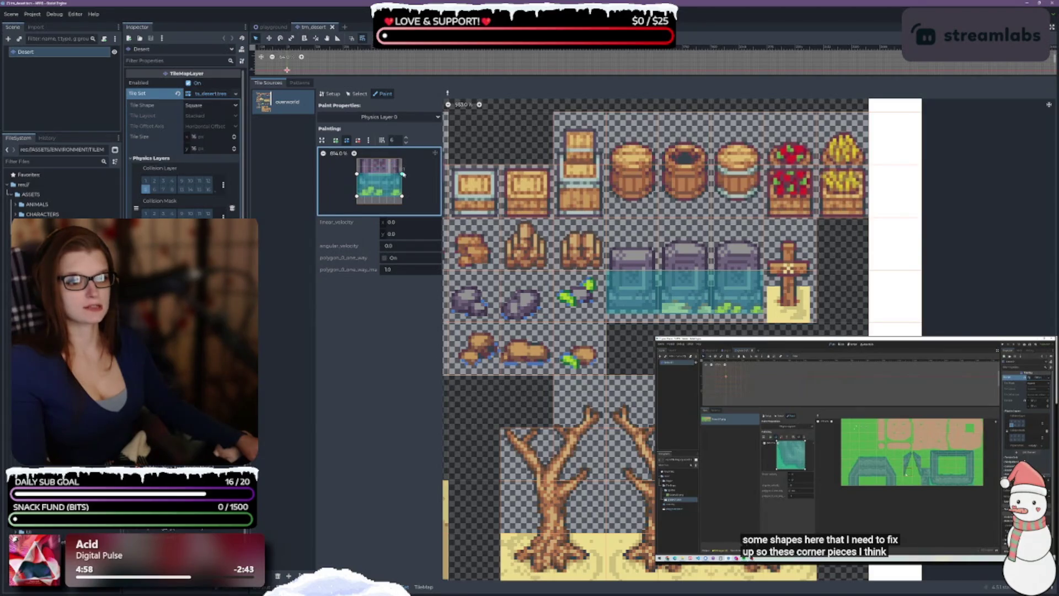
Paint the reshaped collision onto the three purple-topped tombstone tiles and save the desert scene
click(635, 279)
click(685, 278)
click(738, 278)
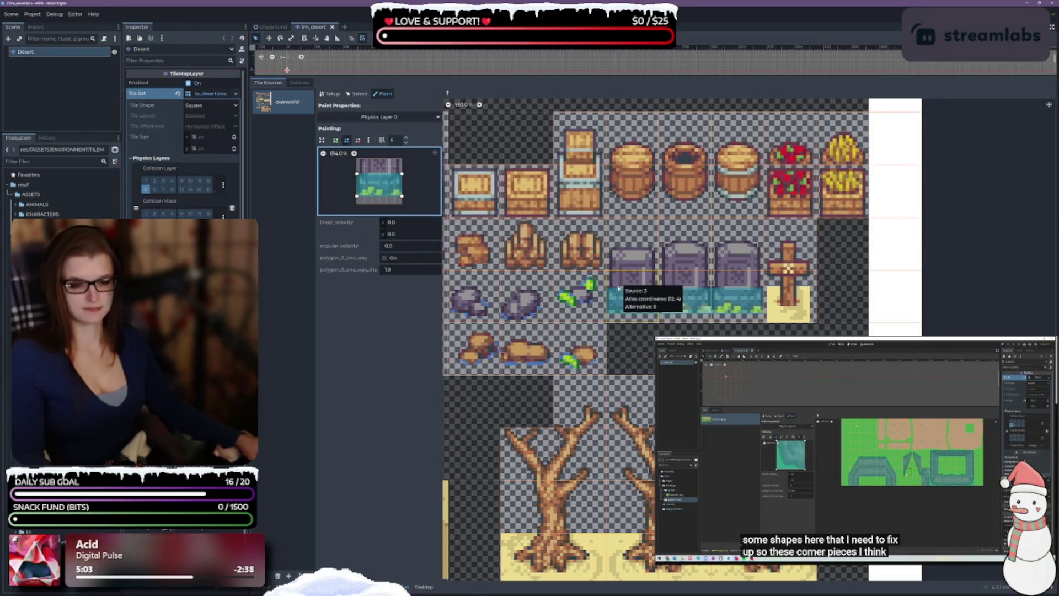
drag(728, 279, 610, 279)
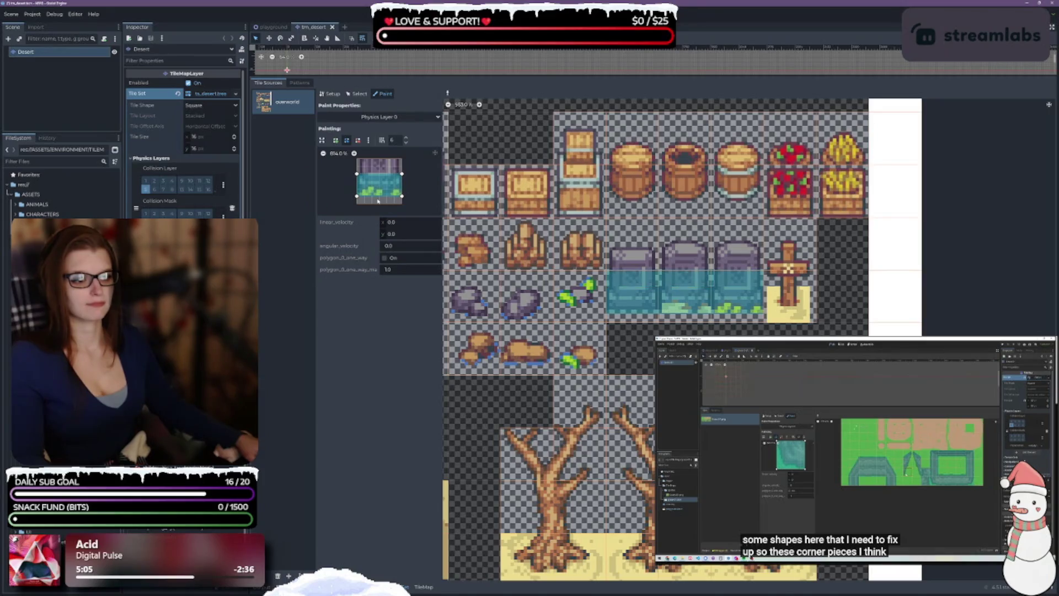
key(ctrl+s)
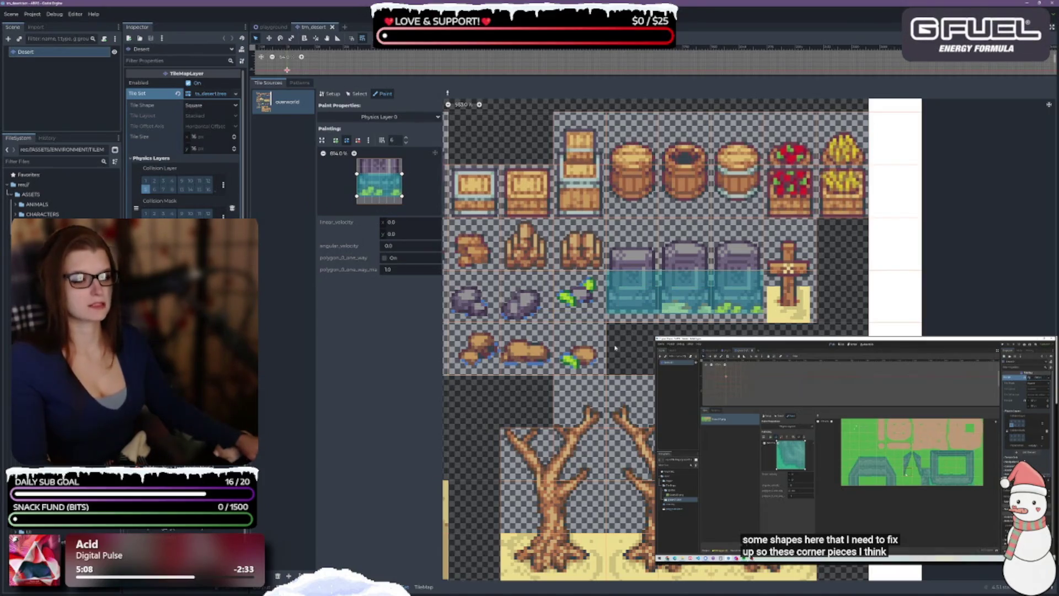
Scroll and pan through the desert atlas to see the whole tile sheet
scroll(646, 366, left, 3)
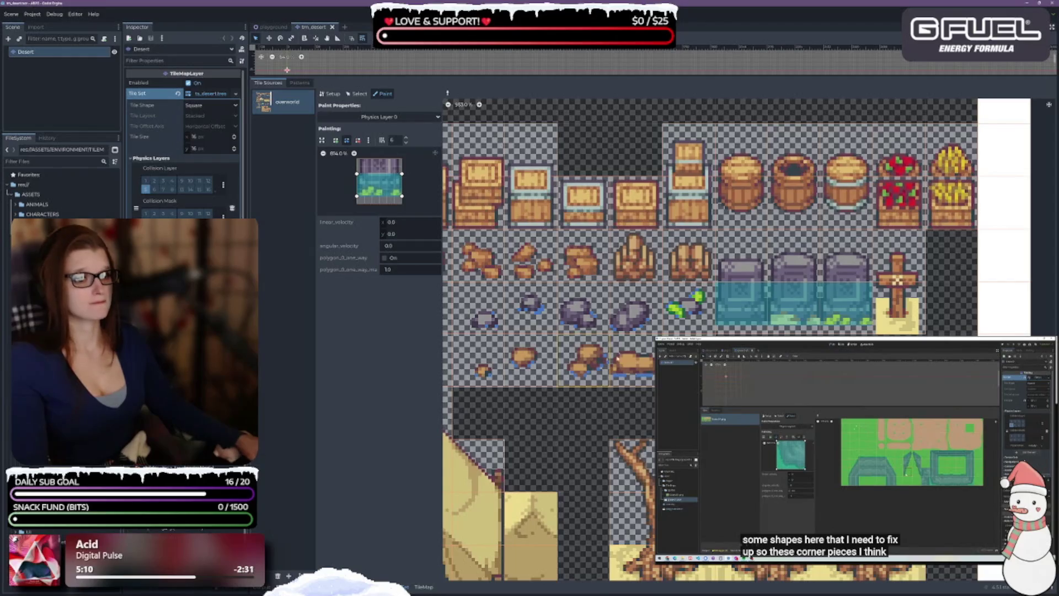
scroll(636, 421, left, 5)
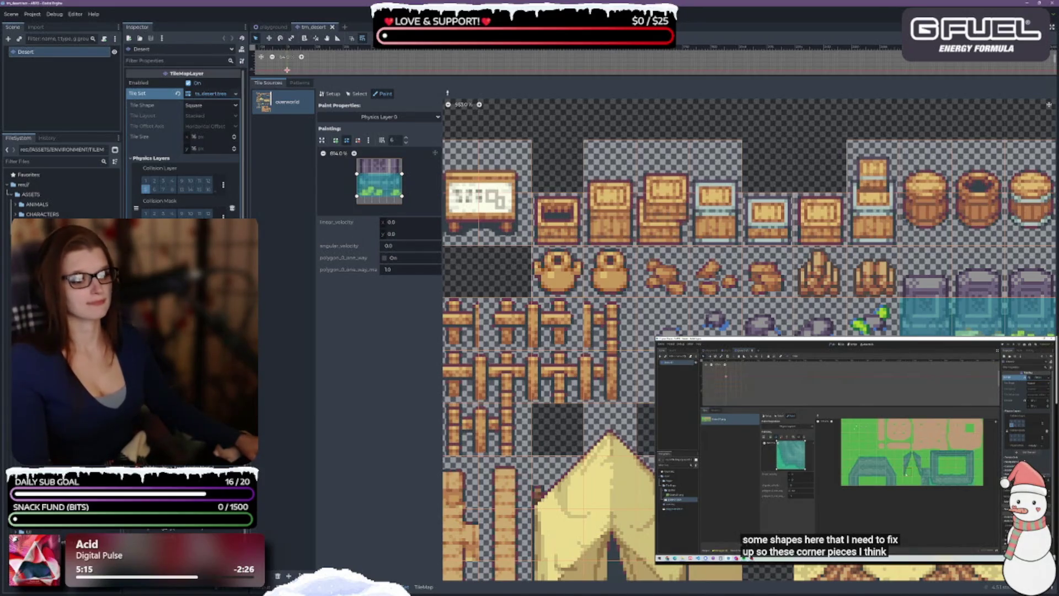
scroll(746, 329, down, 3)
scroll(745, 330, down, 3)
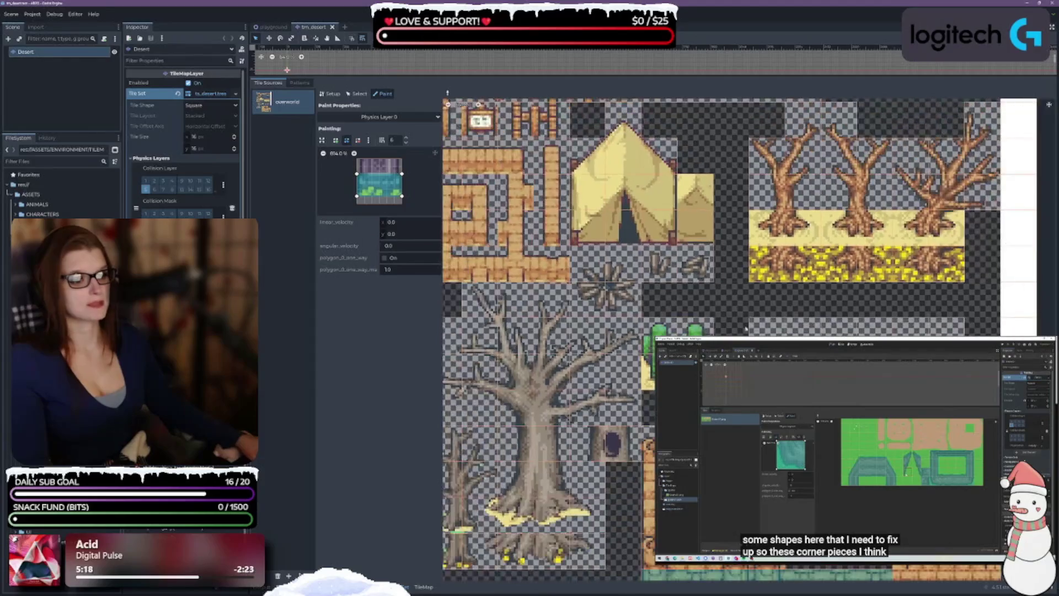
scroll(745, 329, down, 3)
scroll(746, 330, up, 2)
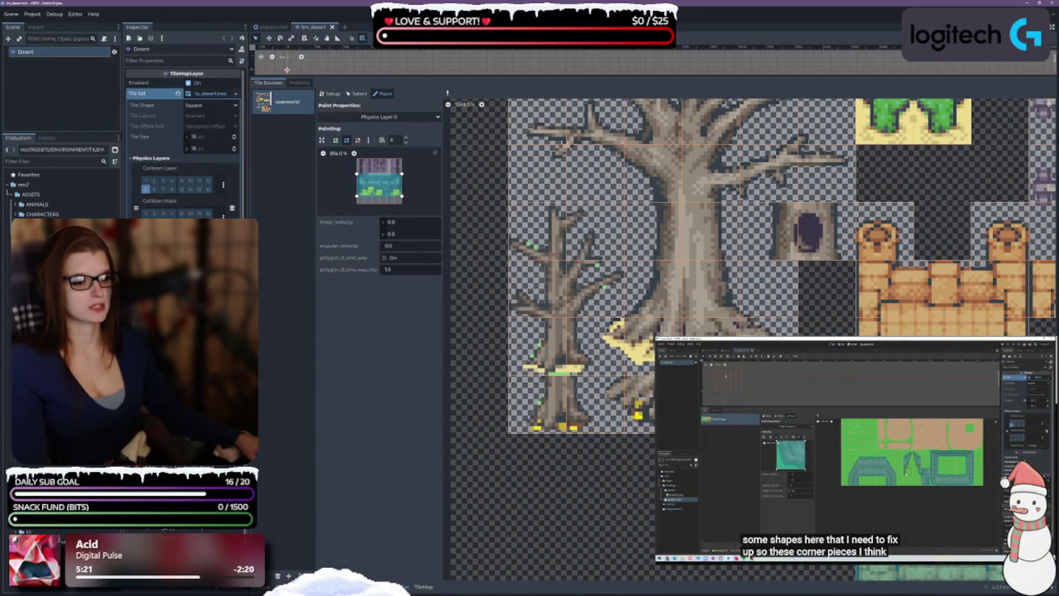
scroll(524, 425, down, 2)
scroll(524, 425, up, 4)
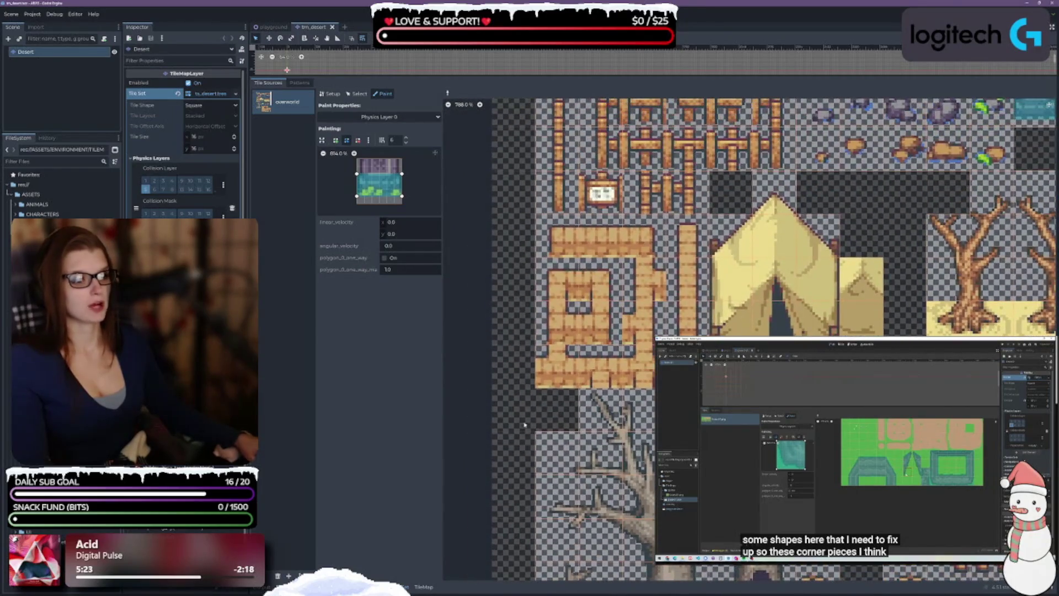
scroll(524, 247, down, 2)
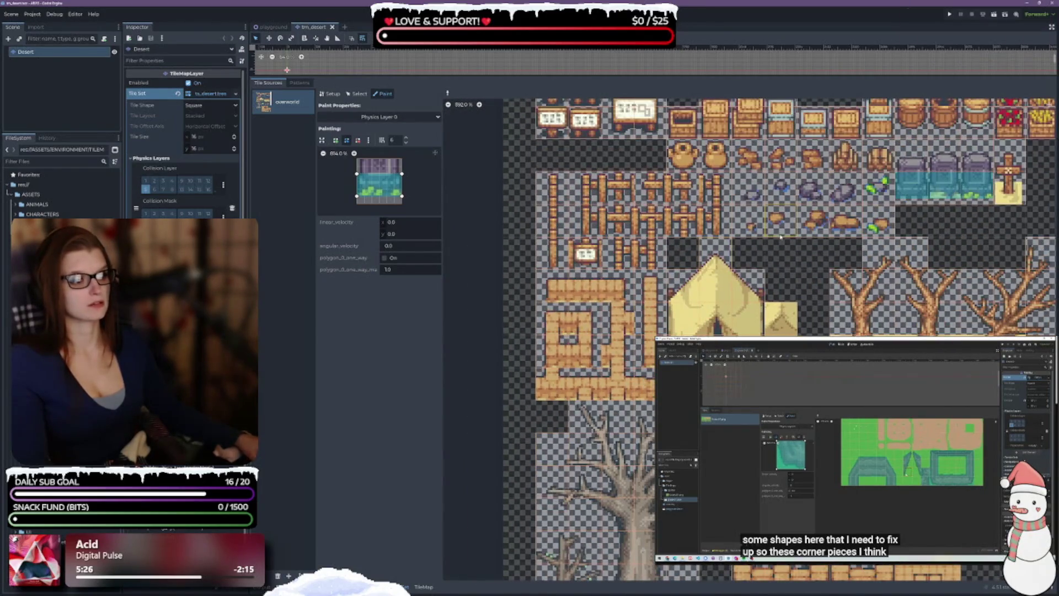
drag(781, 237, 689, 340)
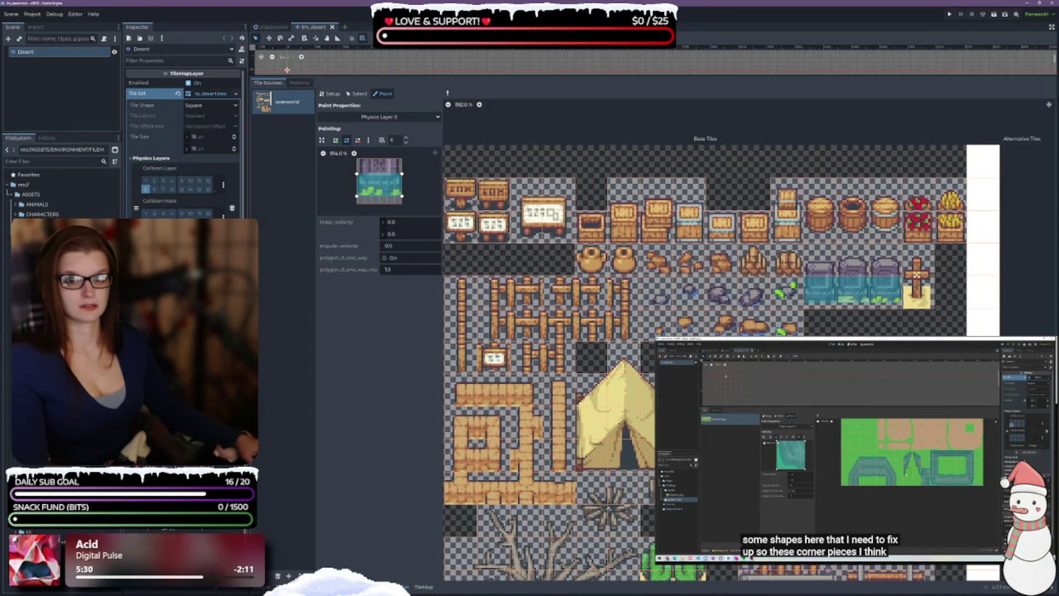
Open trn_dungeon, close trn_desert, and select the Dungeon tile map layer's Tile Set
key(ctrl+shift+t)
click(319, 29)
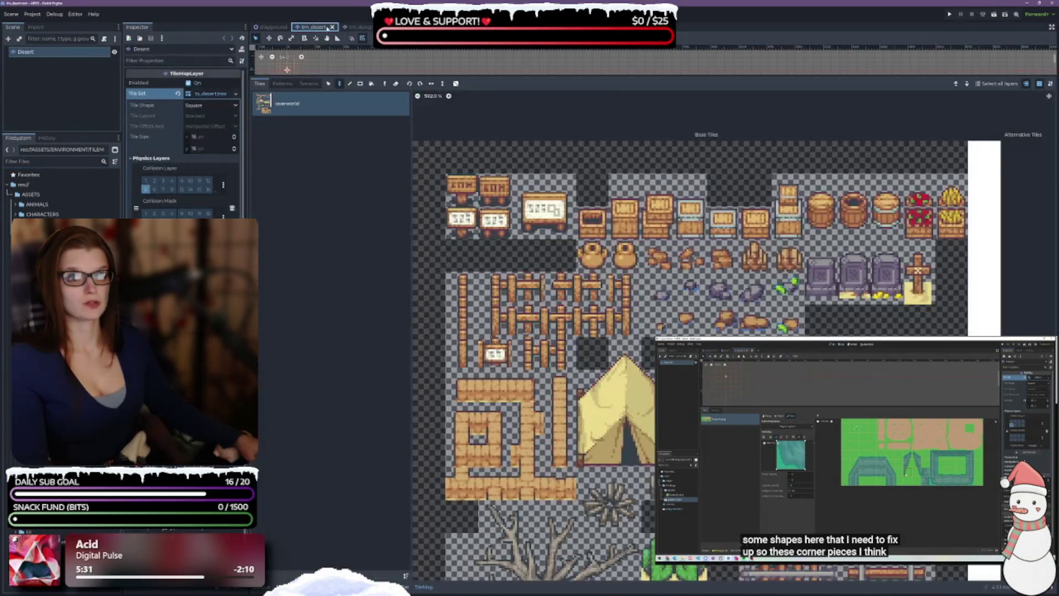
click(328, 27)
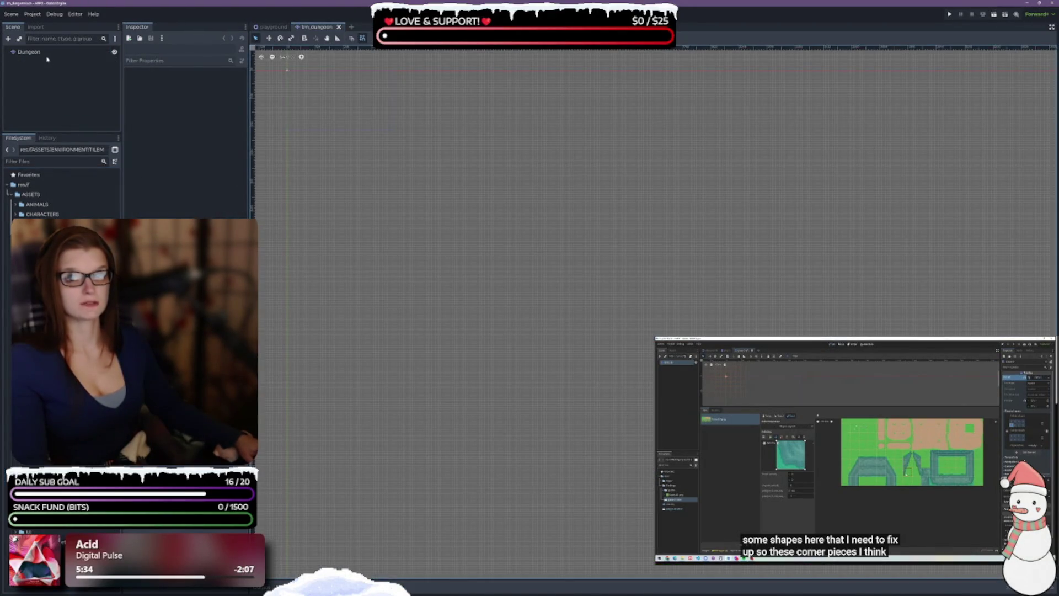
click(28, 51)
click(208, 95)
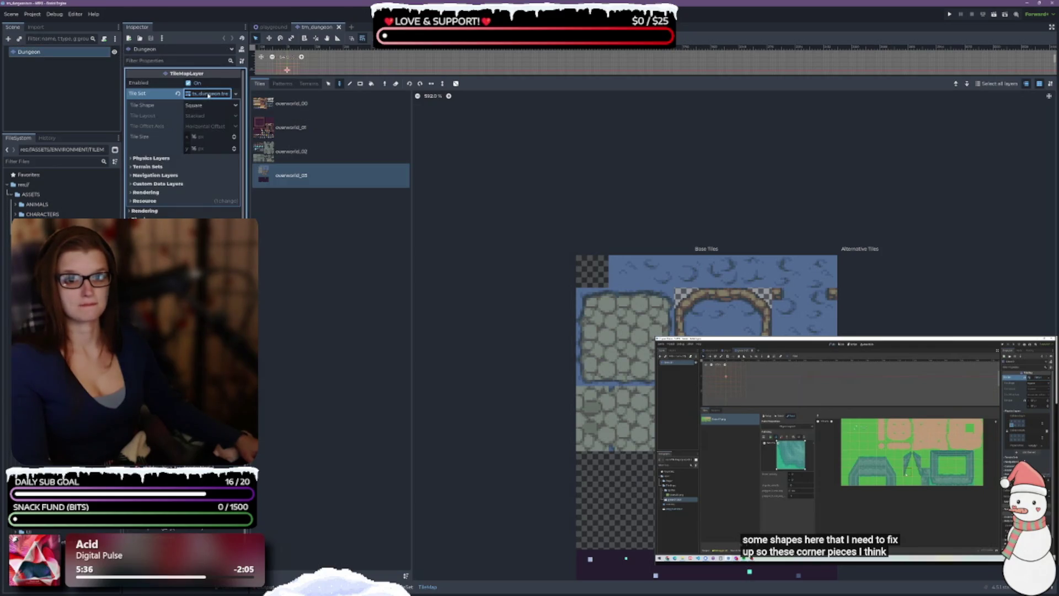
Add a physics layer to the dungeon TileSet and set the tile painter to Physics Layer 0
click(131, 158)
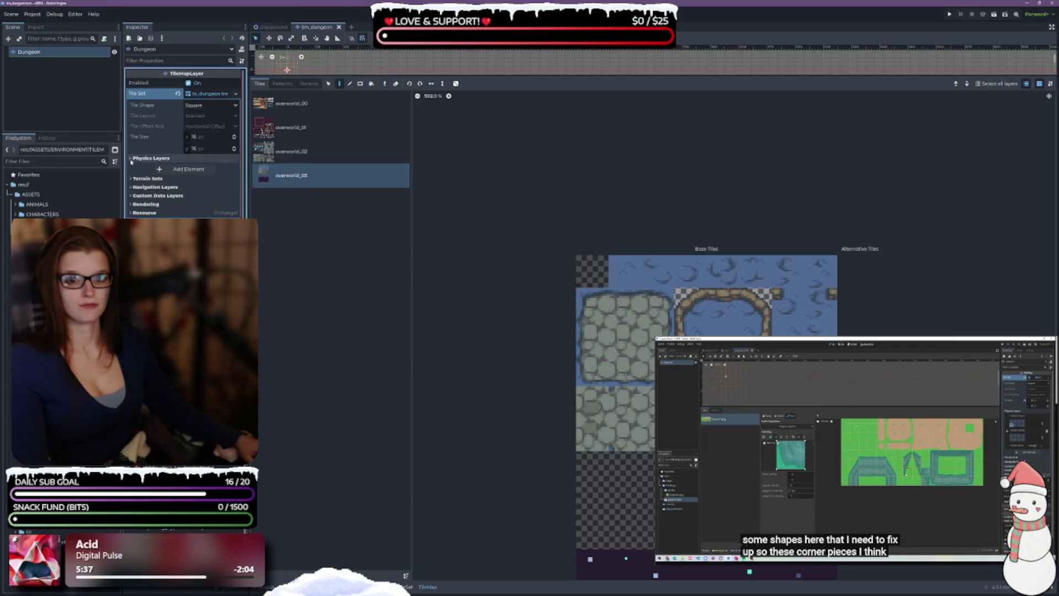
click(165, 169)
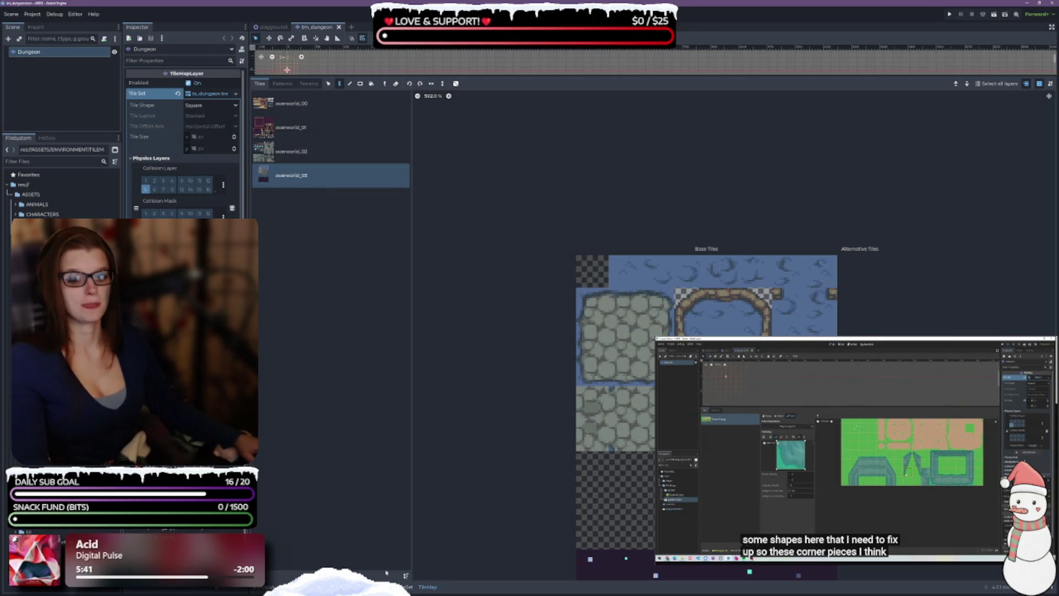
click(383, 94)
click(379, 116)
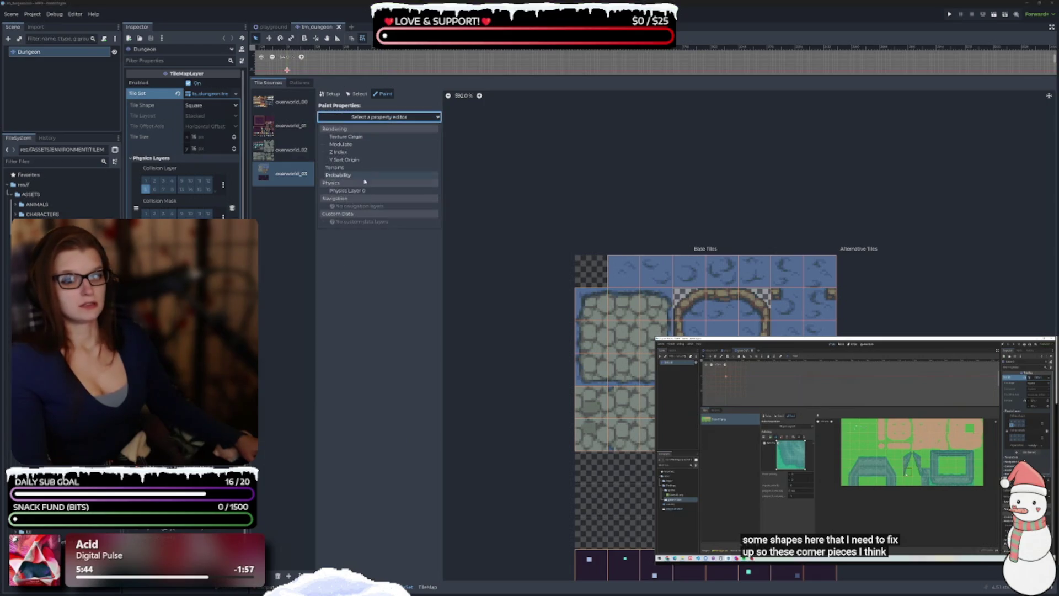
click(362, 190)
scroll(706, 353, down, 5)
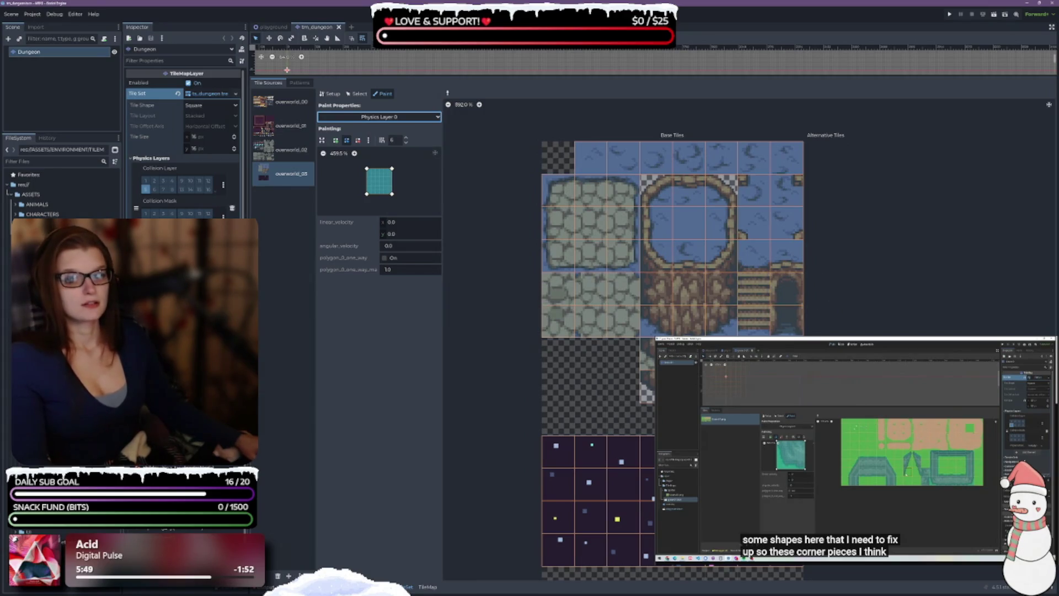
scroll(714, 353, down, 4)
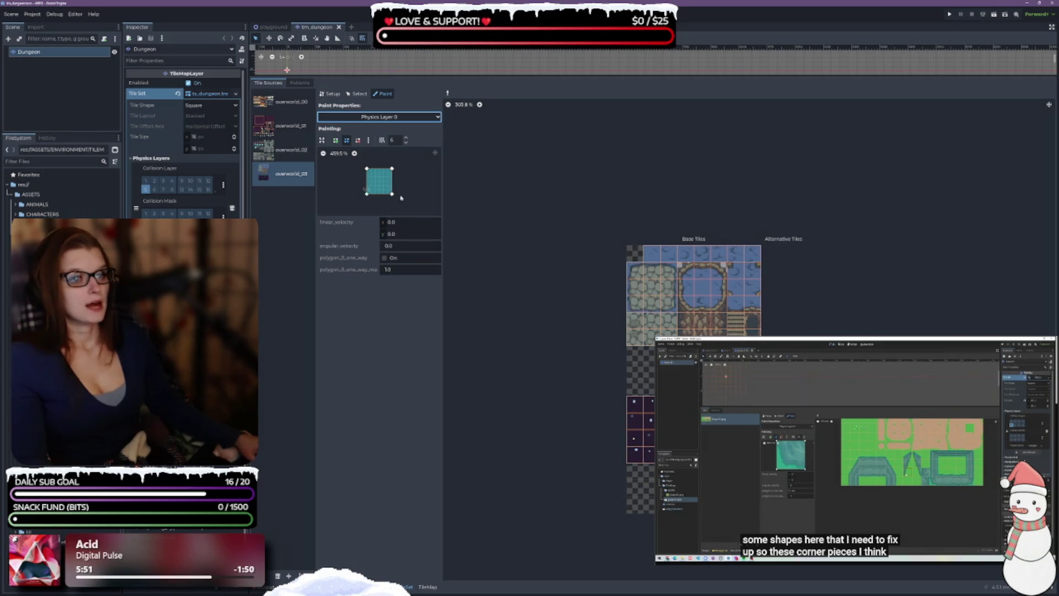
scroll(725, 369, up, 4)
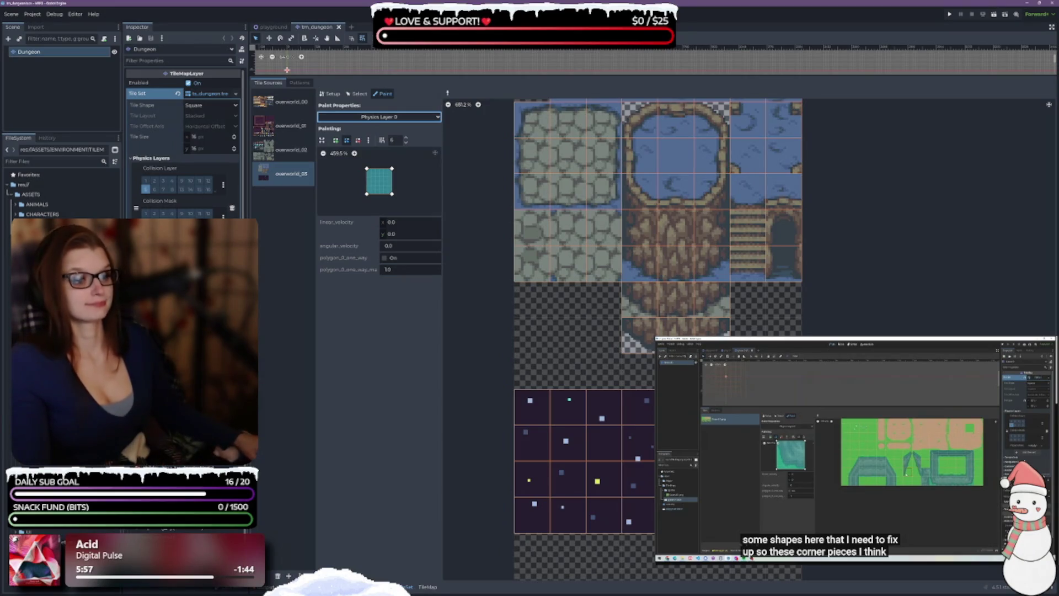
Paint square Physics Layer 0 collision onto the five brown rock tiles below the round pit
drag(681, 344, 649, 375)
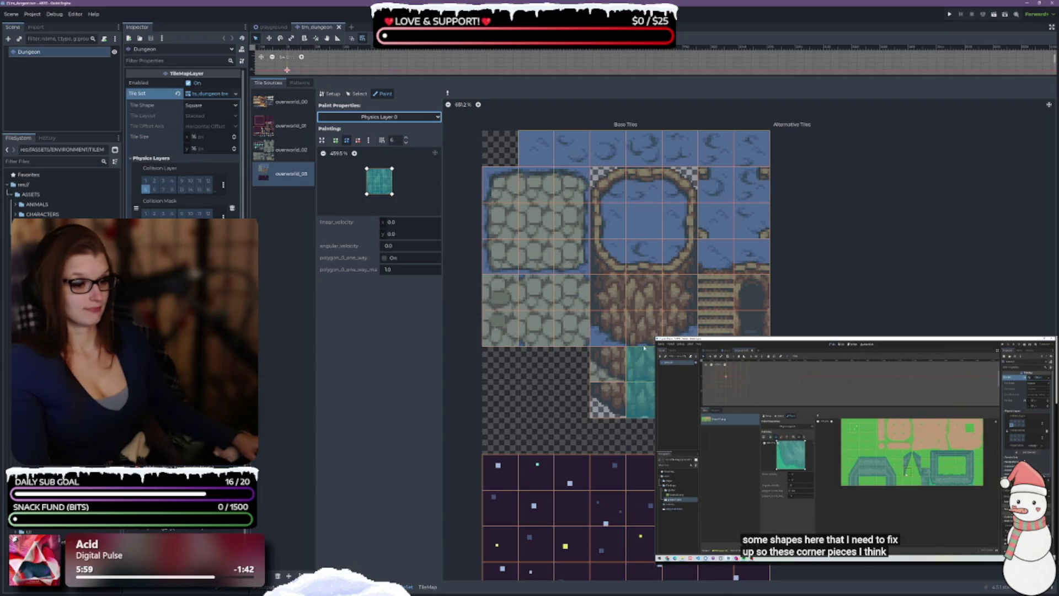
click(643, 329)
click(643, 292)
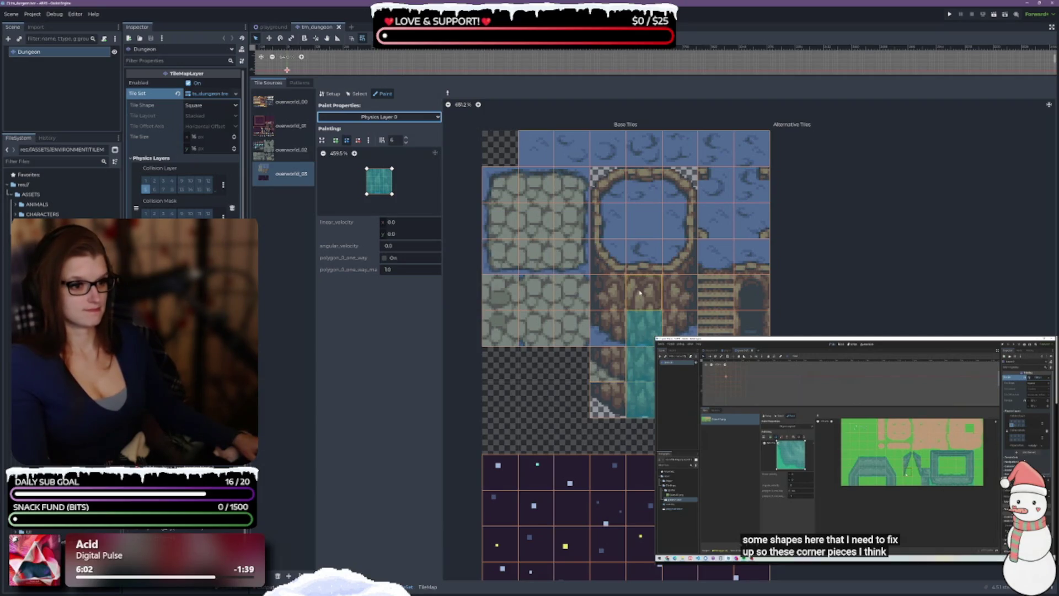
click(603, 303)
click(680, 295)
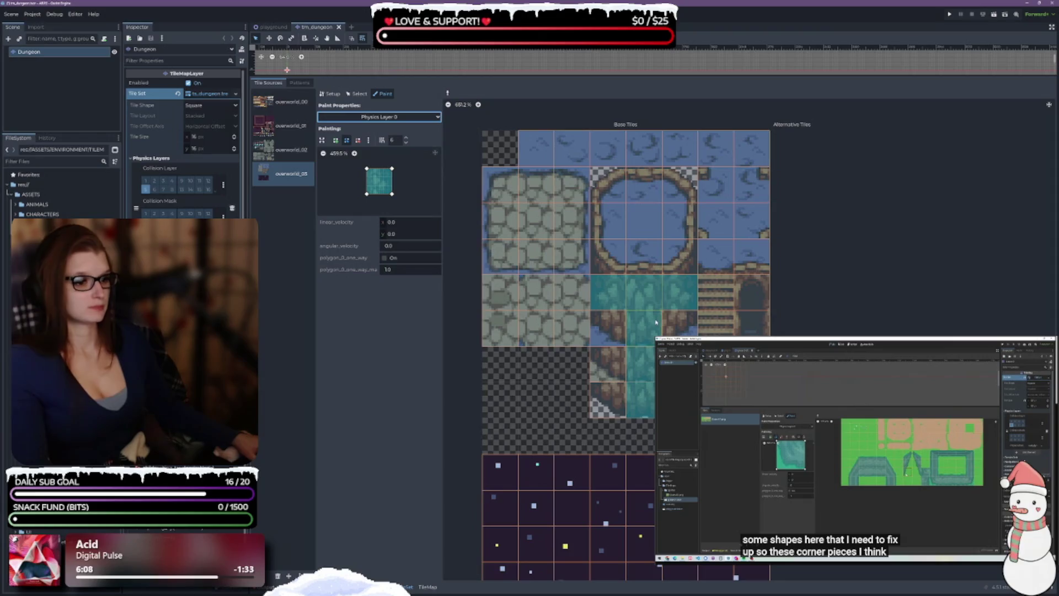
click(608, 408)
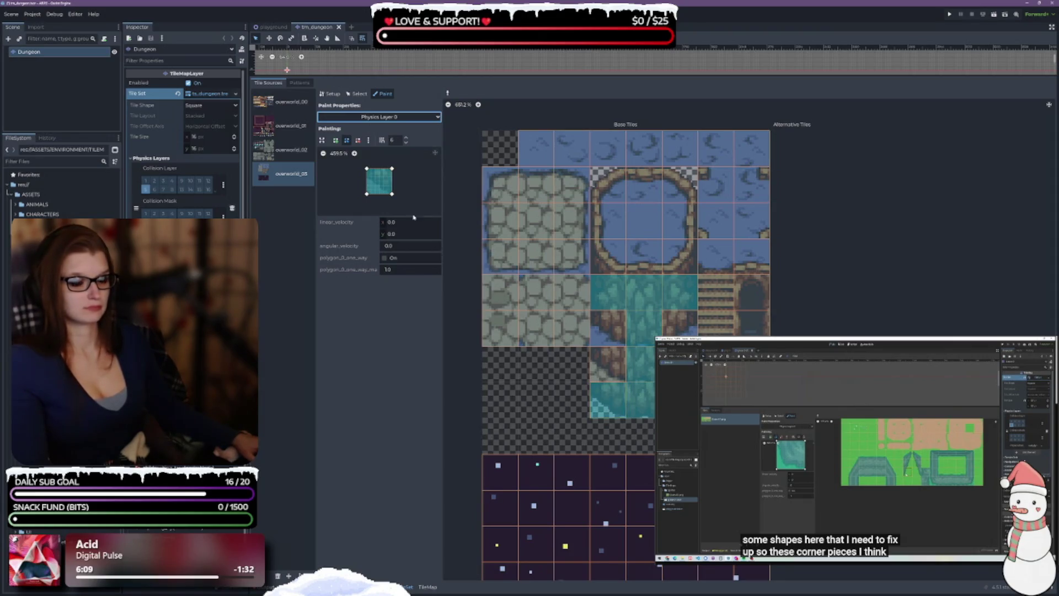
Reshape the collision into a diagonal triangle, paint it onto three tree tiles, then flip it
click(354, 153)
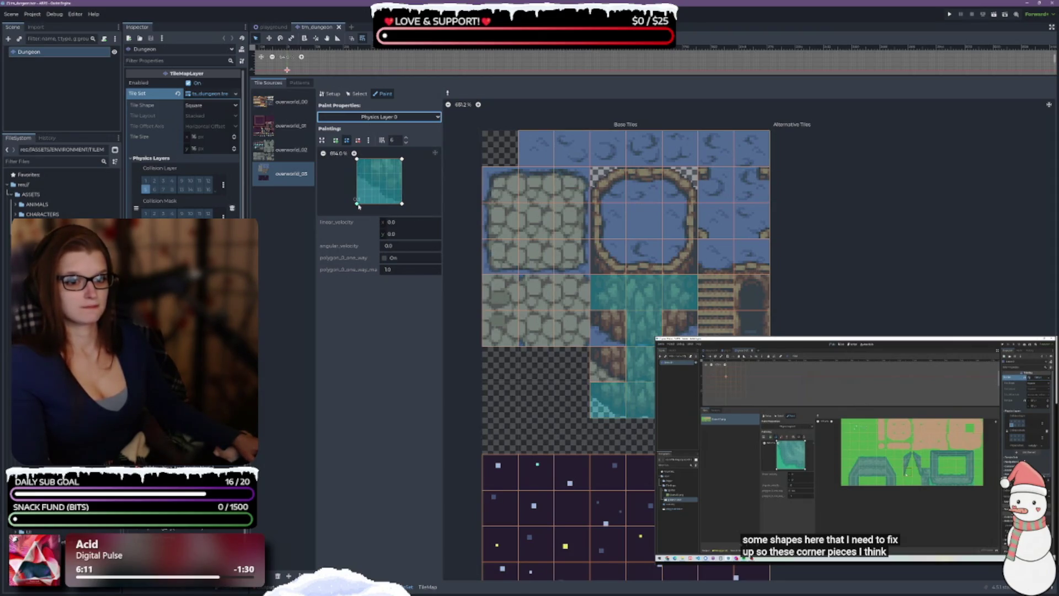
drag(356, 205, 358, 177)
click(607, 400)
click(606, 365)
click(607, 328)
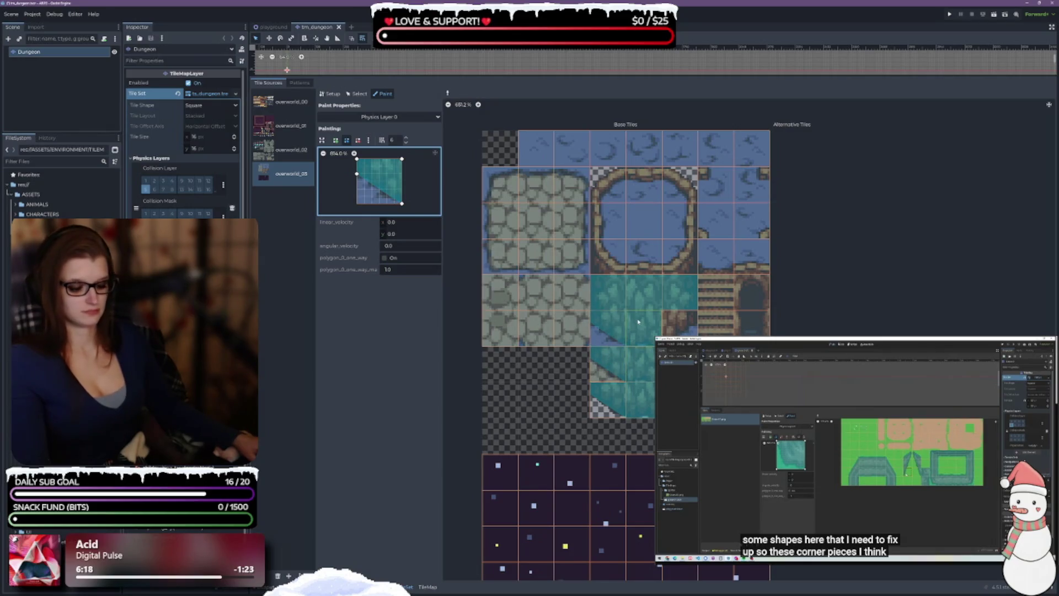
ctrl+click(684, 334)
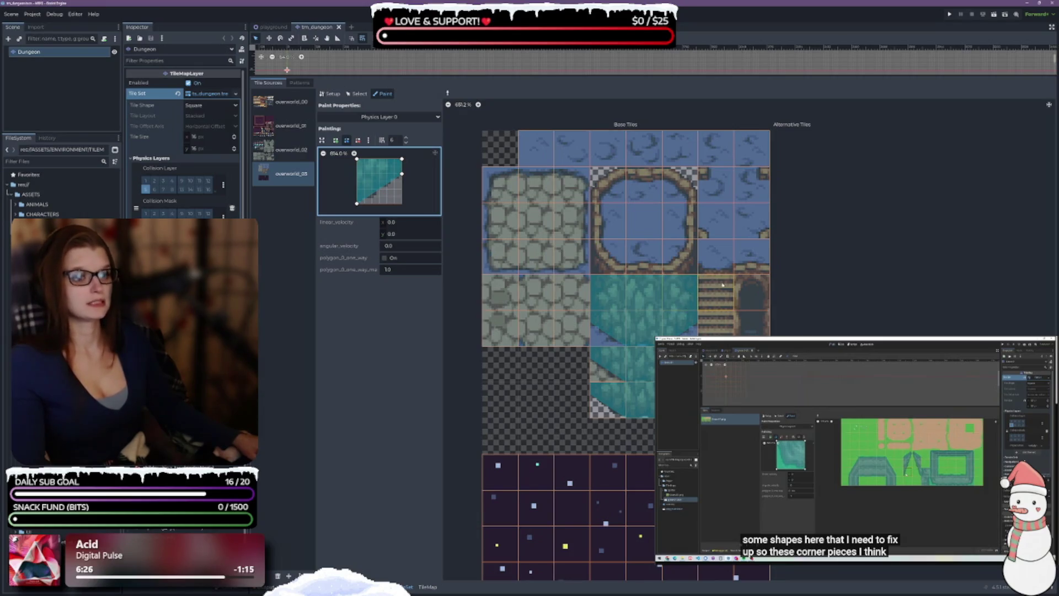
Paint a reshaped diagonal collision onto a pit corner tile and its mirrored pit-edge tile
click(680, 267)
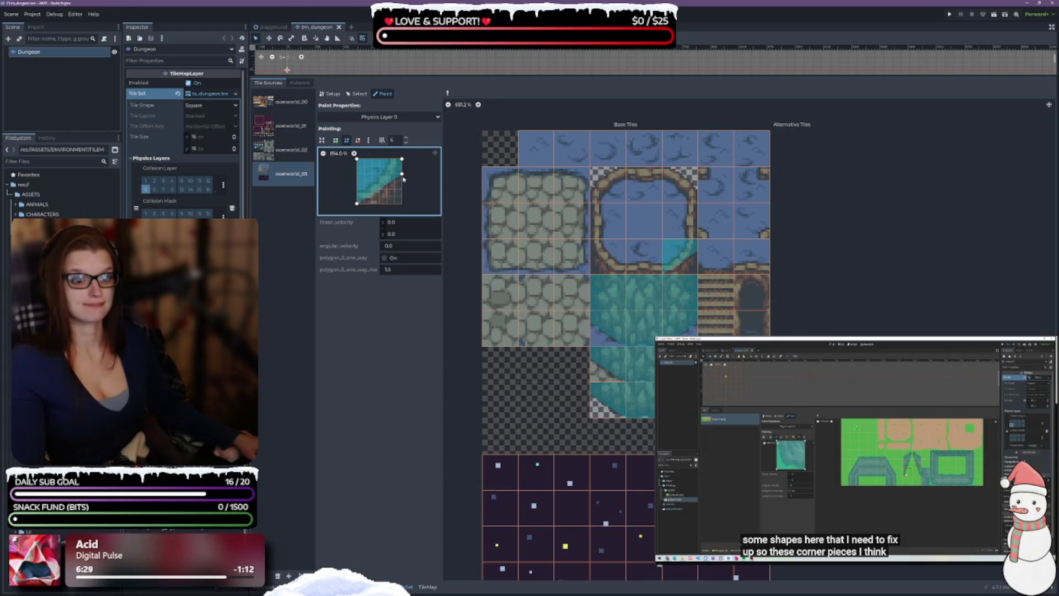
drag(401, 175, 404, 204)
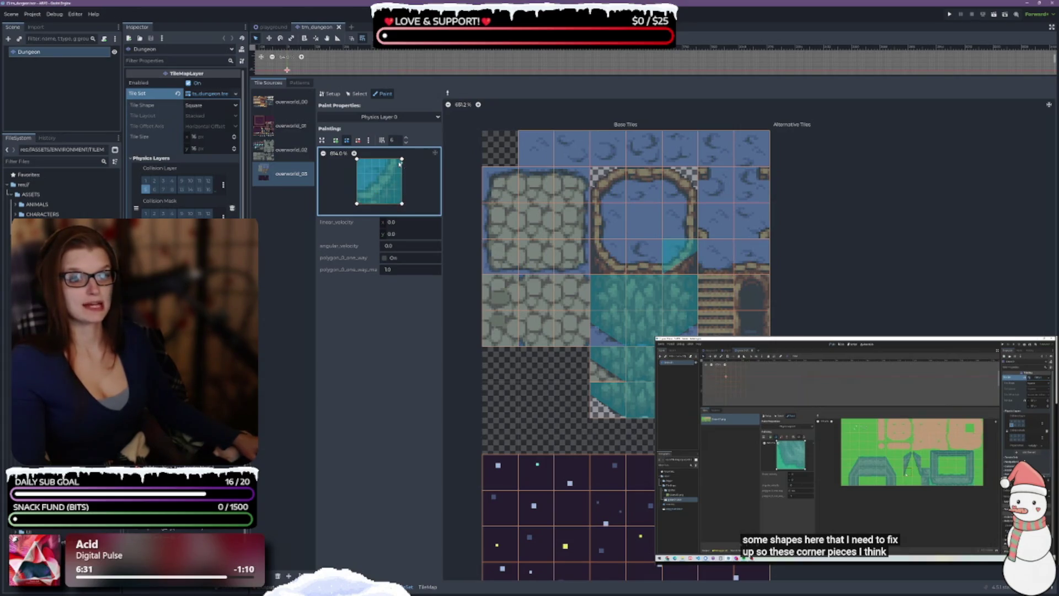
mouse_move(357, 159)
mouse_down()
mouse_move(357, 196)
mouse_move(388, 158)
mouse_up()
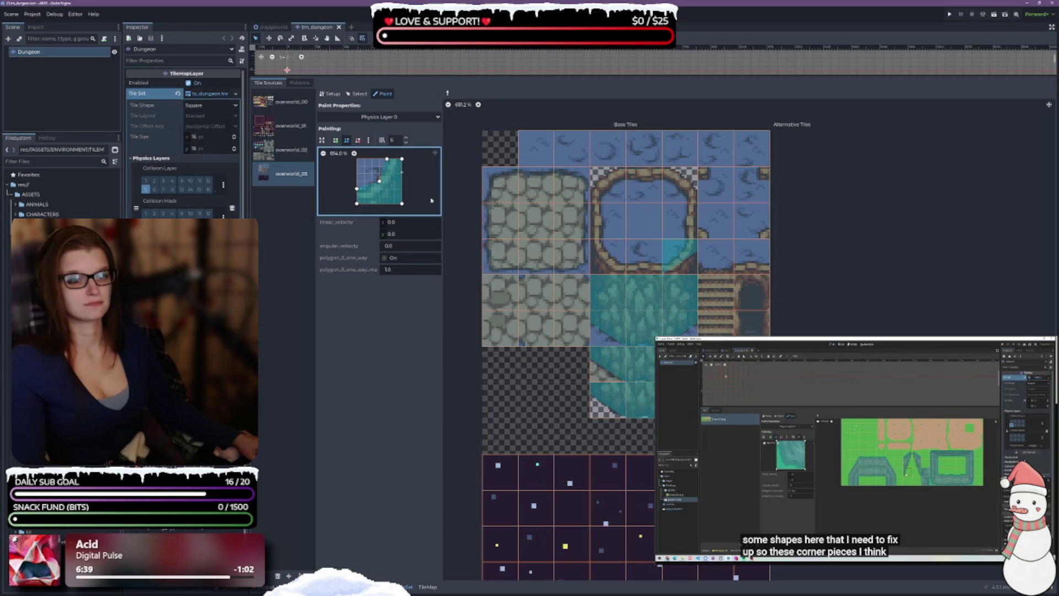
click(680, 257)
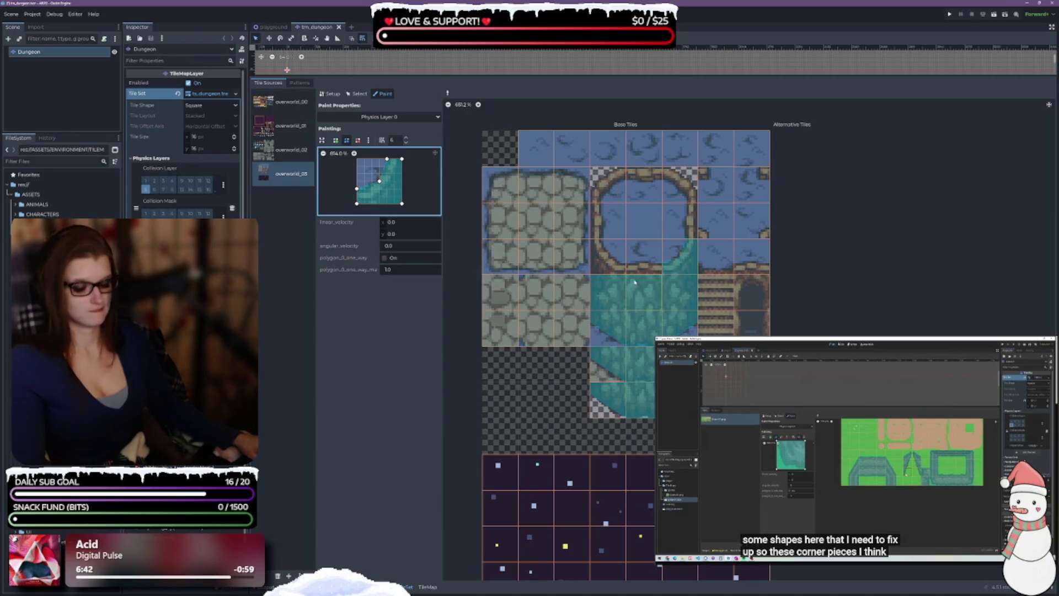
click(610, 256)
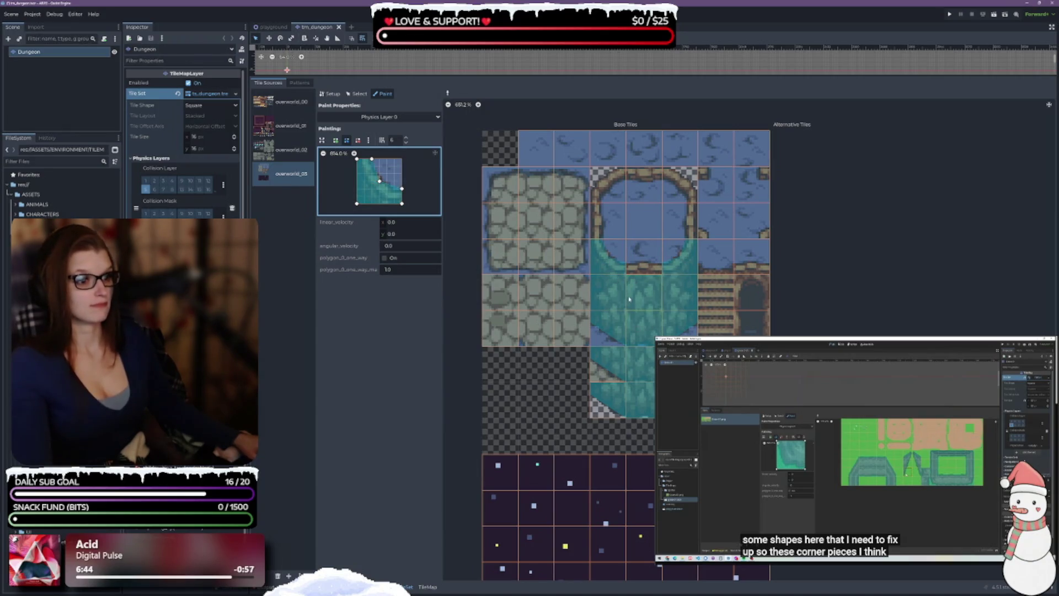
Copy an existing tile's collision shape onto the ring's top-left and top-right corner tiles
right_click(604, 204)
click(606, 185)
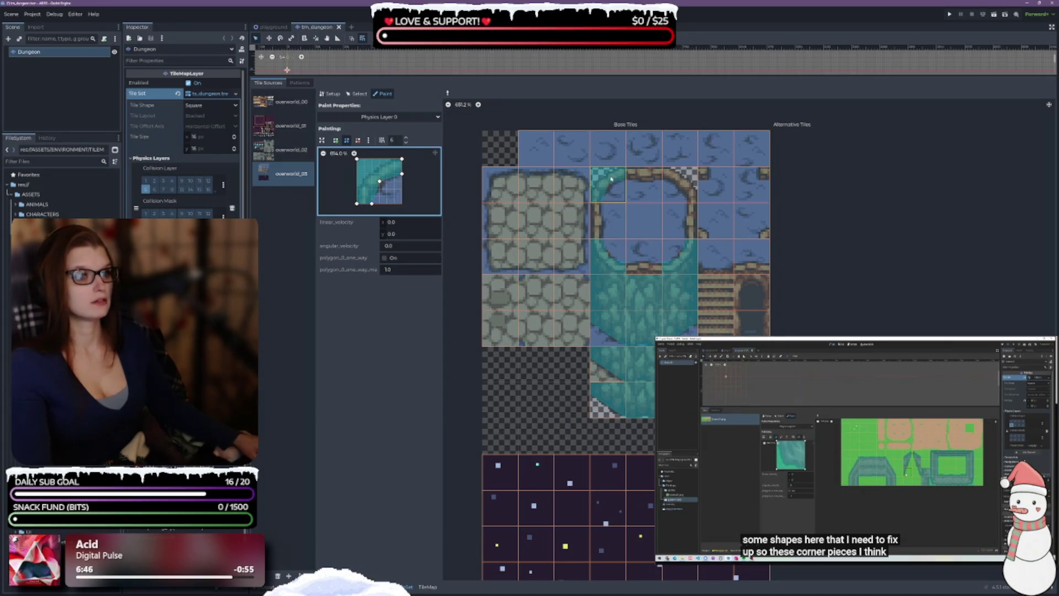
click(679, 185)
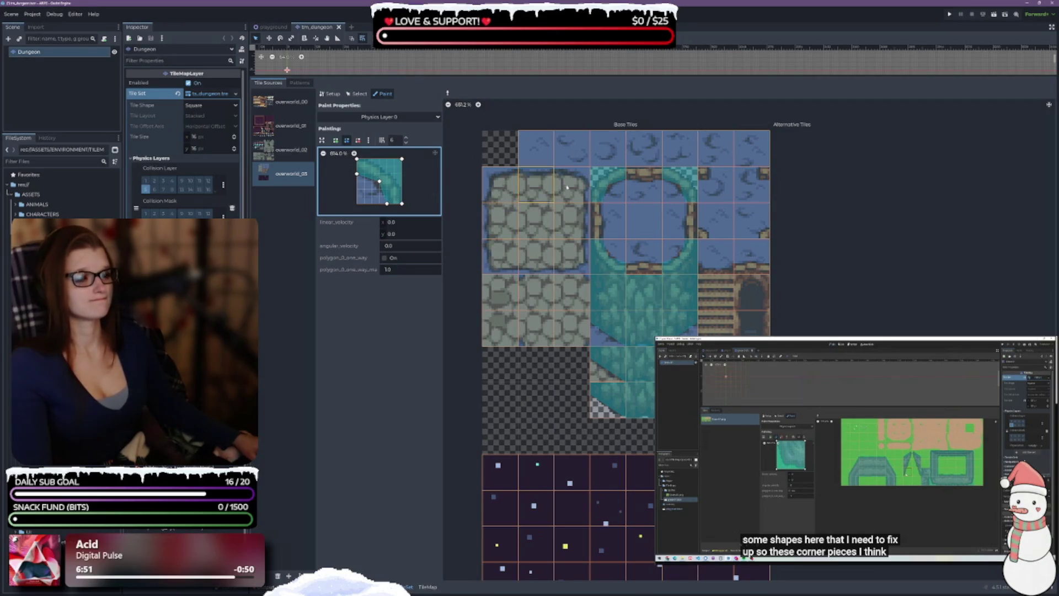
ctrl+click(643, 182)
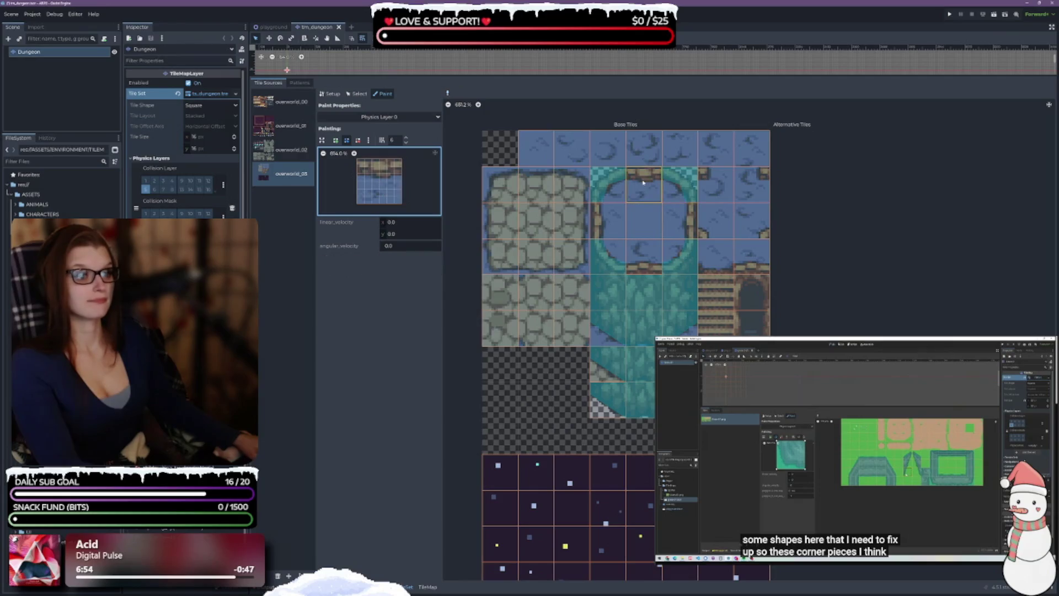
Remove the unfinished collision polygon and save the scene
click(335, 139)
click(356, 174)
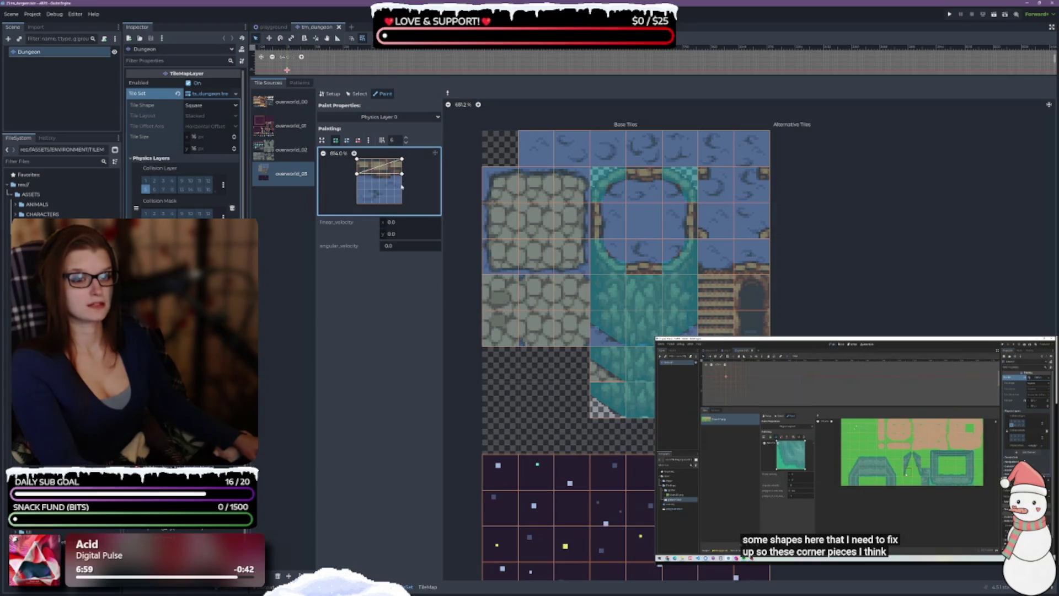
click(357, 140)
click(357, 175)
key(ctrl+s)
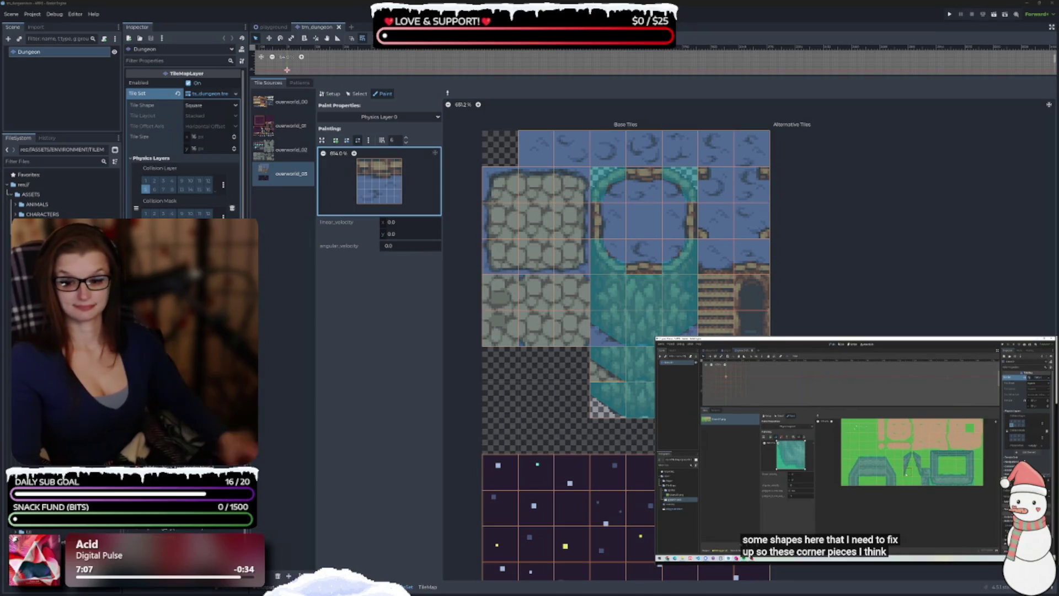
Draw a new thin collision polygon along the tile's top edge
click(335, 140)
click(357, 160)
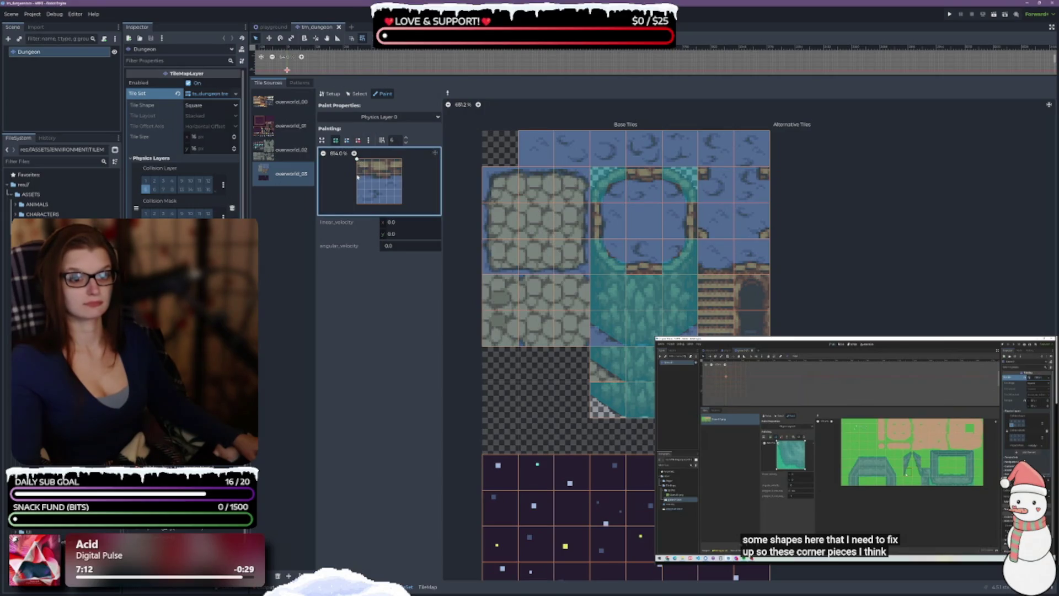
click(403, 160)
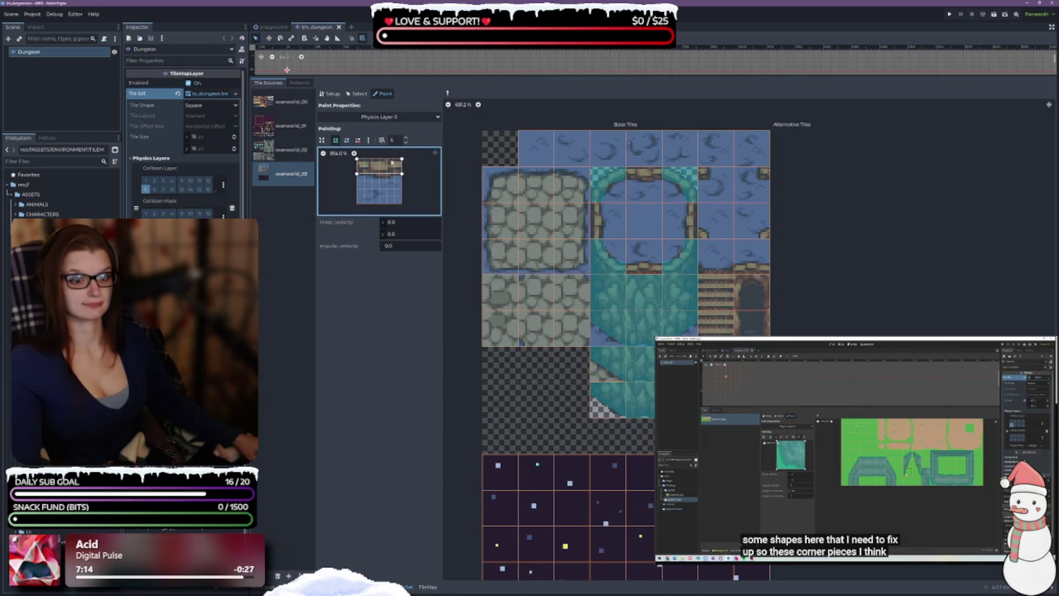
scroll(355, 155, up, 4)
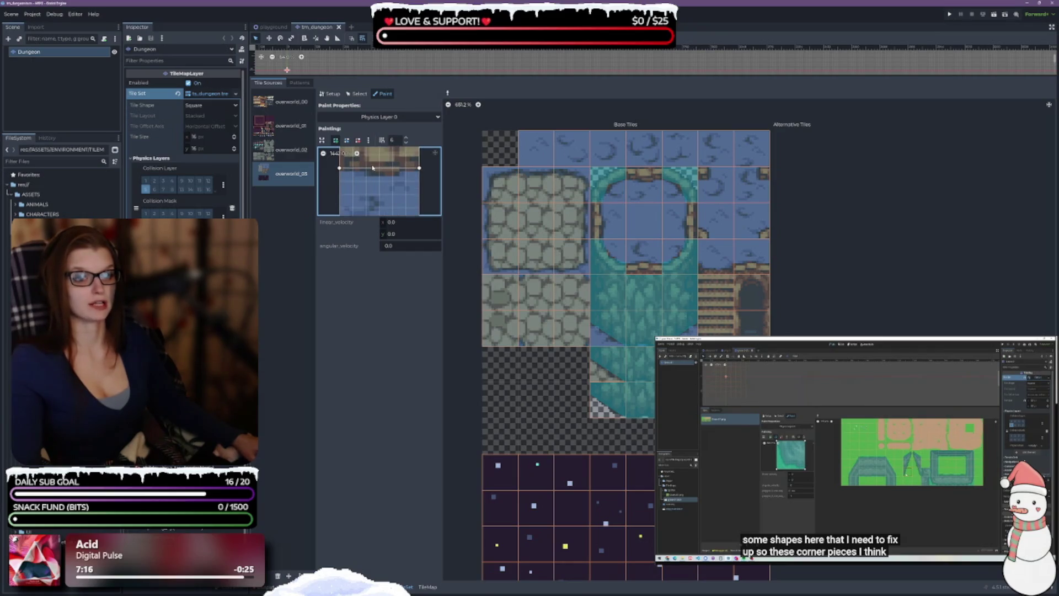
click(323, 154)
click(357, 159)
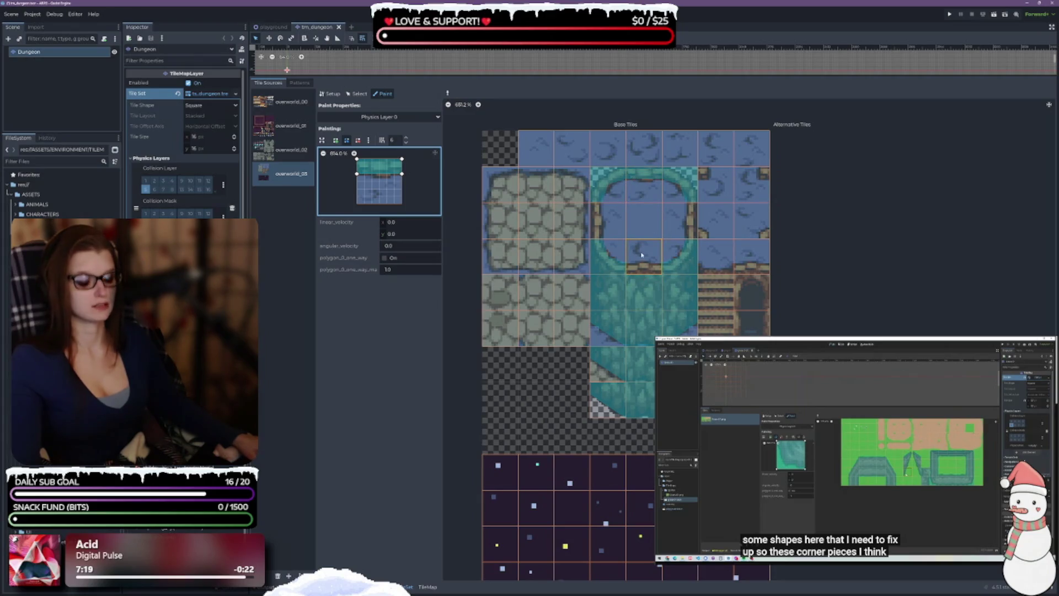
Pick up the bottom, left and right strip collision shapes from the ring's edge tiles
right_click(520, 206)
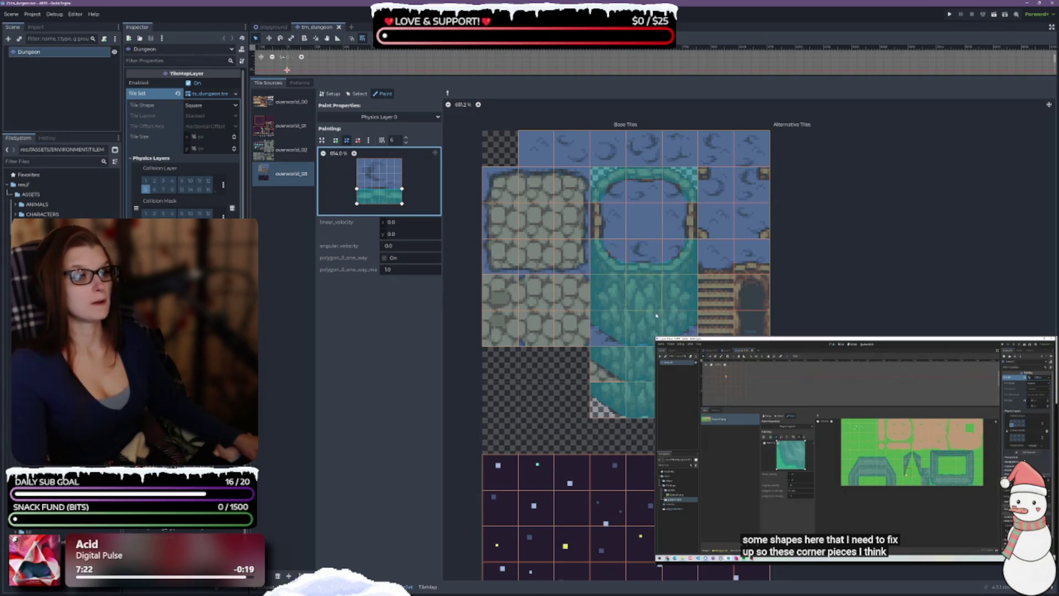
right_click(607, 221)
right_click(680, 221)
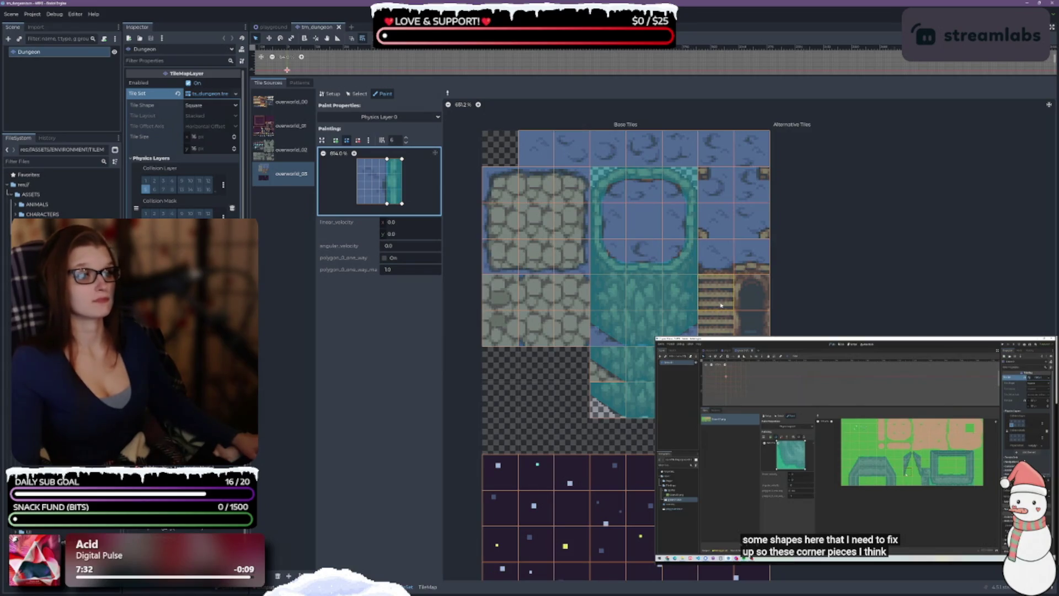
Raise the polygon's lower-left vertex into a small corner square and paint it onto a ring tile
drag(721, 318, 651, 342)
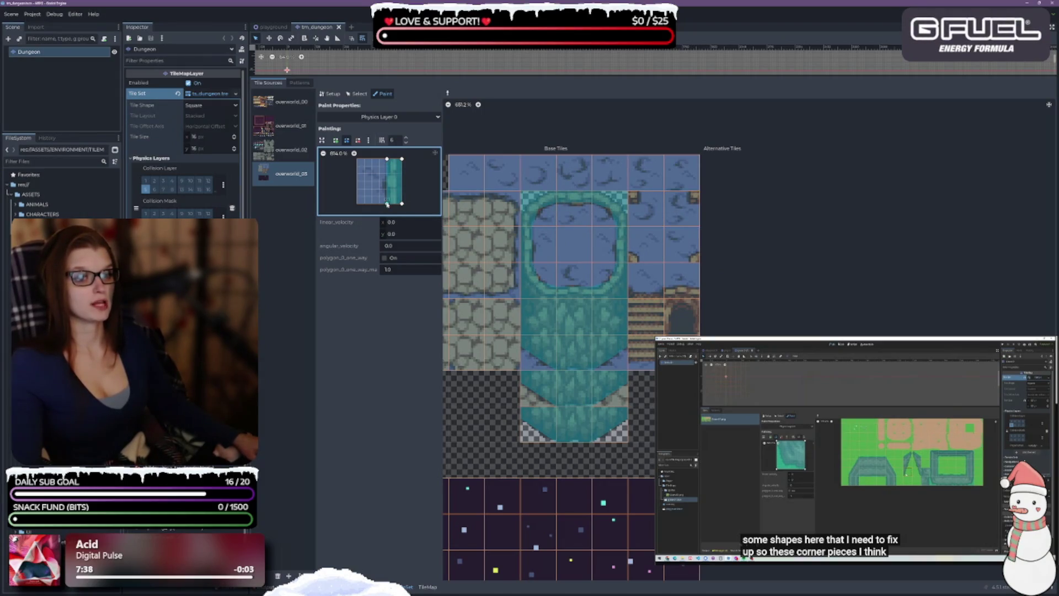
mouse_move(386, 195)
mouse_down()
mouse_move(387, 174)
mouse_move(402, 174)
mouse_up()
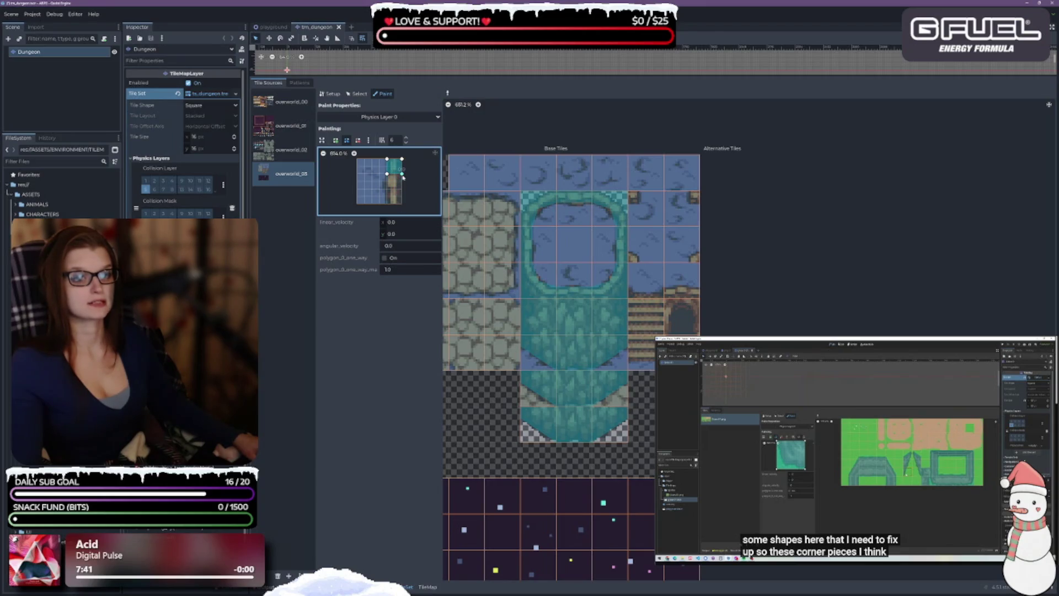
click(679, 211)
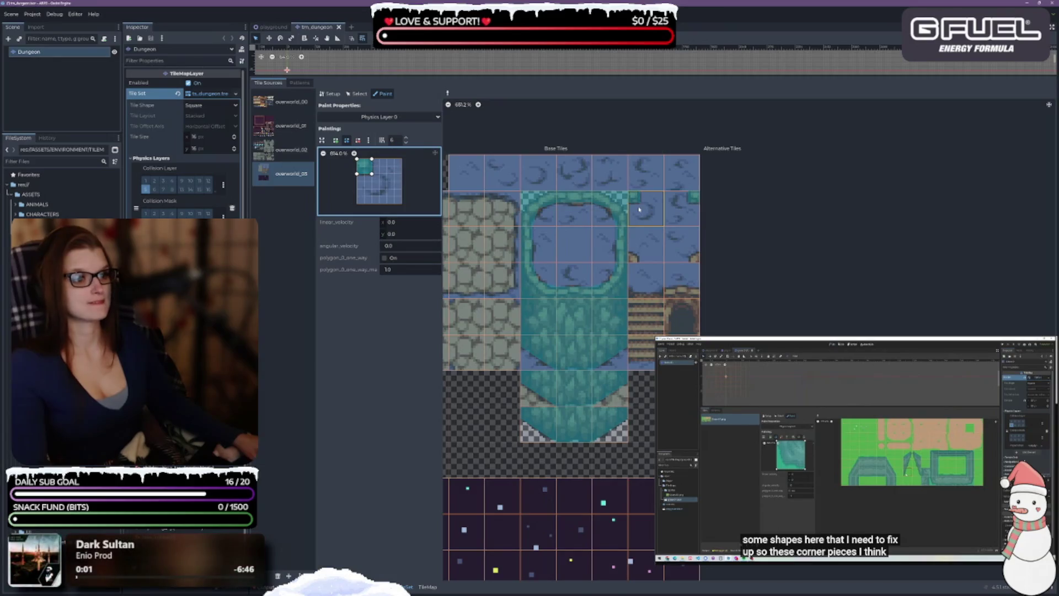
Pick up the bottom-right corner collision shape, then display the overworld_02 tile source
right_click(647, 255)
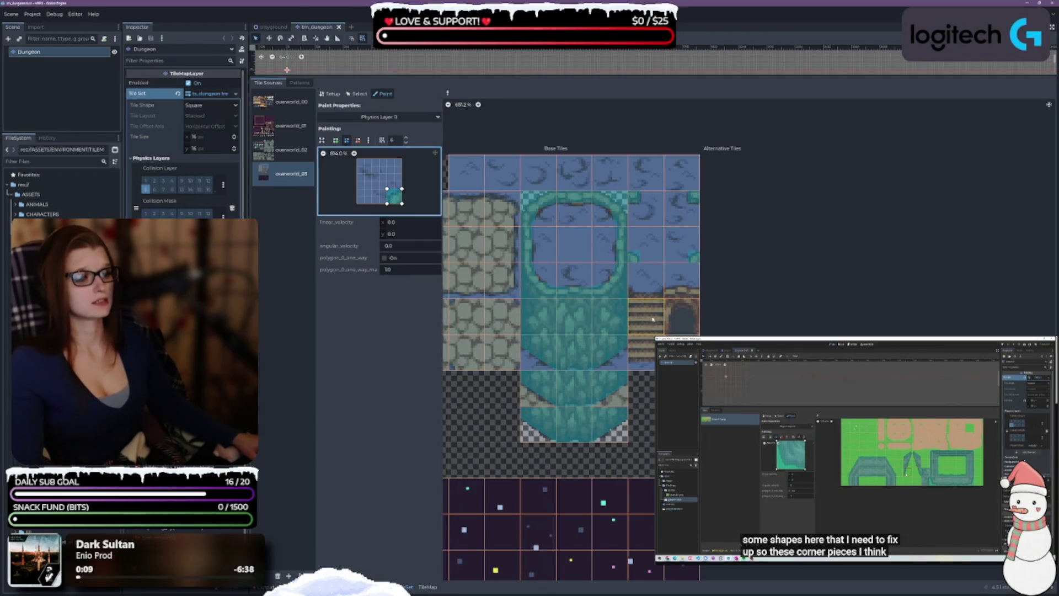
scroll(707, 315, down, 3)
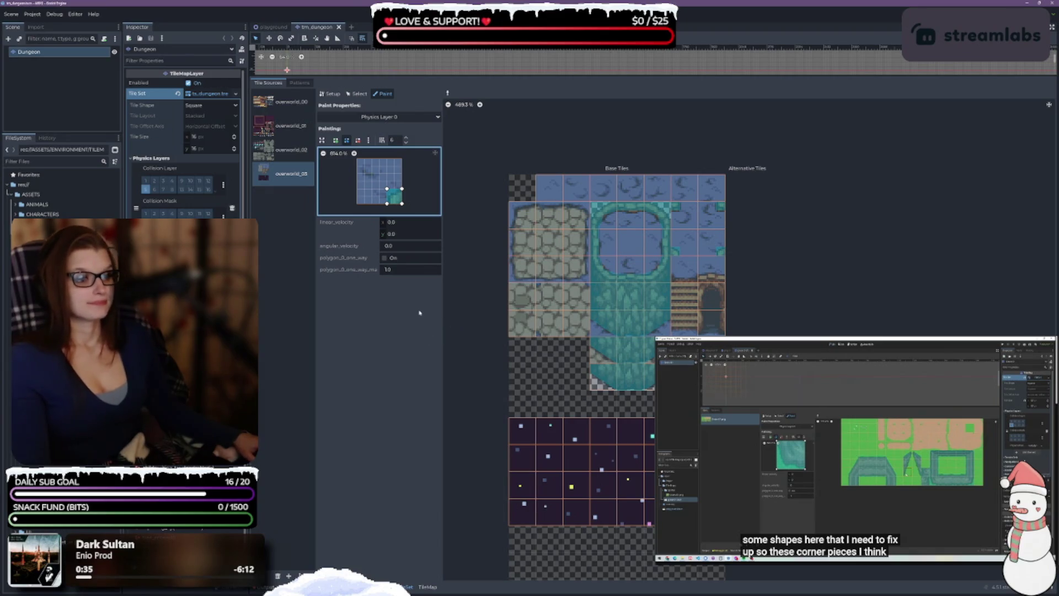
click(284, 149)
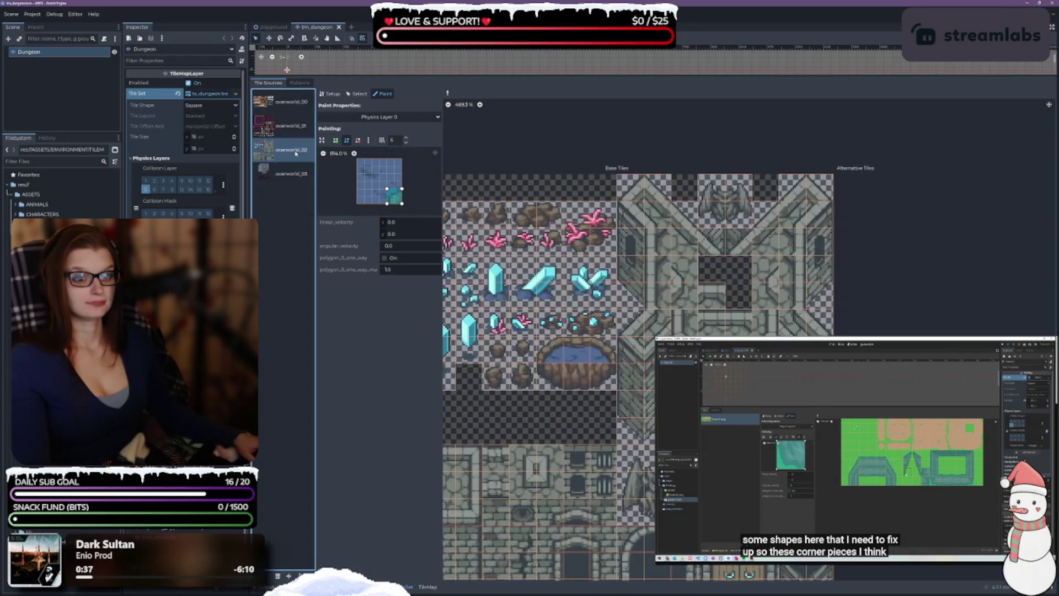
Enlarge the collision polygon and paint collision along the bottom brick row of overworld_02
mouse_move(496, 420)
mouse_down()
mouse_move(541, 406)
mouse_move(558, 269)
mouse_up()
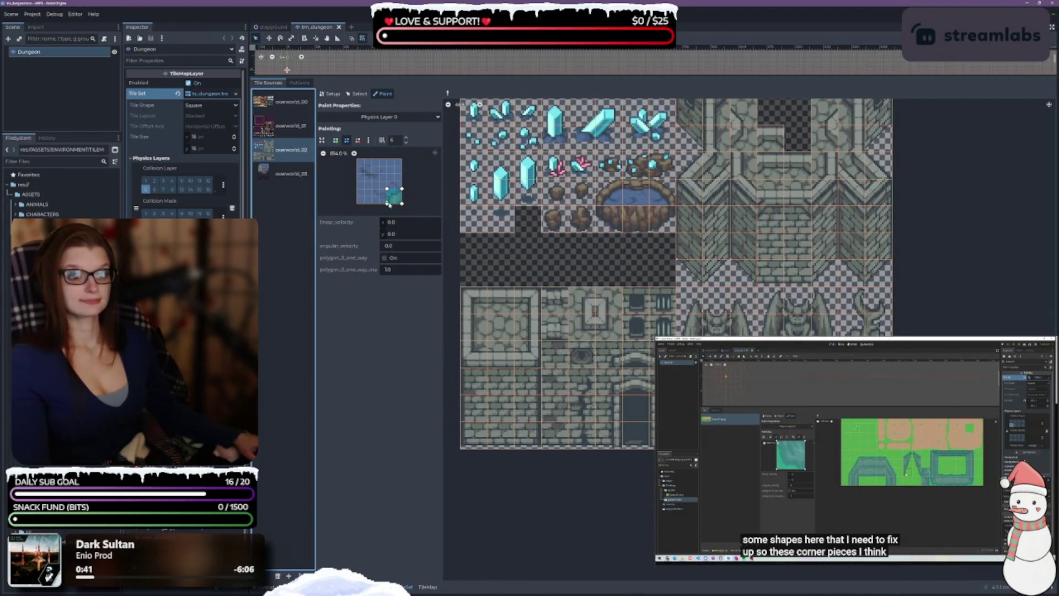
mouse_move(389, 205)
mouse_down()
mouse_move(357, 204)
mouse_move(356, 161)
mouse_move(403, 161)
mouse_up()
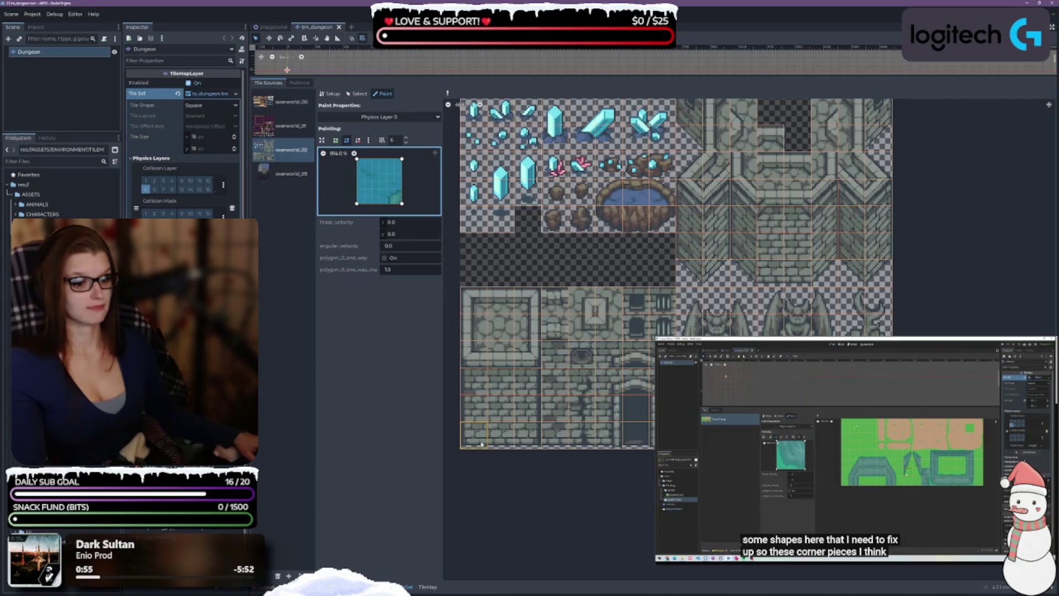
drag(481, 443, 539, 441)
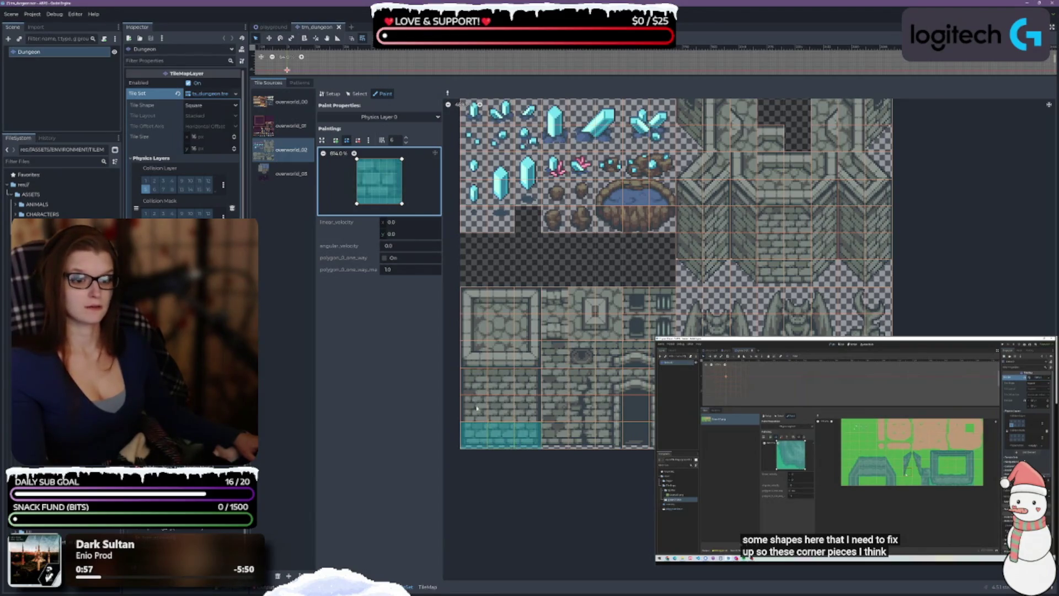
drag(359, 206, 401, 196)
drag(552, 436, 607, 436)
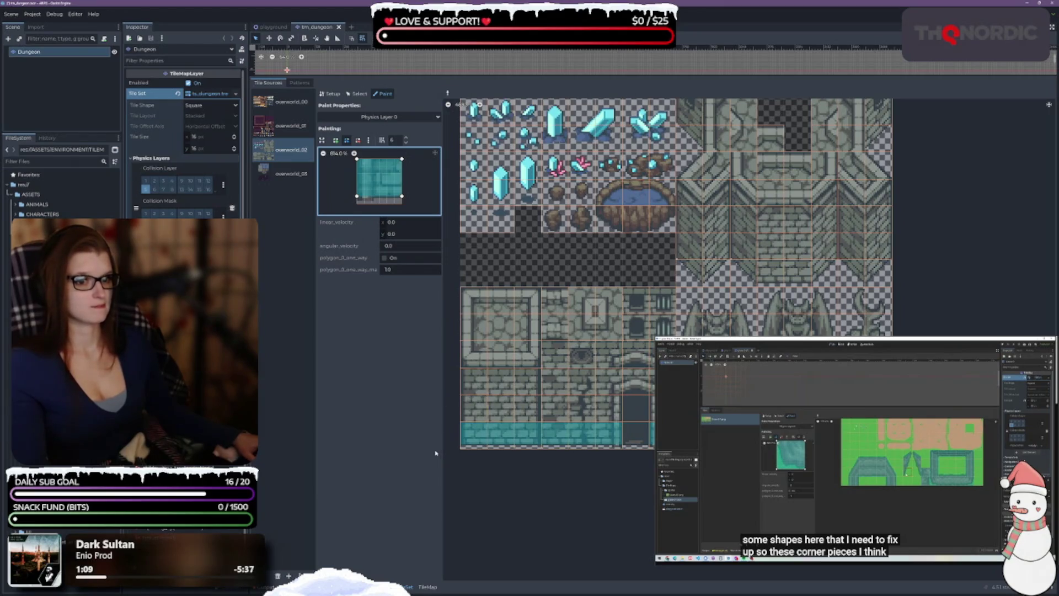
Square the polygon to cover the full tile and paint it onto another brick tile
drag(357, 197, 365, 196)
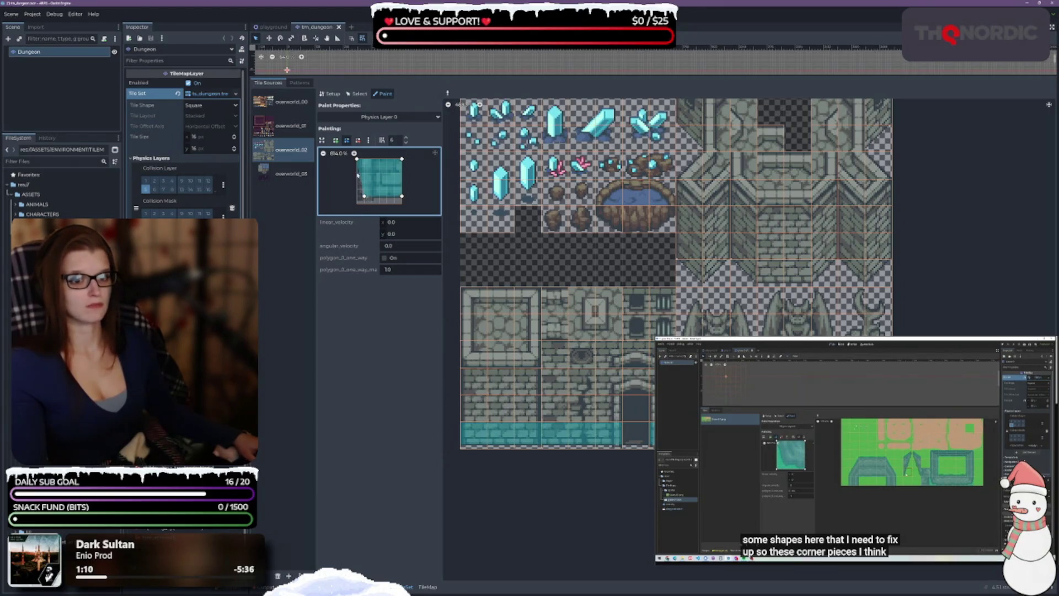
drag(357, 159, 364, 159)
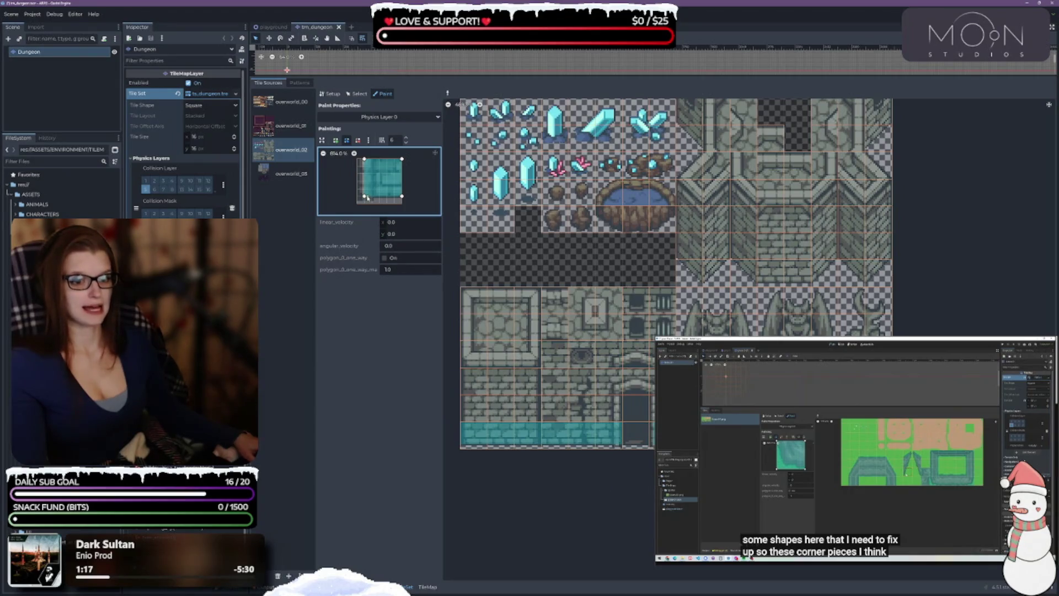
drag(364, 196, 357, 196)
drag(364, 159, 357, 159)
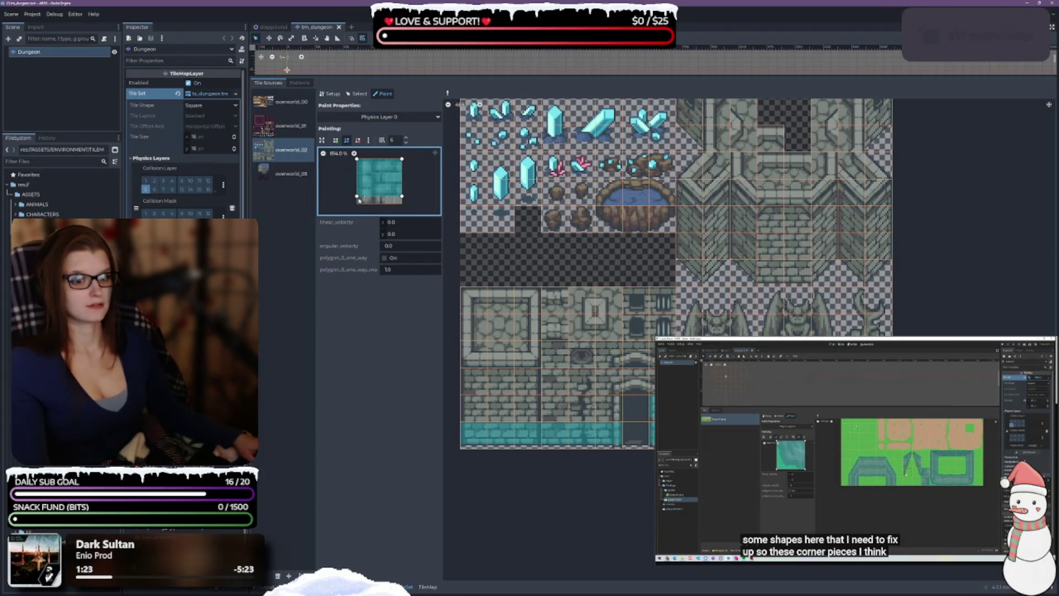
drag(357, 196, 401, 203)
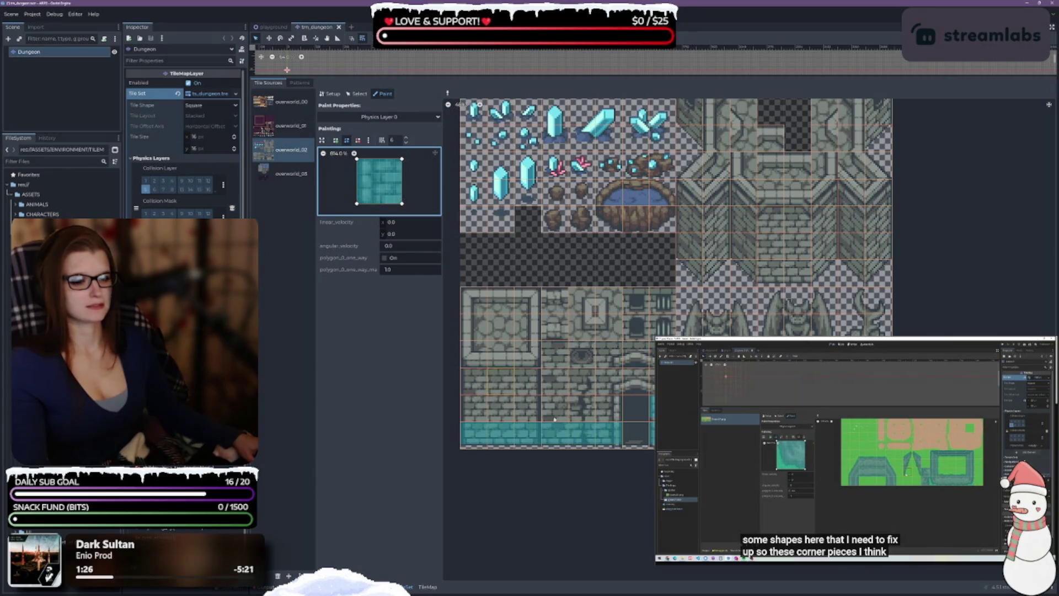
click(606, 417)
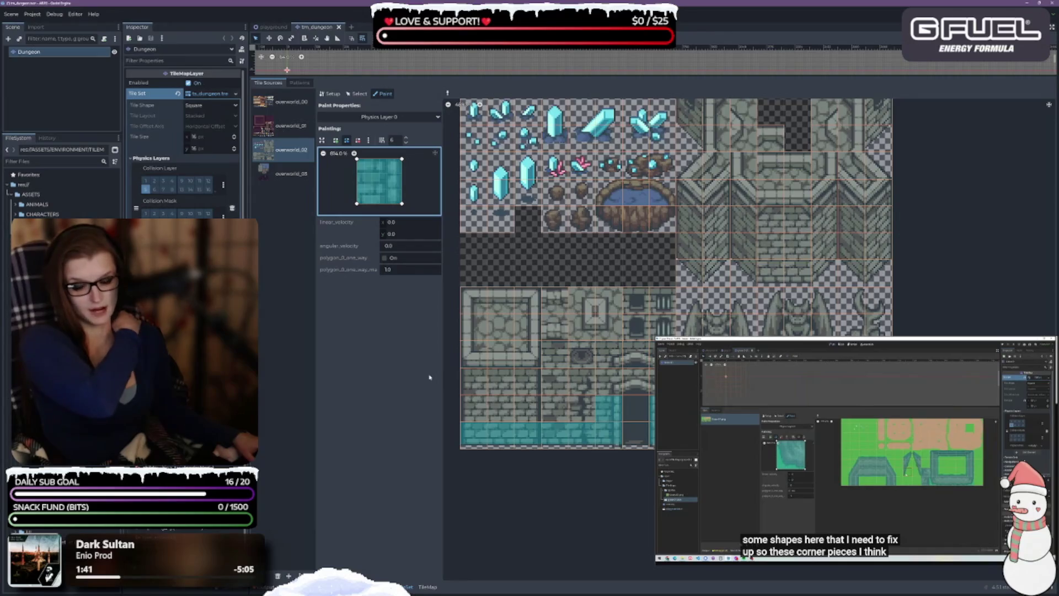
Paint full-tile collision onto the lower-left and outer wall tiles
mouse_move(485, 425)
mouse_down()
mouse_move(504, 411)
mouse_move(522, 417)
mouse_up()
click(466, 380)
click(527, 382)
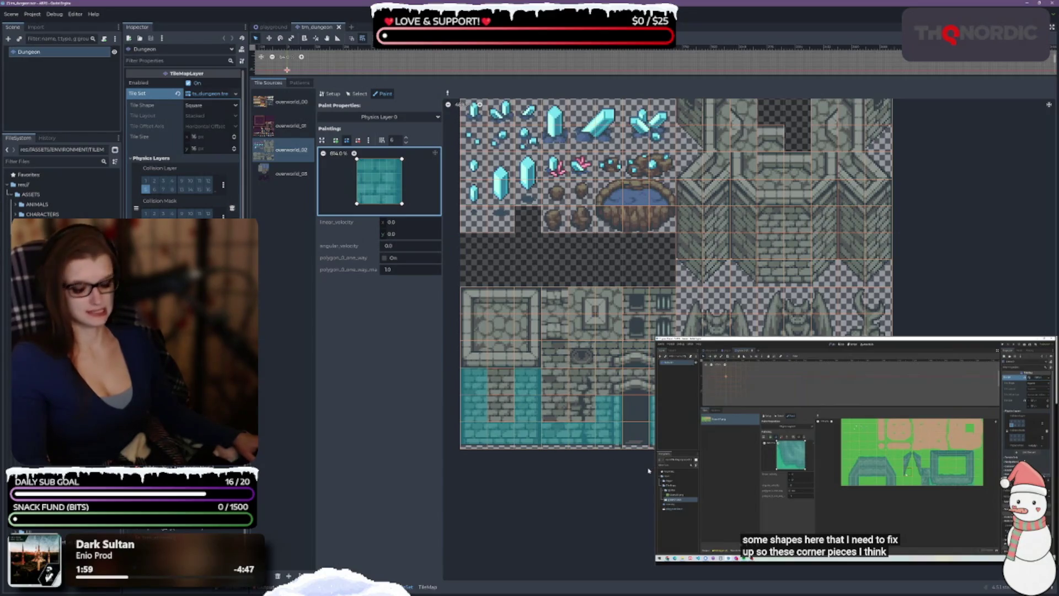
scroll(667, 320, down, 2)
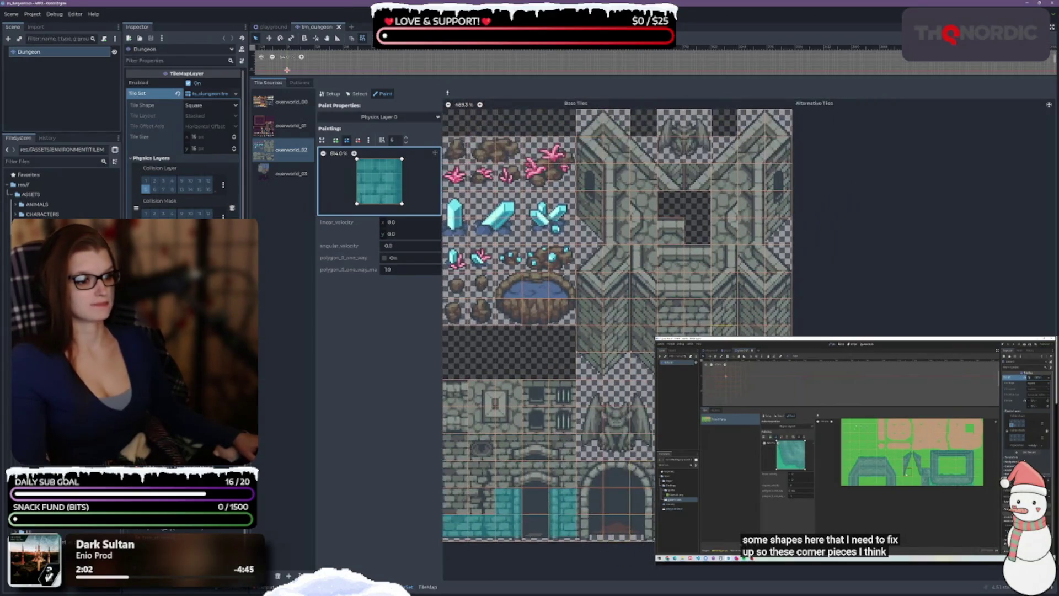
Restore the polygon to a full square and paint it onto a corner tile below the stone cross
mouse_move(696, 356)
mouse_down()
mouse_move(604, 415)
mouse_move(625, 396)
mouse_move(697, 389)
mouse_up()
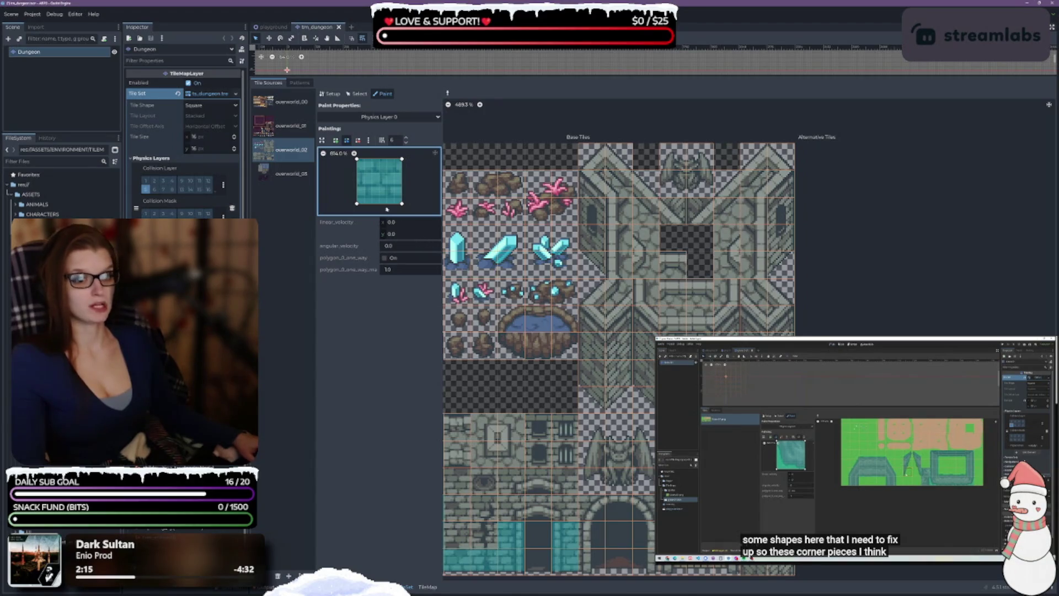
drag(356, 203, 403, 197)
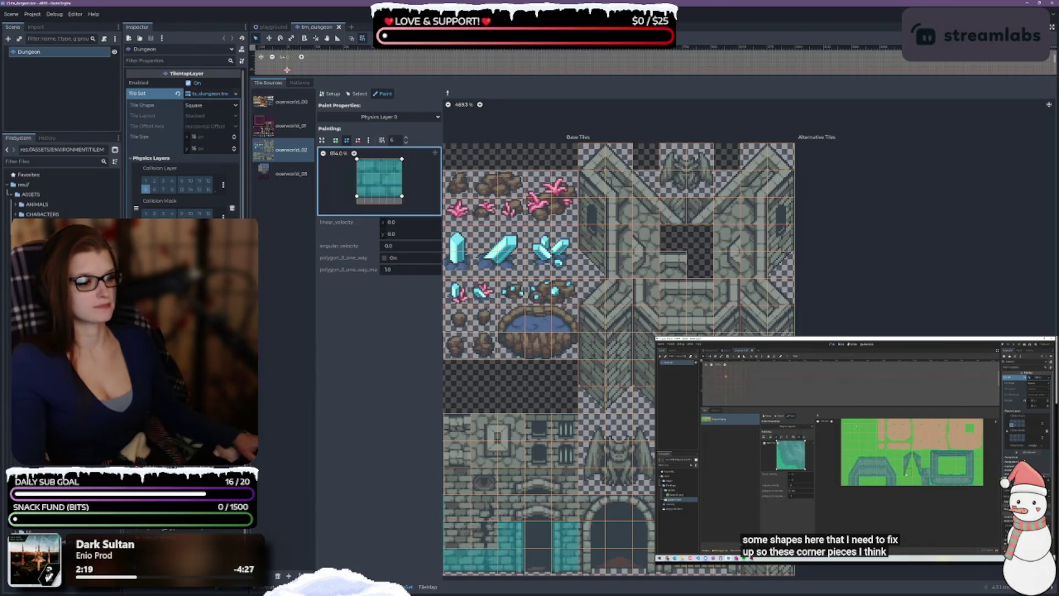
click(649, 400)
Delete a vertex and reshape the collision polygon into a diagonal triangle
right_click(357, 196)
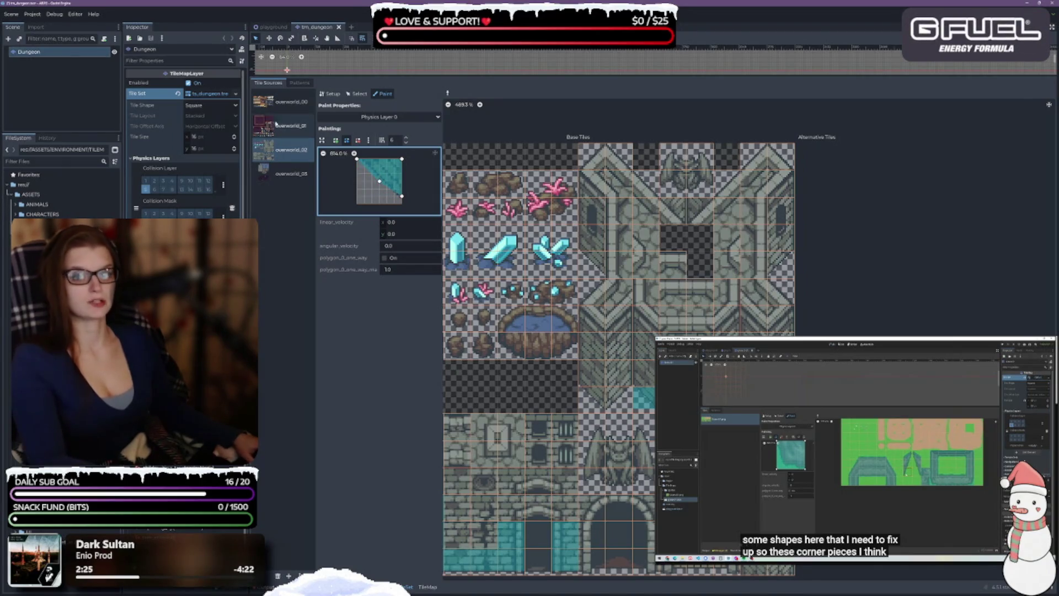
click(357, 140)
click(380, 184)
click(346, 140)
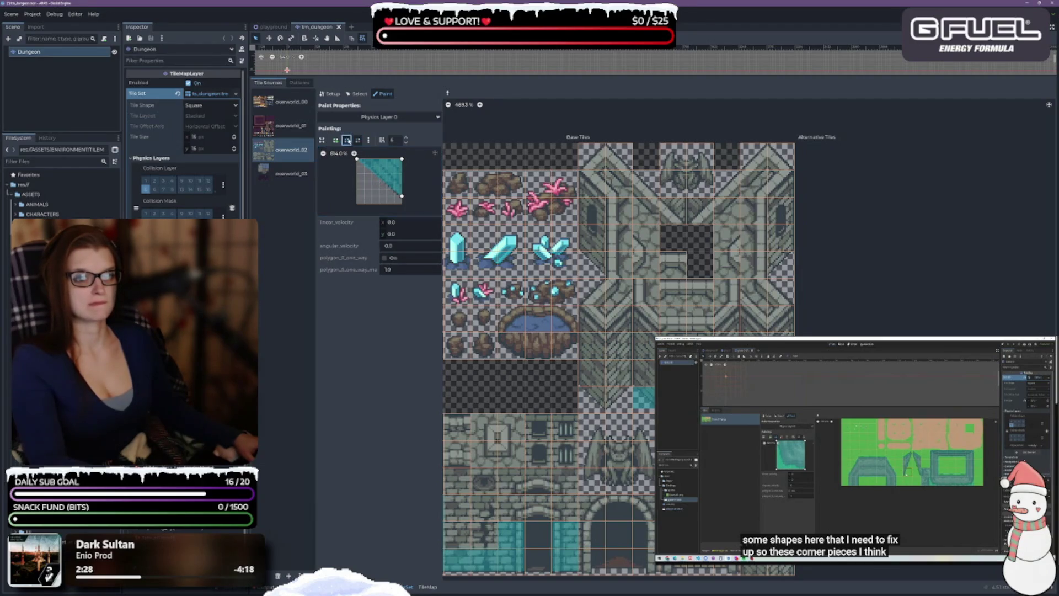
drag(358, 160, 364, 160)
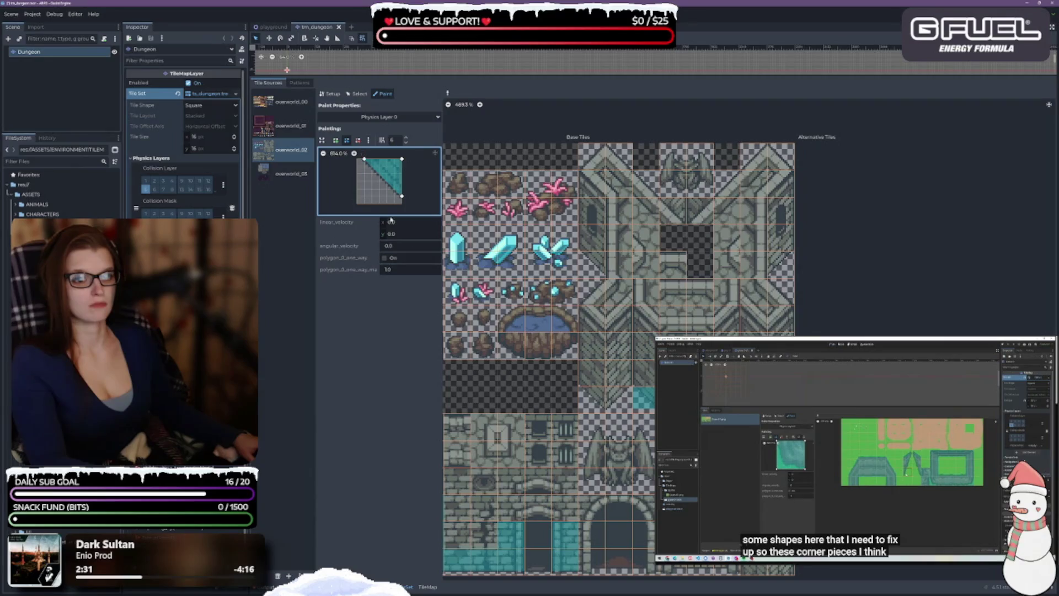
Paint the triangle onto three corner tiles, mirroring it with X, then pick up a full-square shape
click(645, 397)
click(593, 396)
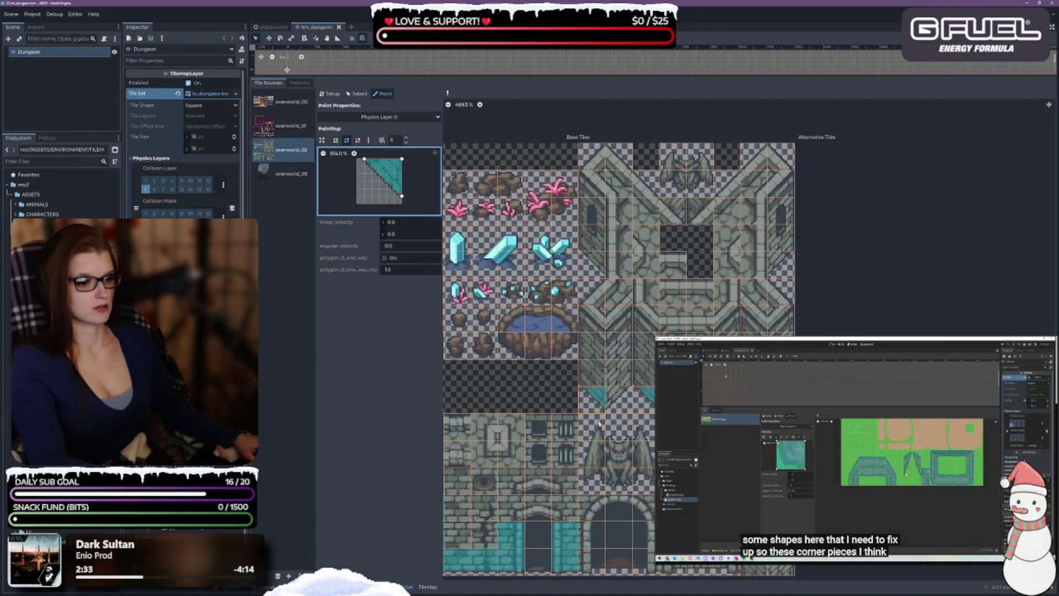
click(619, 396)
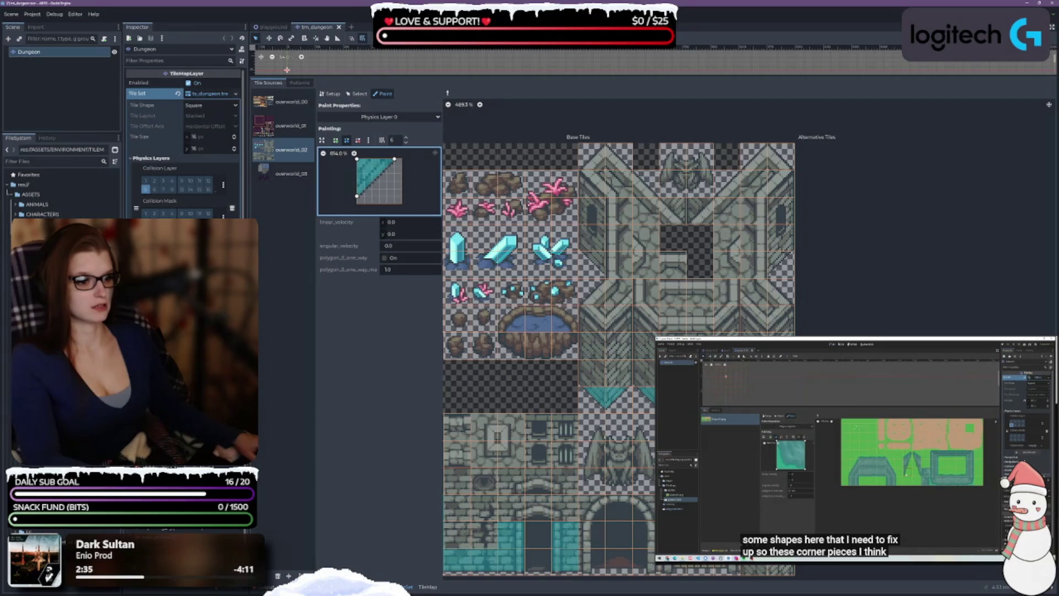
key(x)
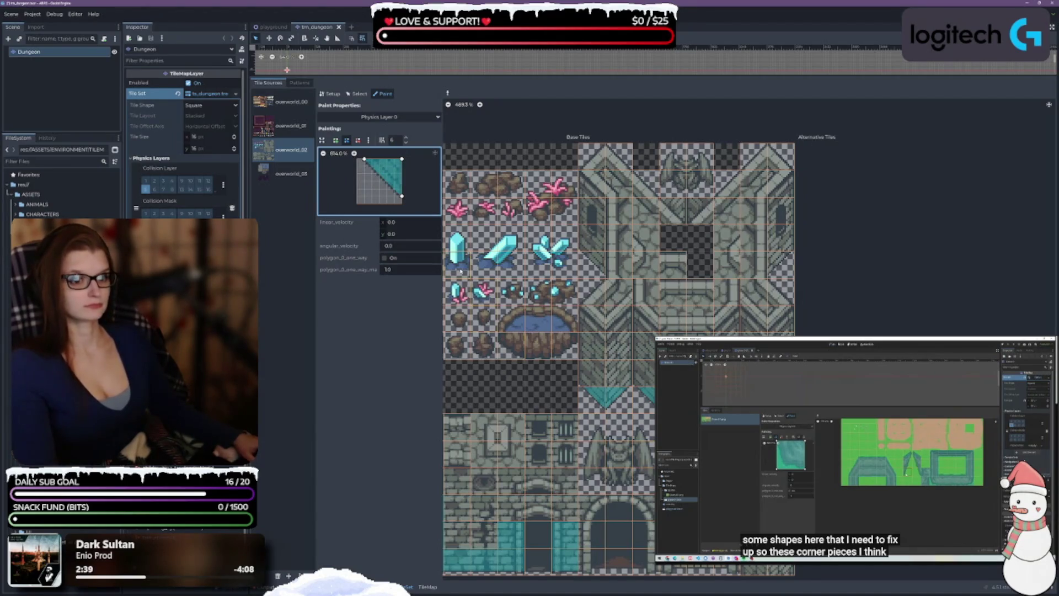
right_click(510, 559)
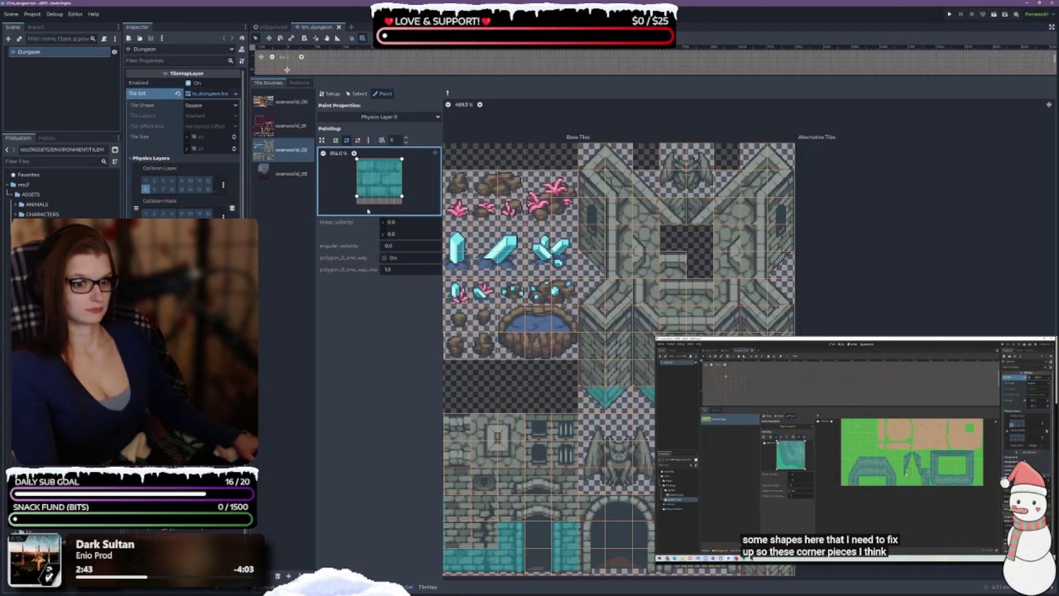
Paint full-square collision onto a wall tile, two stacked water tiles, and the whole lower row
drag(357, 197, 402, 203)
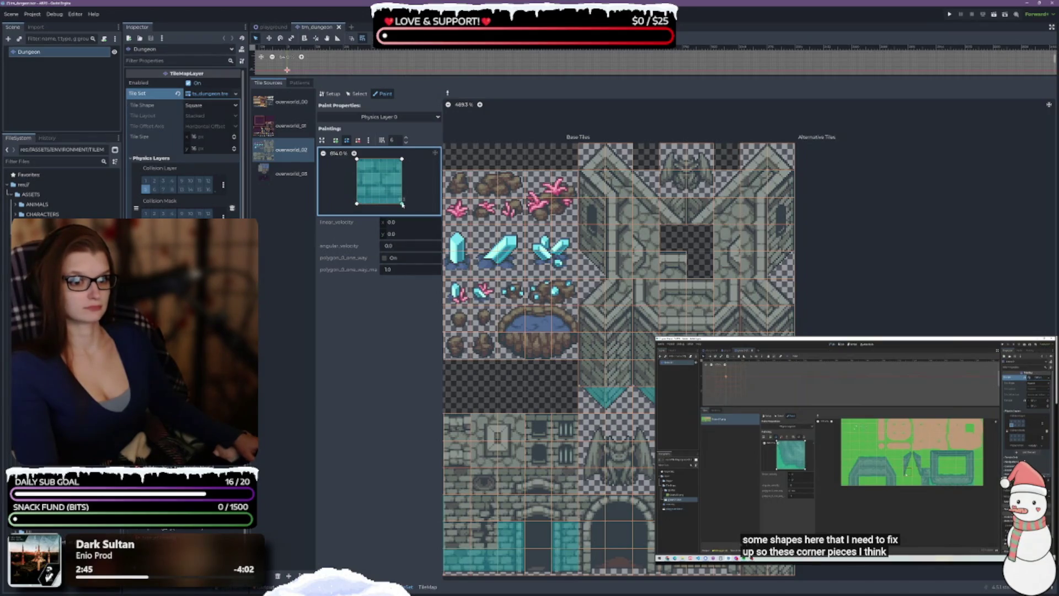
click(644, 374)
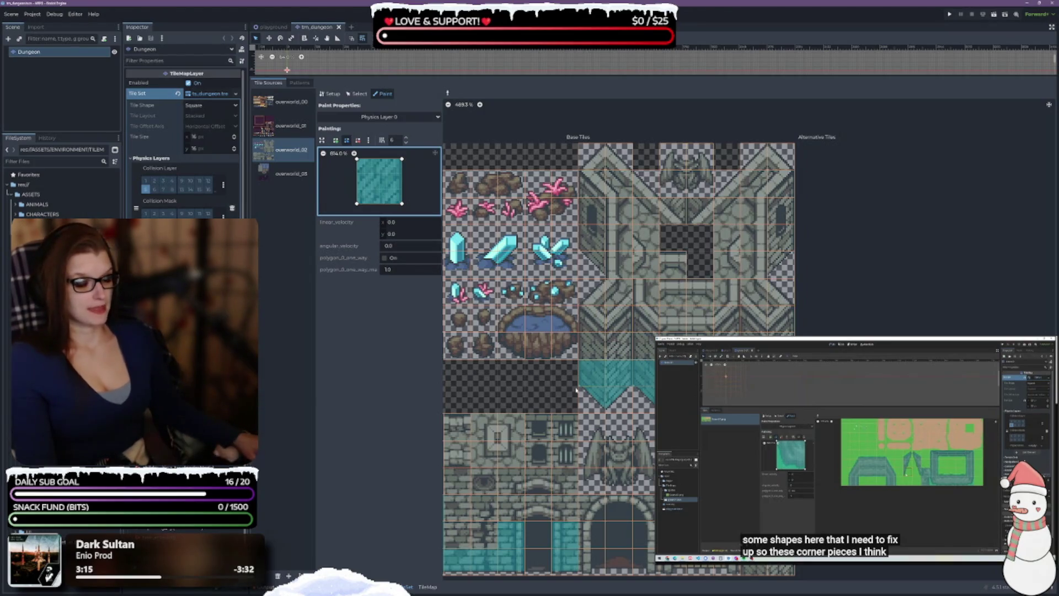
click(600, 348)
click(600, 325)
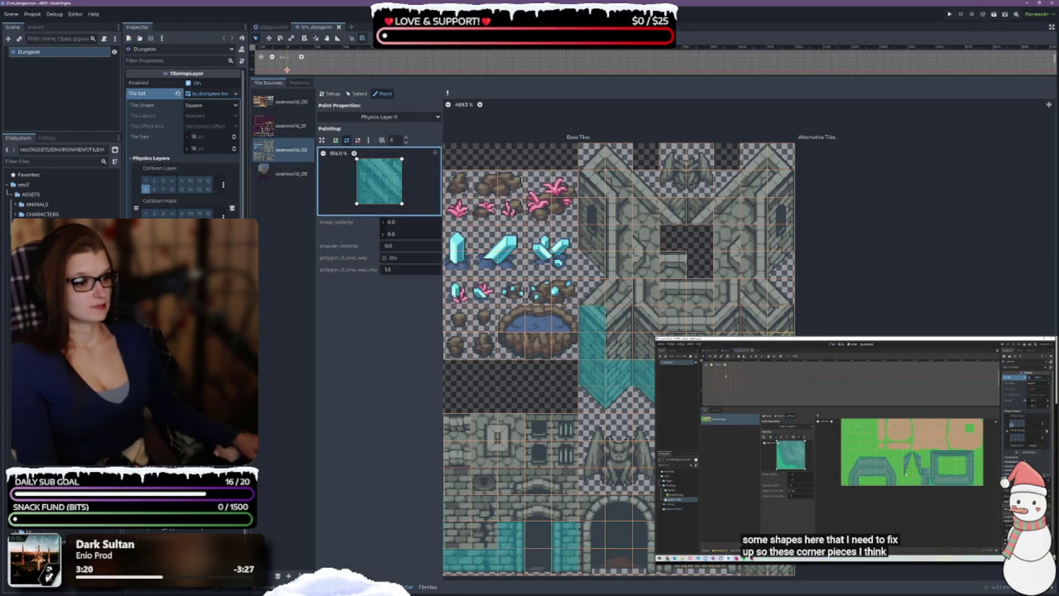
click(777, 323)
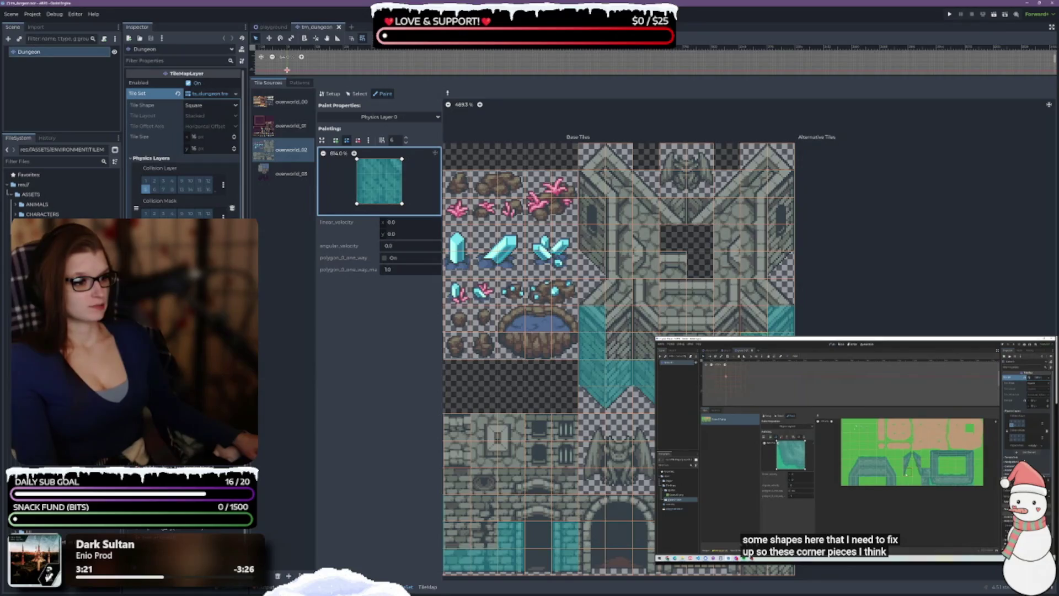
click(754, 319)
click(727, 320)
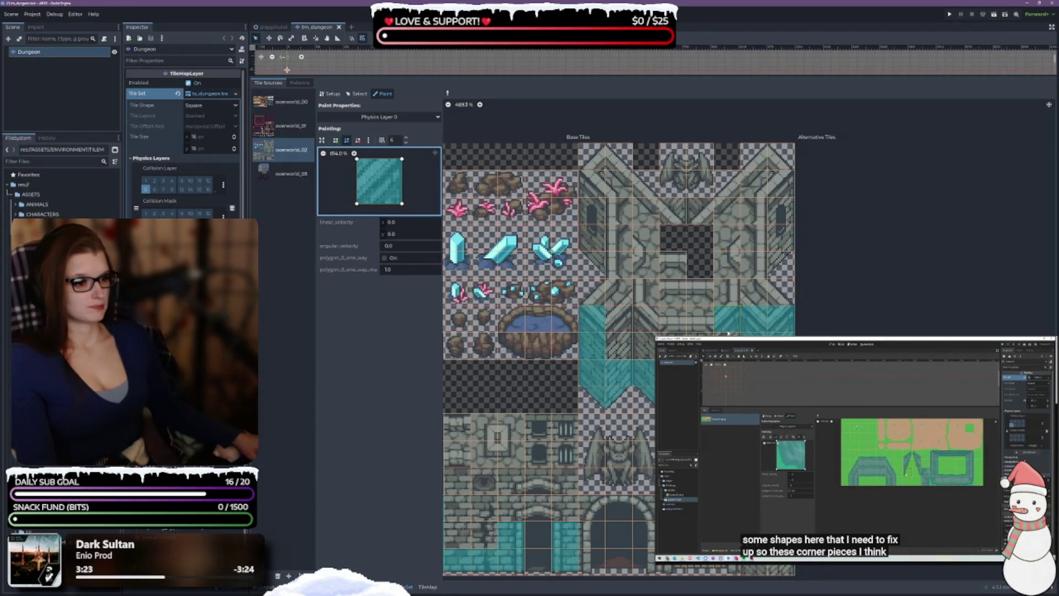
click(699, 320)
click(672, 322)
mouse_move(672, 331)
mouse_down()
mouse_move(621, 320)
mouse_move(606, 334)
mouse_up()
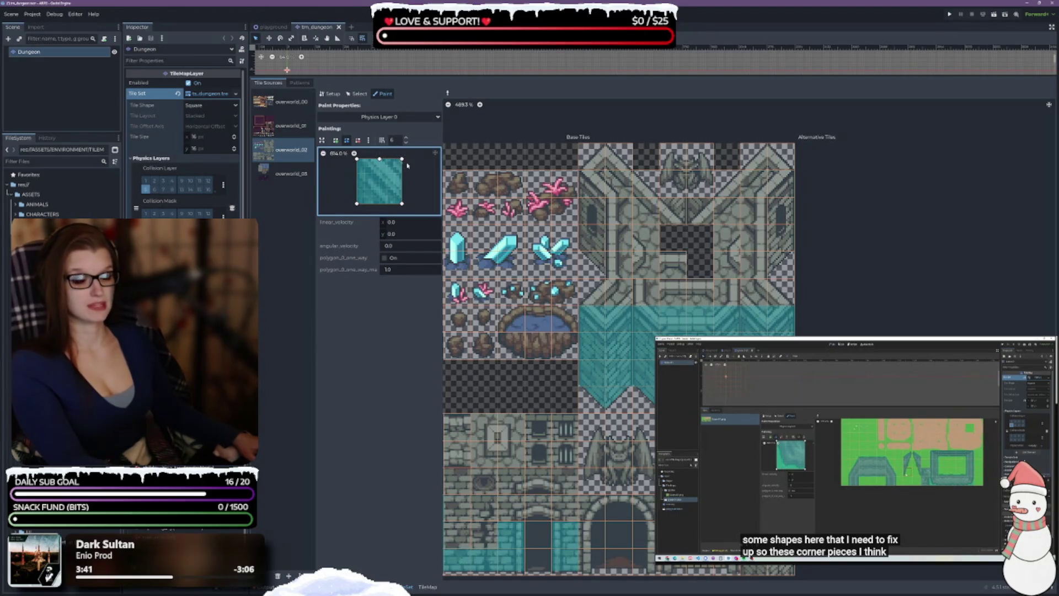
Cut the shape's top-right corner diagonally and try flipping it, undoing back to the right-side cut
drag(402, 160, 403, 182)
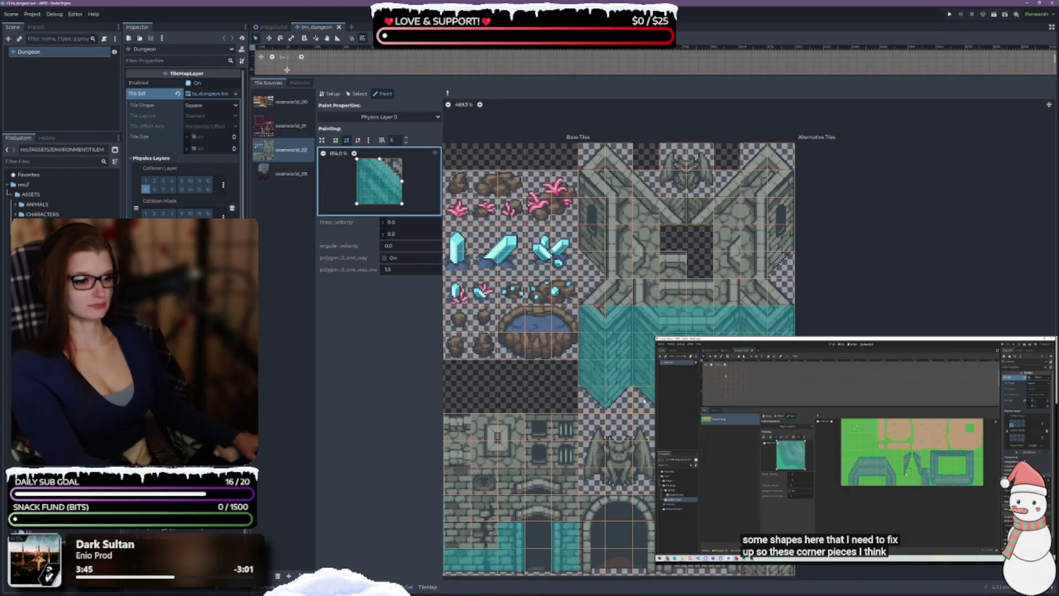
click(368, 140)
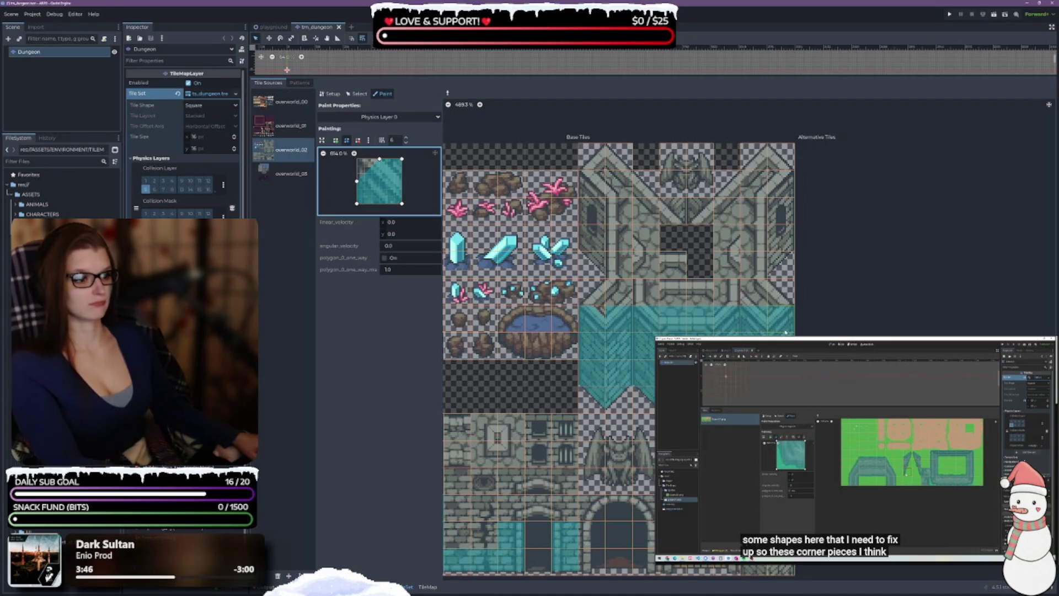
key(ctrl+z)
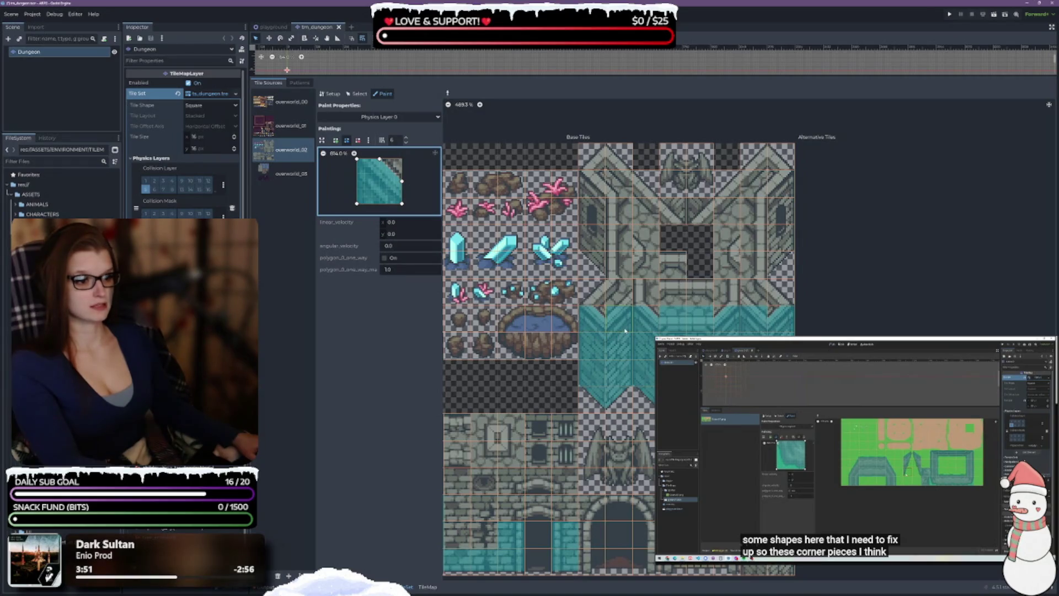
key(ctrl+shift+z)
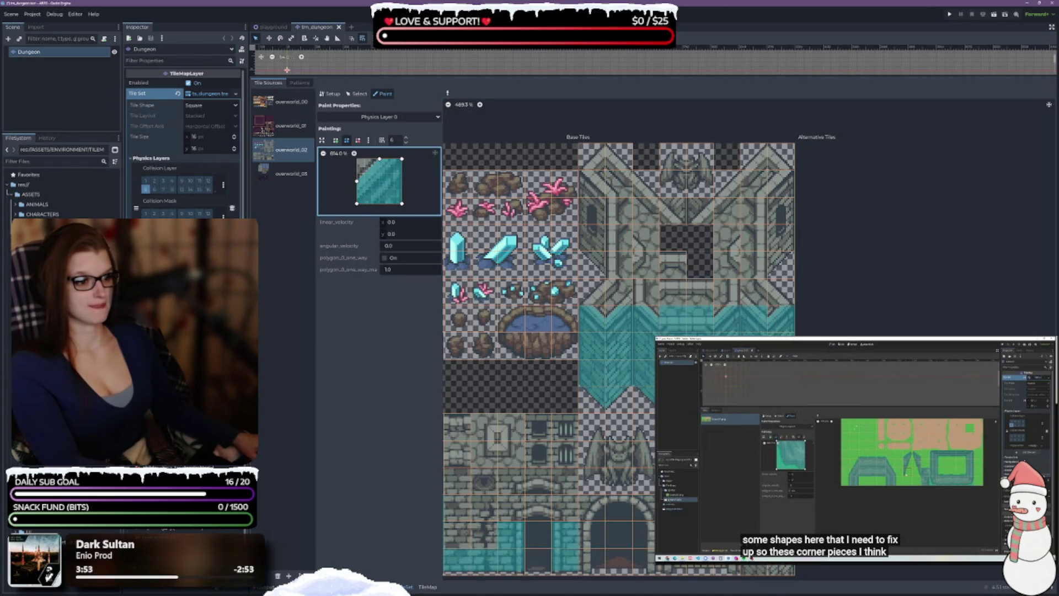
key(ctrl+z)
Reset to a full square and lower the top edge, leaving a rectangle over the tile's lower portion
ctrl+click(673, 322)
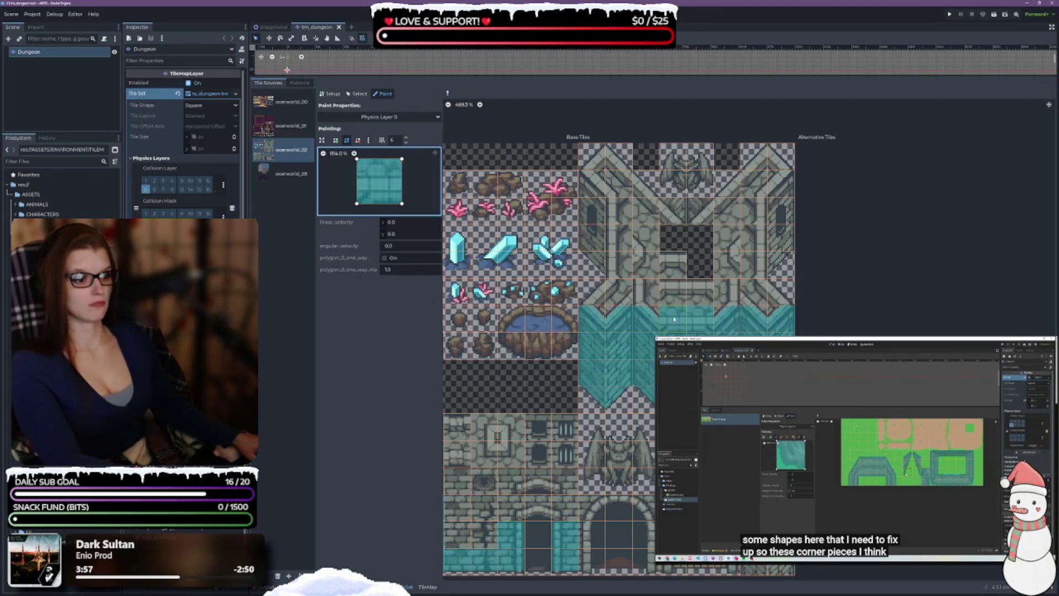
mouse_move(357, 160)
mouse_down()
mouse_move(357, 174)
mouse_move(403, 174)
mouse_up()
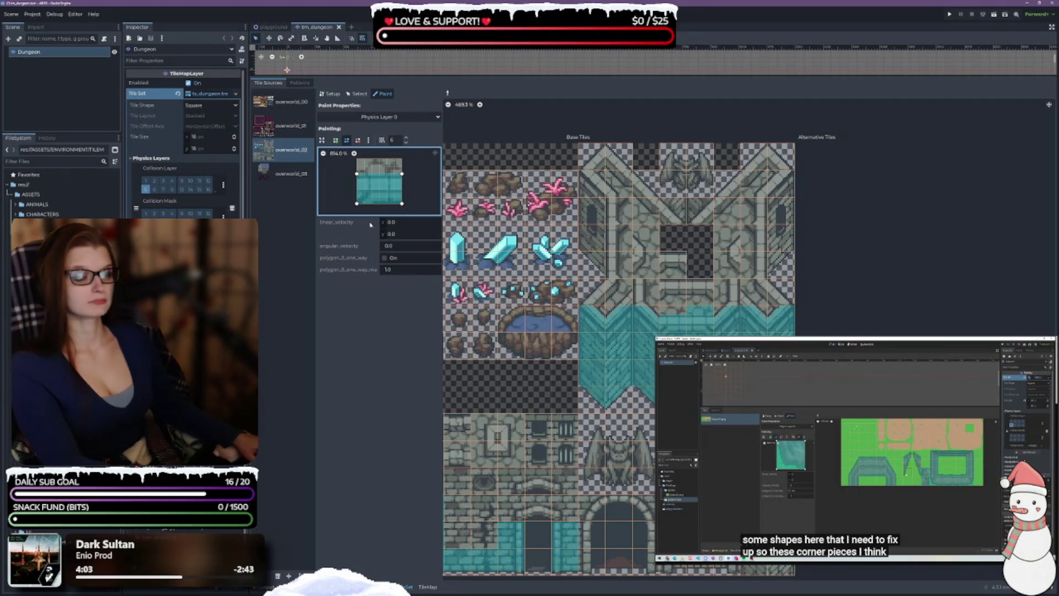
drag(357, 174, 357, 175)
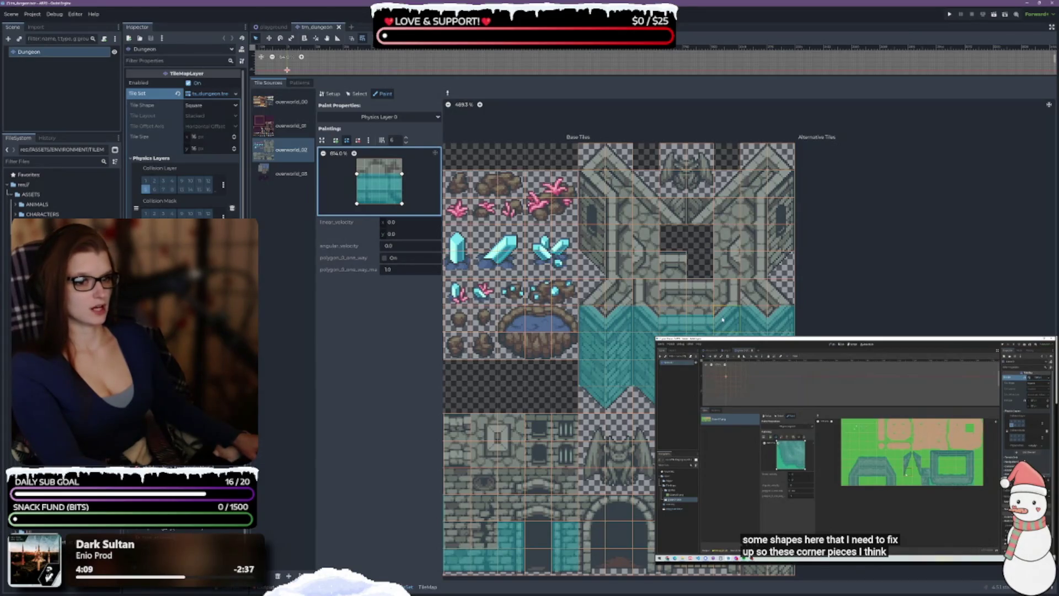
Paint the shortened shape onto two adjacent tiles and top-half collision onto two more tiles
scroll(711, 363, up, 3)
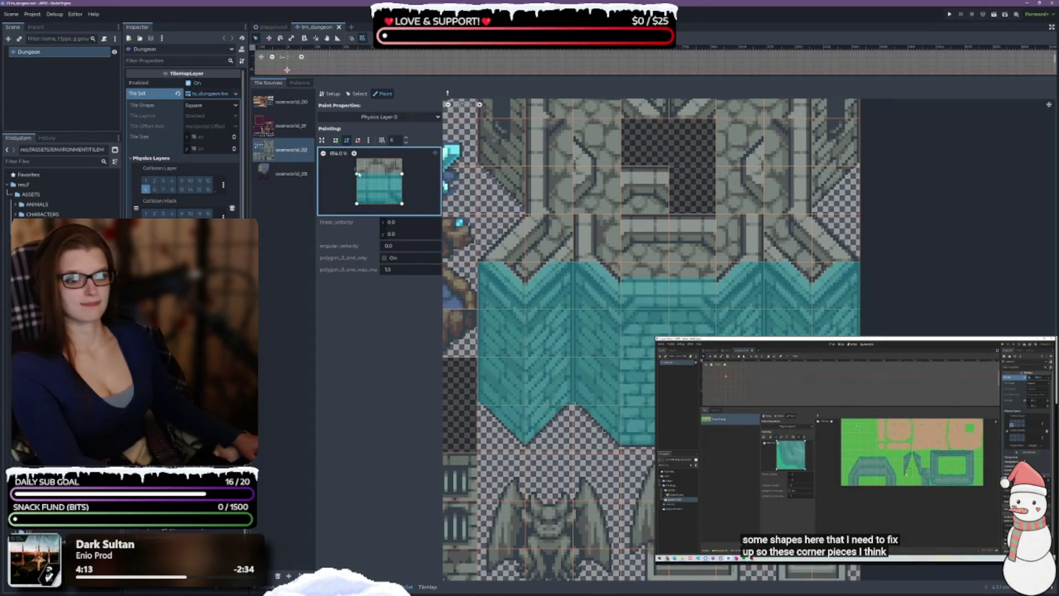
drag(357, 175, 402, 181)
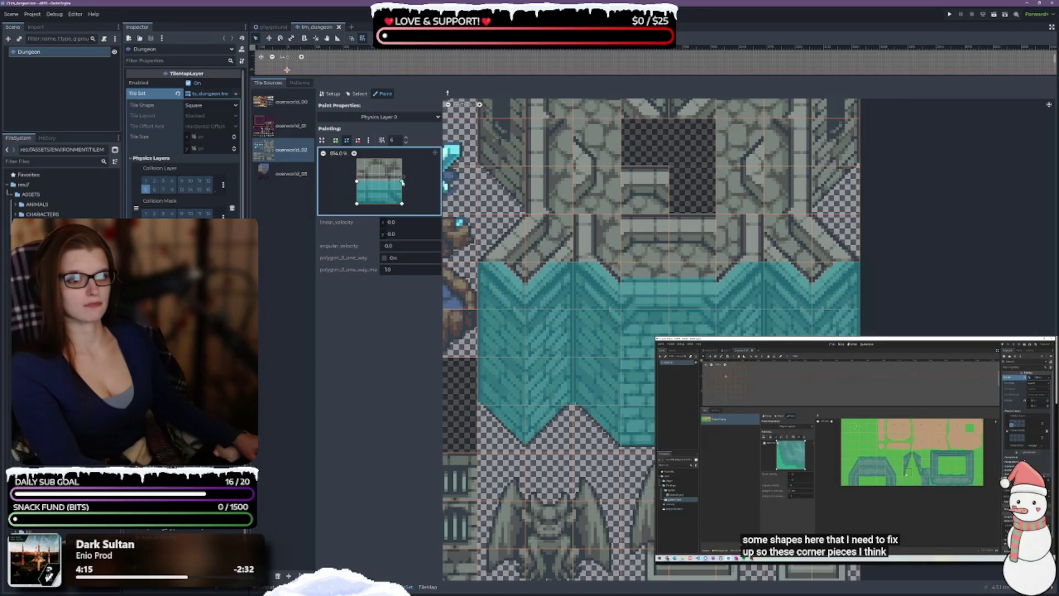
drag(652, 306, 689, 306)
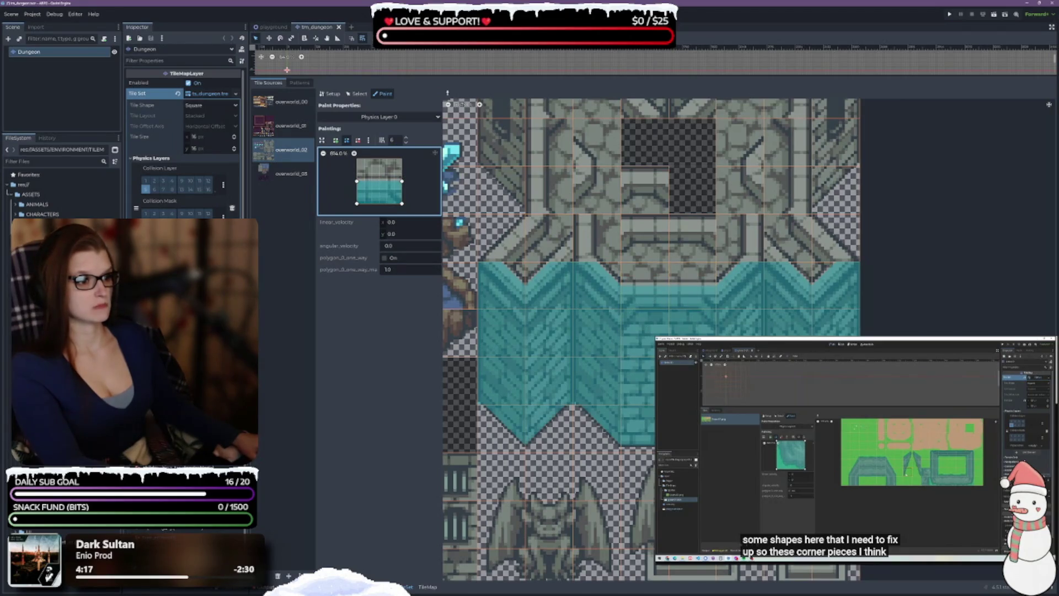
scroll(651, 309, up, 3)
scroll(573, 348, down, 1)
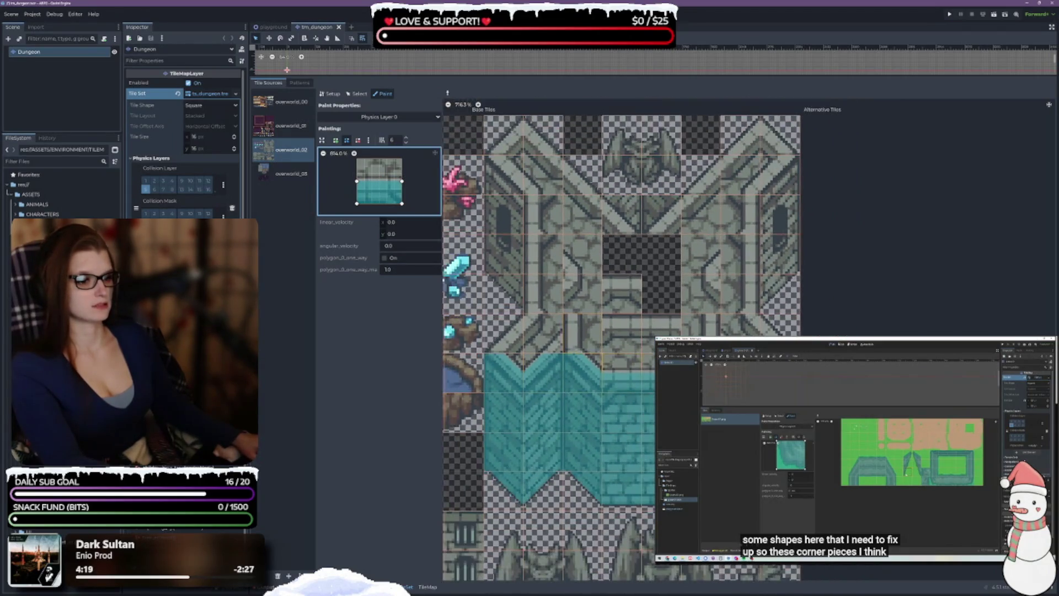
right_click(652, 353)
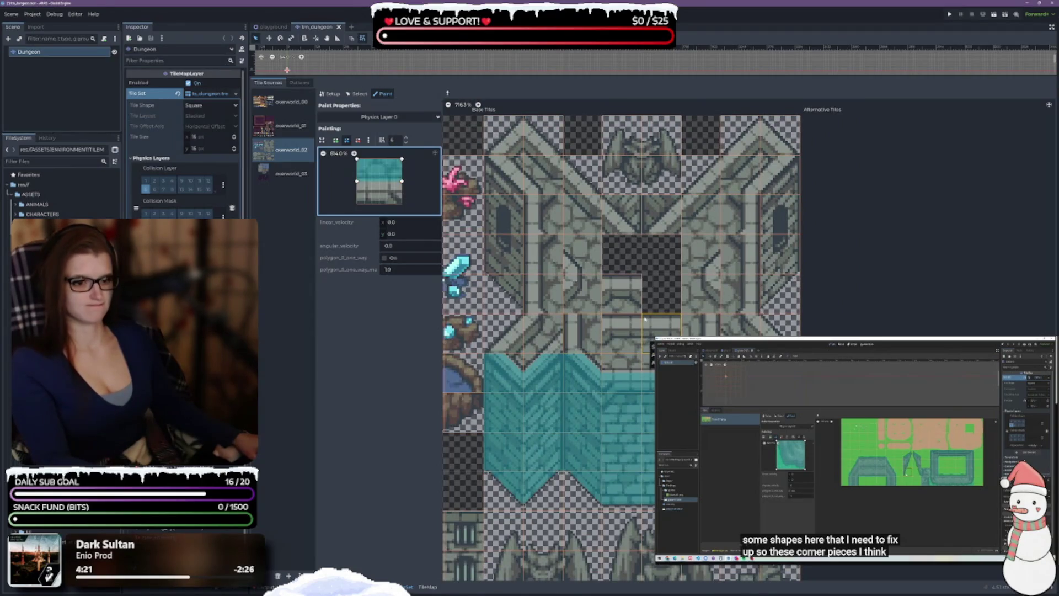
click(622, 344)
click(661, 339)
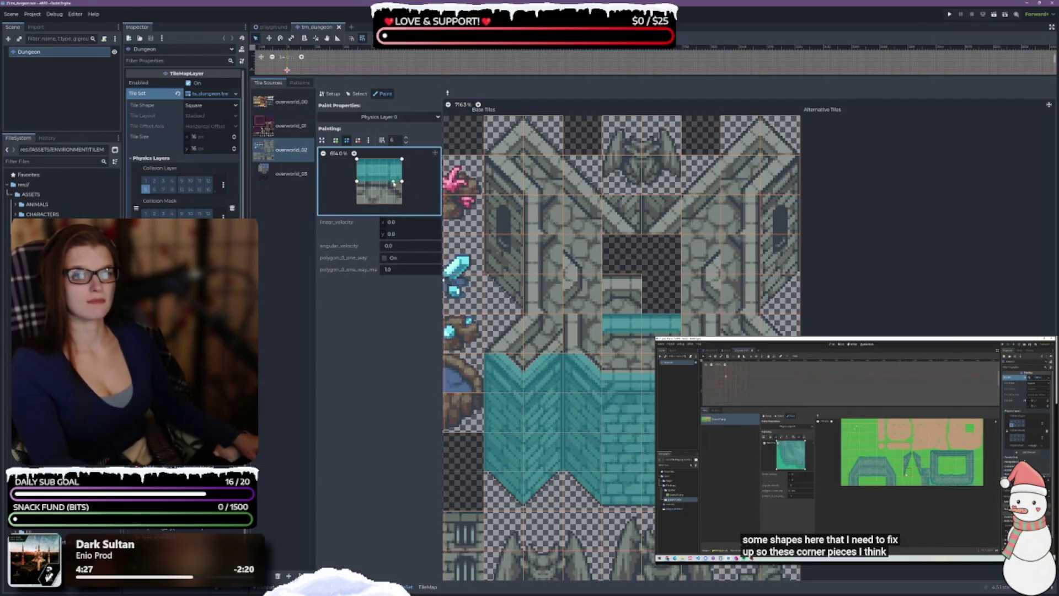
Lower two points of the collision shape and paint the reshaped collision onto a water tile
drag(402, 182, 405, 195)
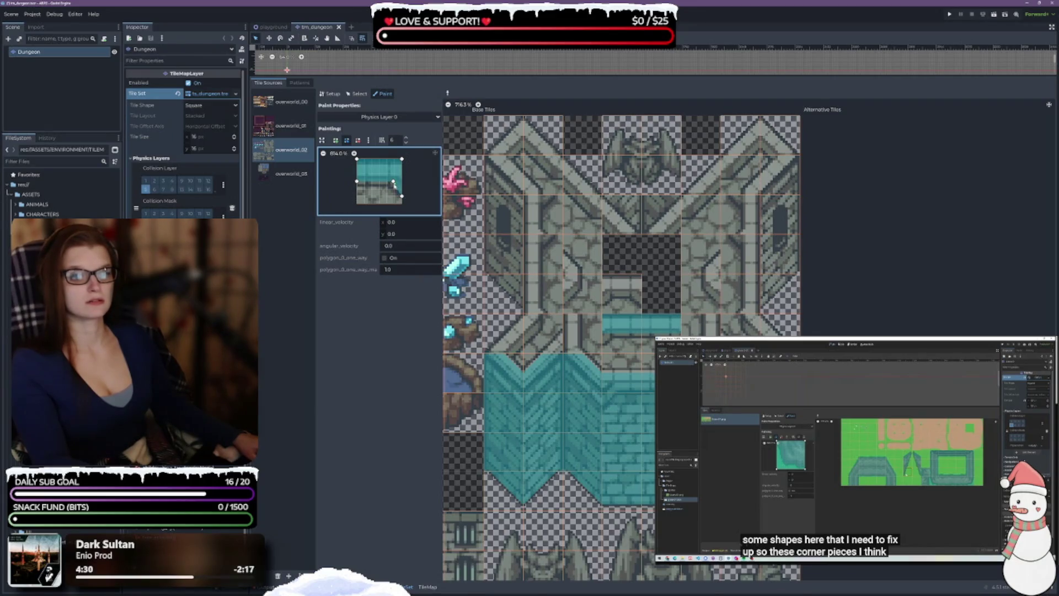
click(358, 140)
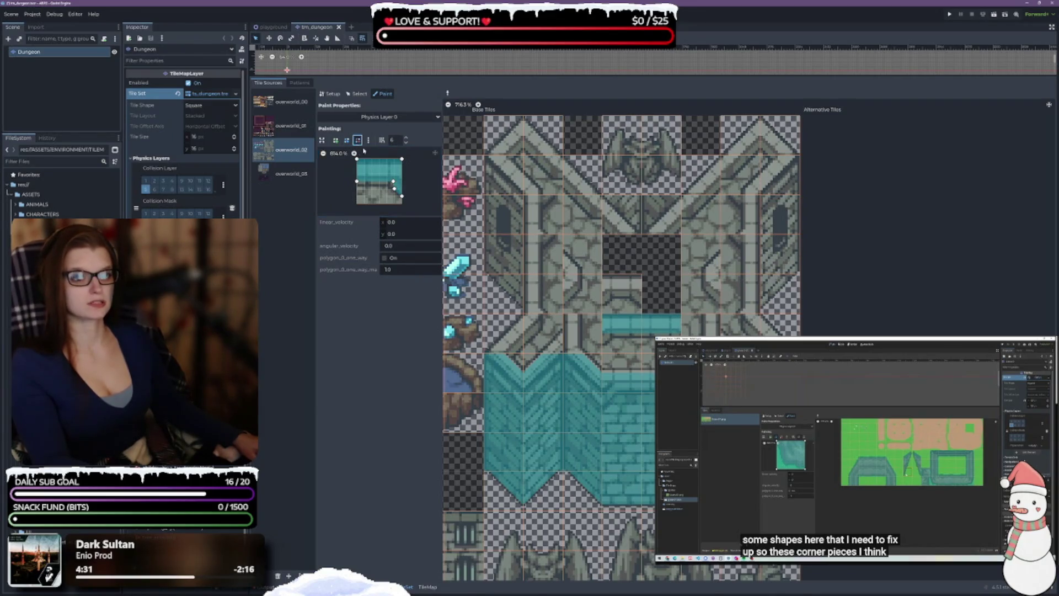
click(397, 189)
click(347, 140)
click(395, 184)
drag(394, 183, 357, 189)
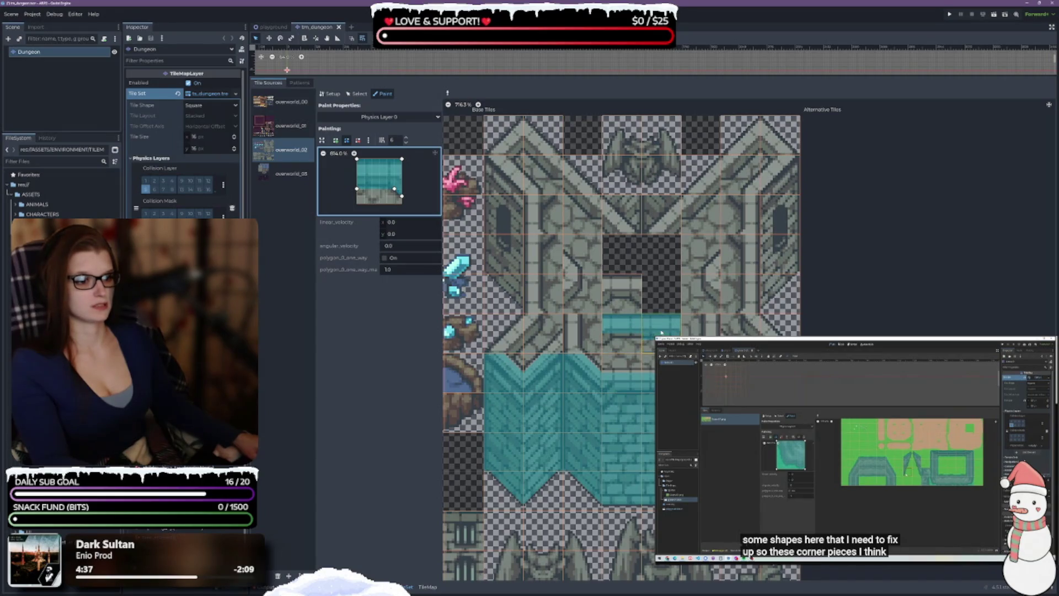
click(622, 334)
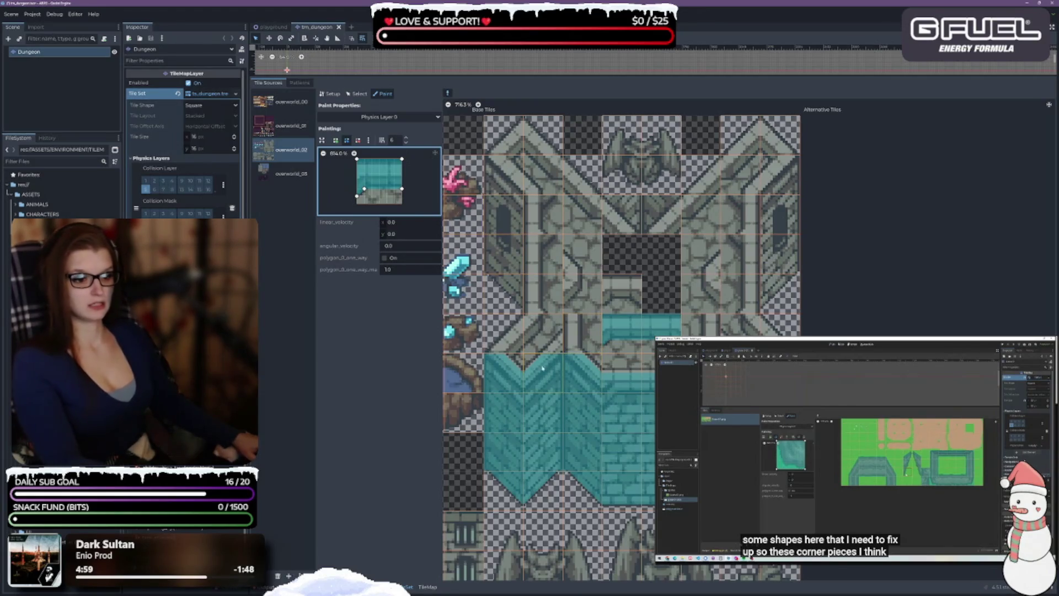
Draw a bottom-left to top-right triangle polygon, paint it on a corner tile, and pick the mirrored one
right_click(503, 334)
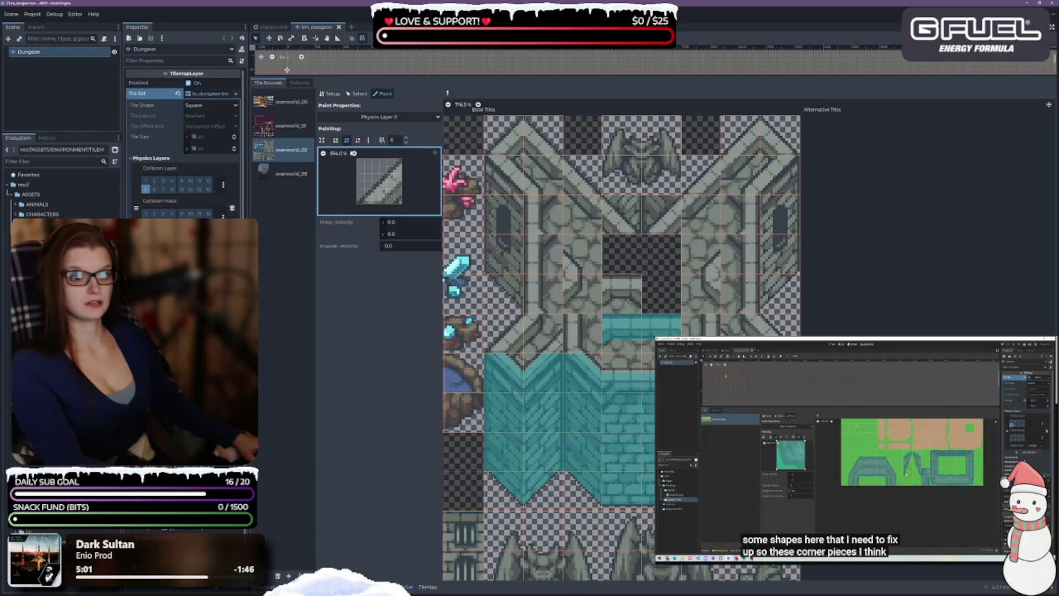
click(335, 140)
click(356, 204)
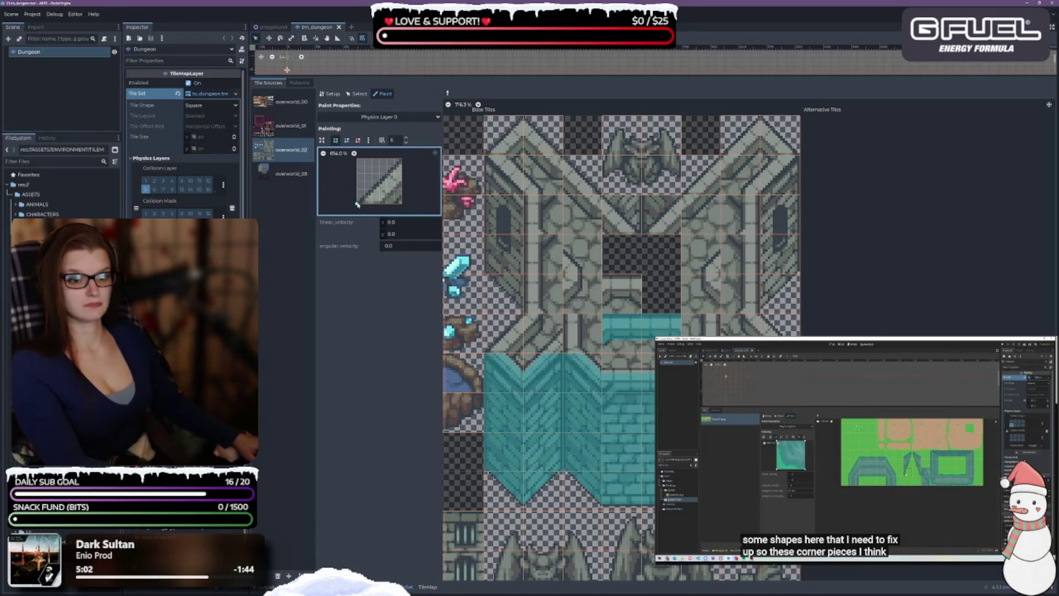
click(401, 159)
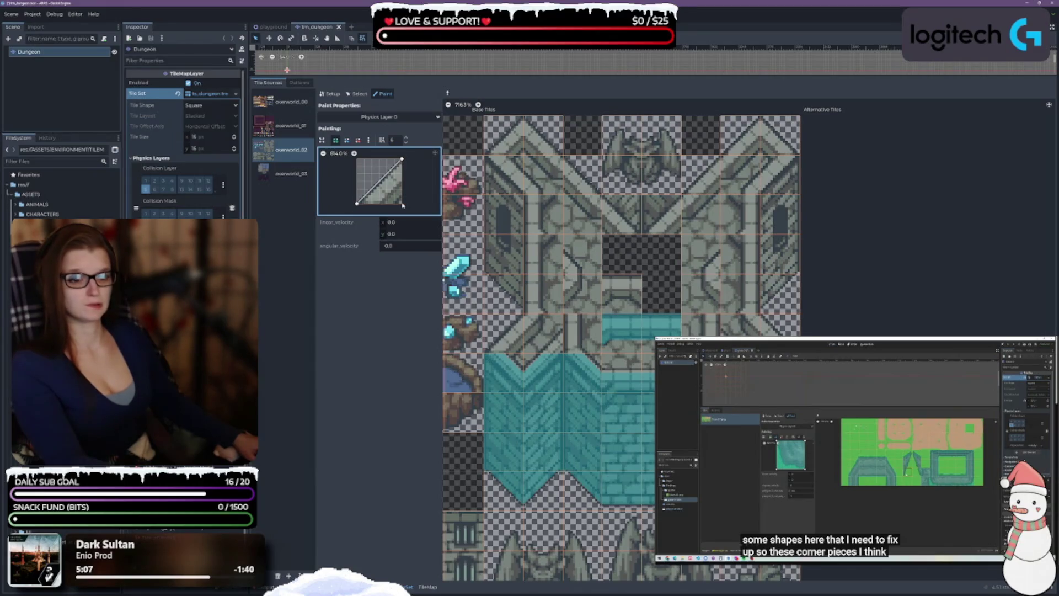
click(357, 204)
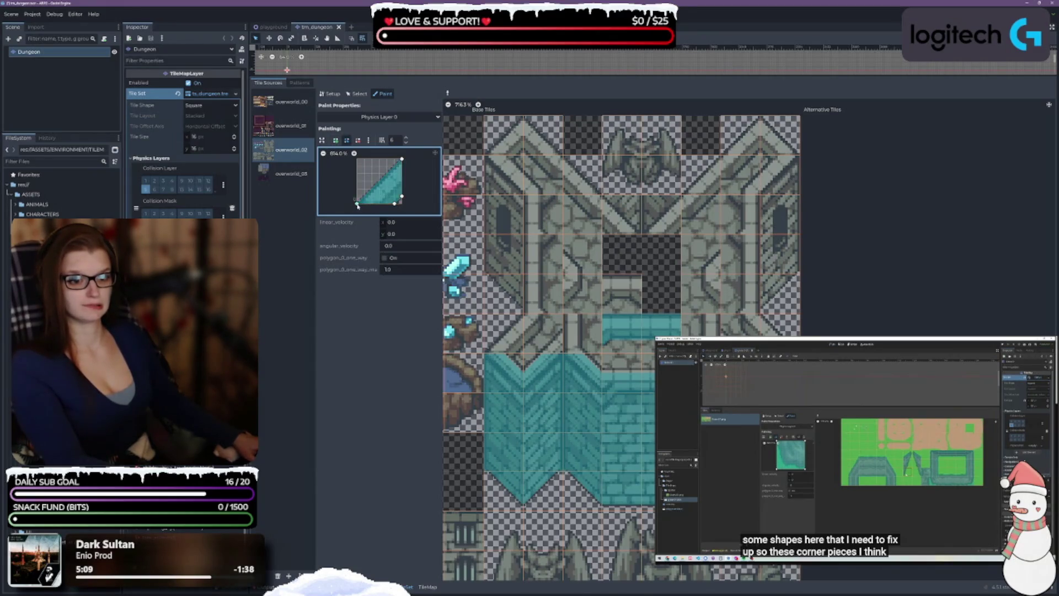
click(515, 339)
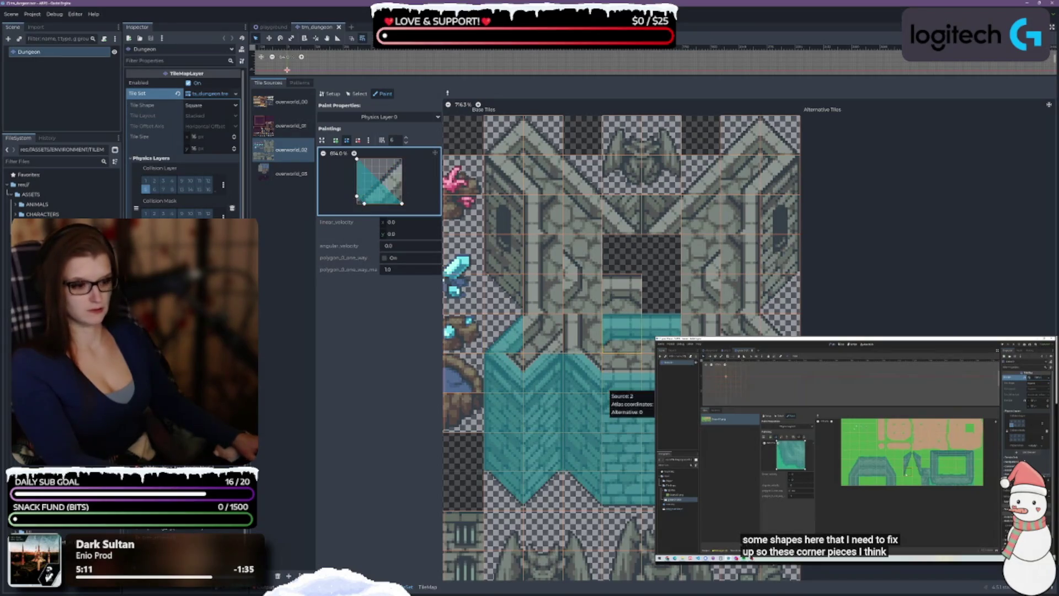
click(771, 327)
Paint full-square collision down the right and left wall columns, then adjust a half-wall shape
drag(781, 160, 781, 265)
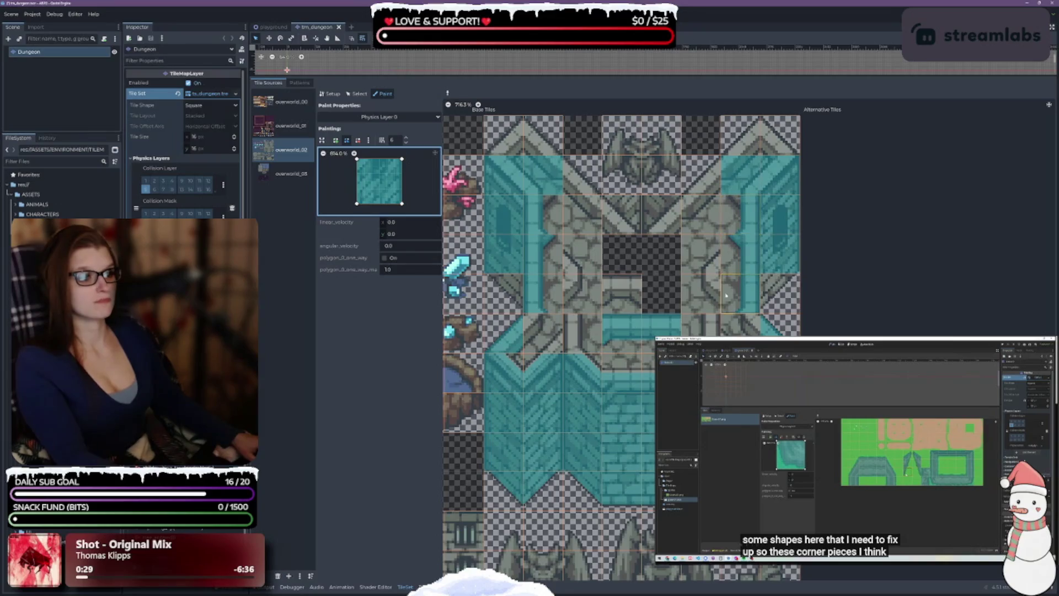
mouse_move(740, 223)
mouse_down()
mouse_move(722, 328)
mouse_move(684, 328)
mouse_up()
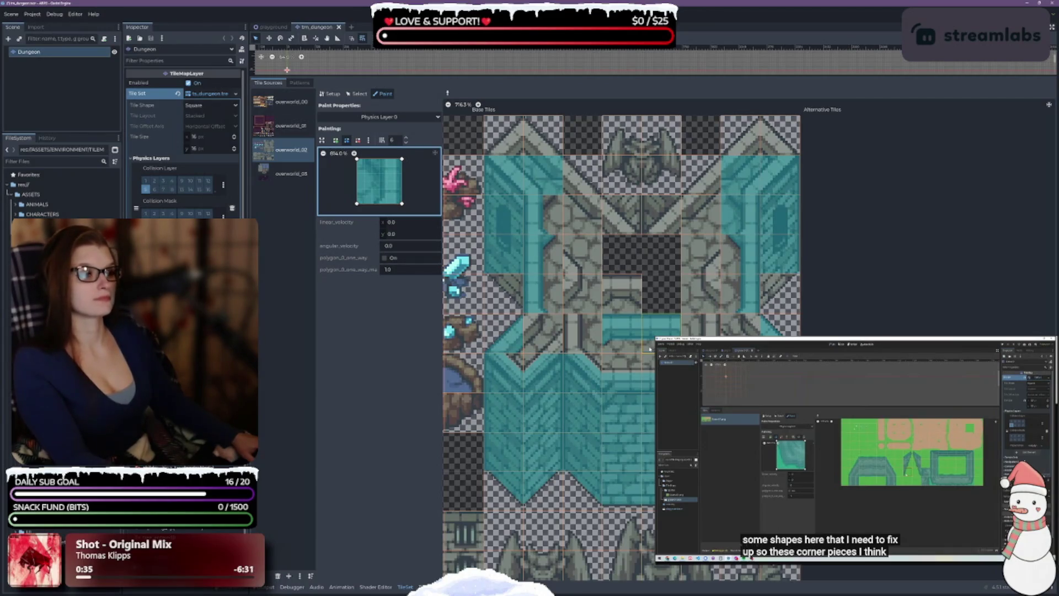
click(670, 257)
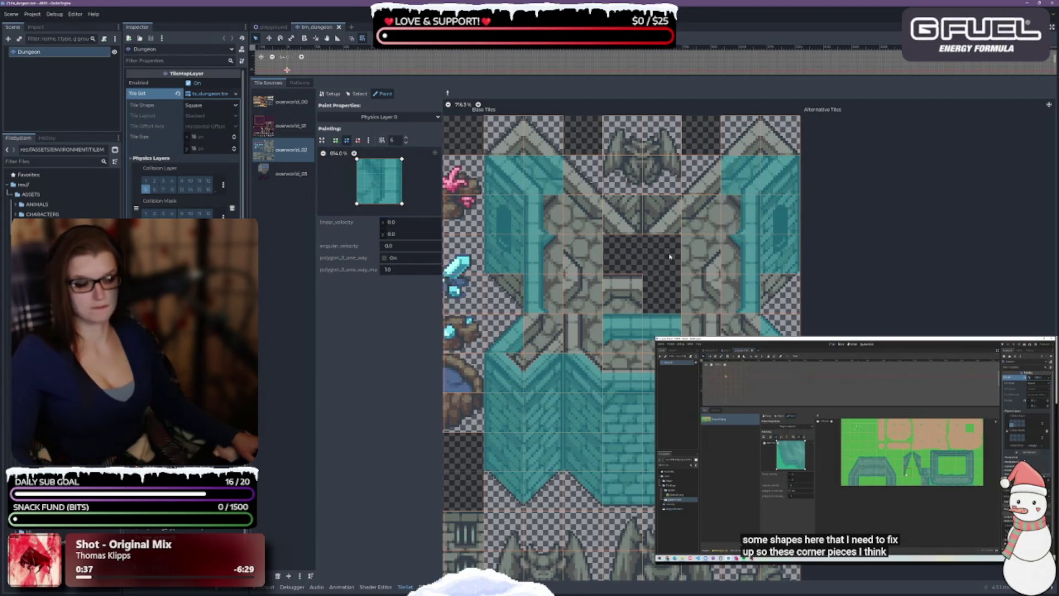
click(554, 214)
mouse_move(379, 160)
mouse_down()
mouse_move(365, 160)
mouse_move(380, 176)
mouse_up()
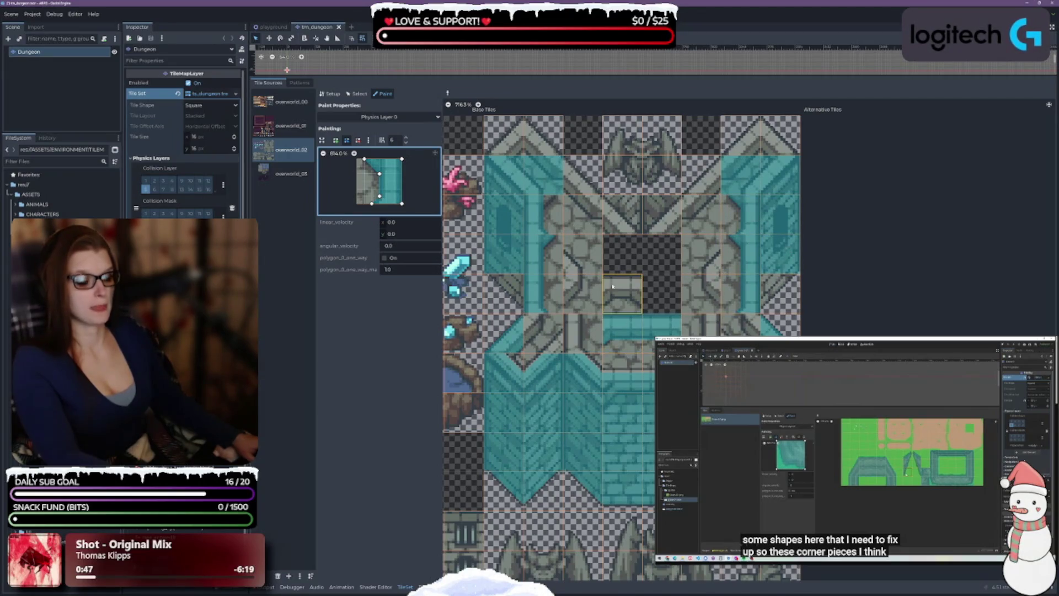
click(552, 224)
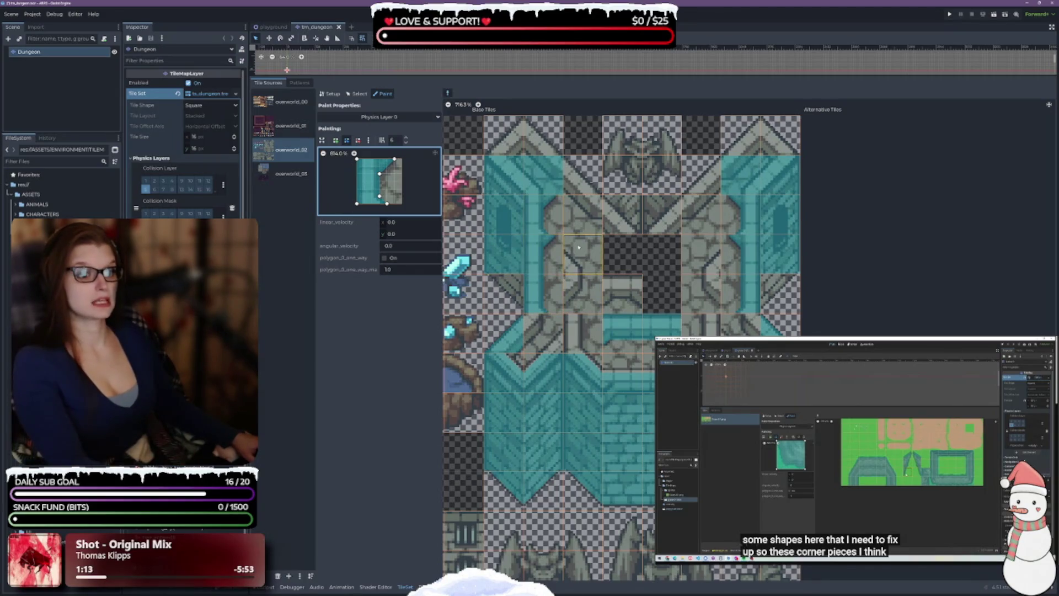
Flip the picked triangle and paint it onto the top corner tiles of the dungeon structure
scroll(589, 208, down, 1)
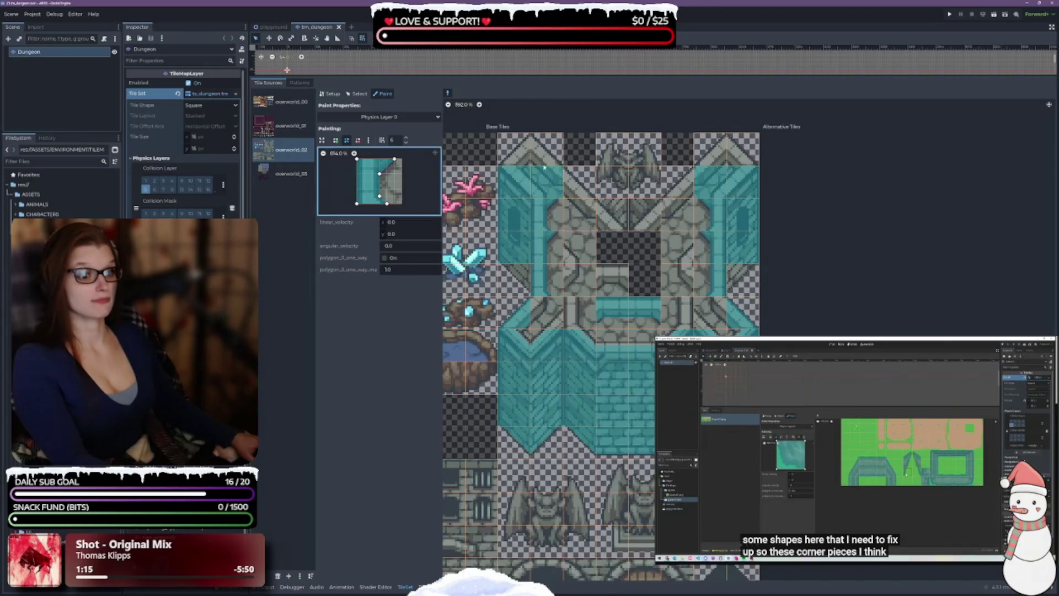
click(519, 159)
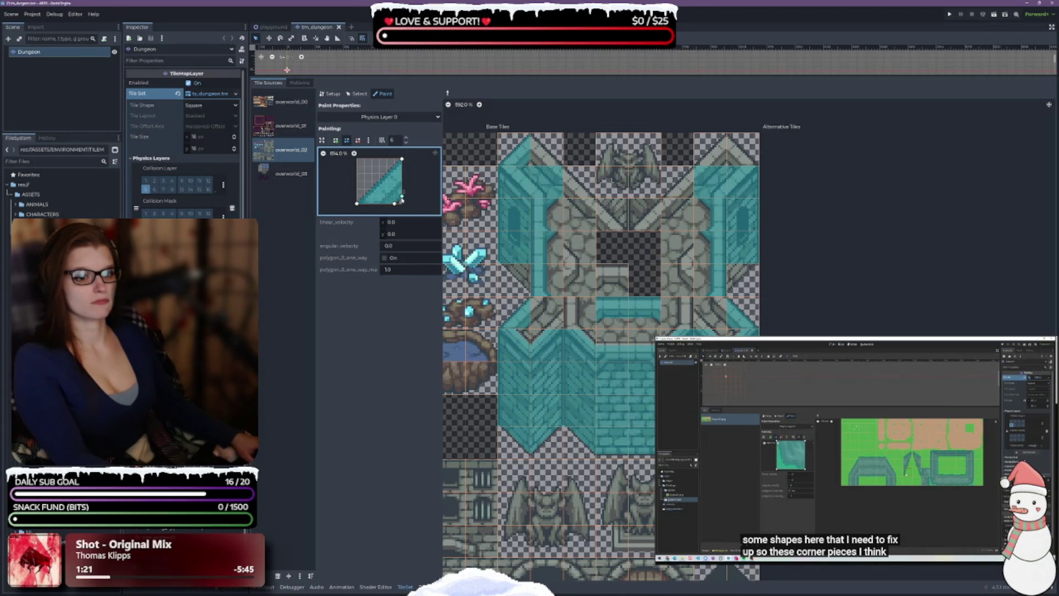
click(358, 140)
click(394, 205)
ctrl+click(545, 150)
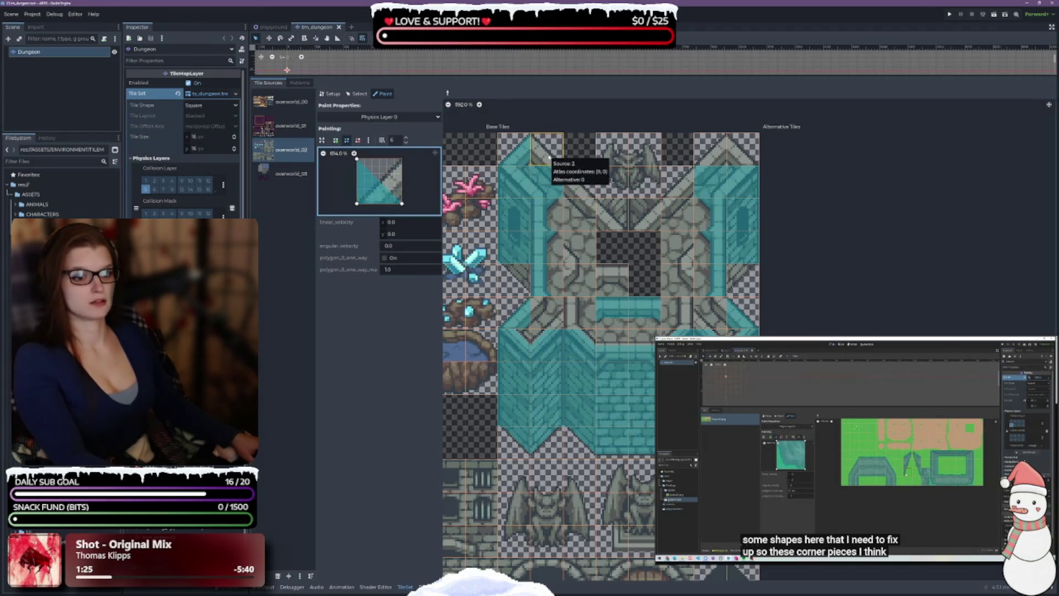
ctrl+click(523, 160)
click(711, 152)
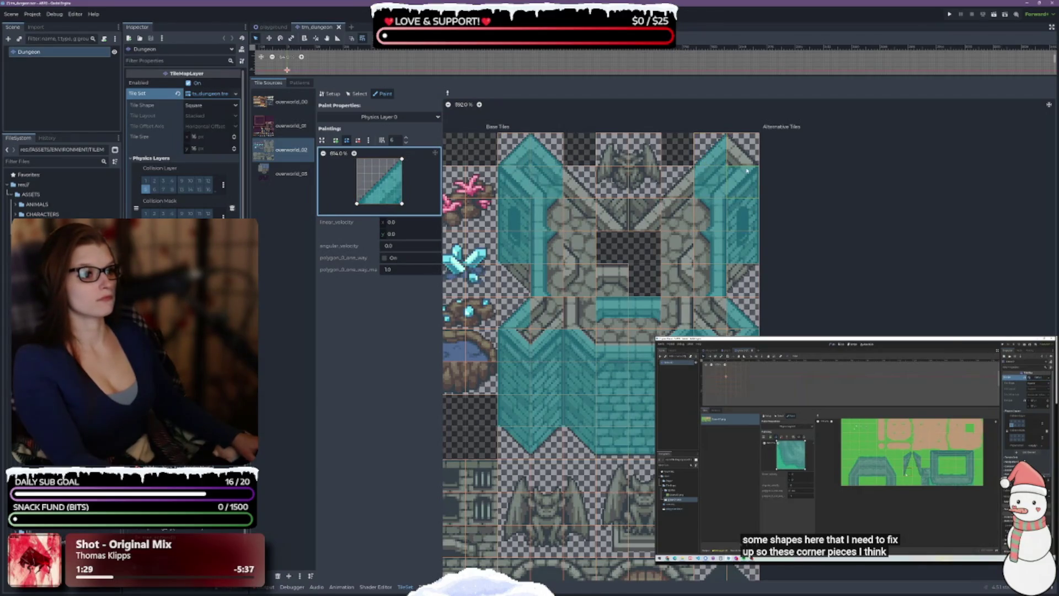
ctrl+click(748, 171)
Pick triangle shapes from the lower diagonal tiles, drawing a new polygon for the stone diagonal tile
scroll(550, 235, down, 3)
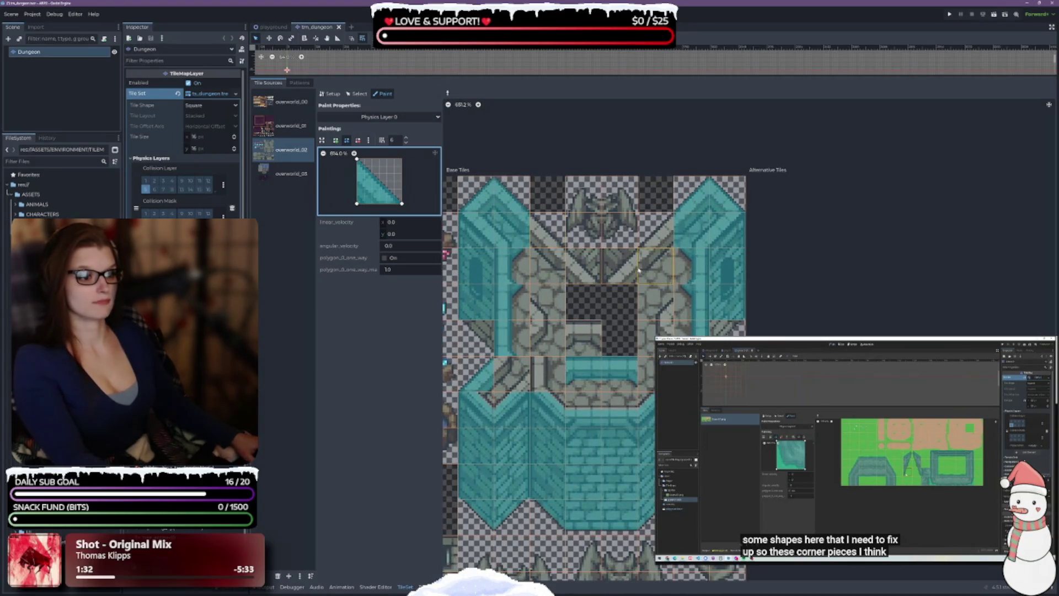
ctrl+click(655, 231)
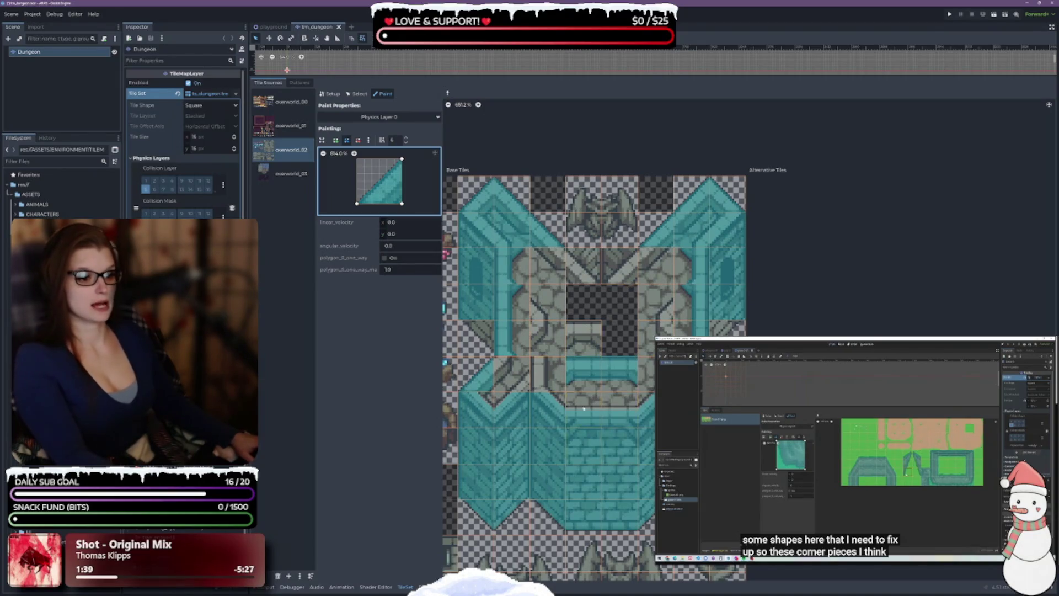
click(555, 269)
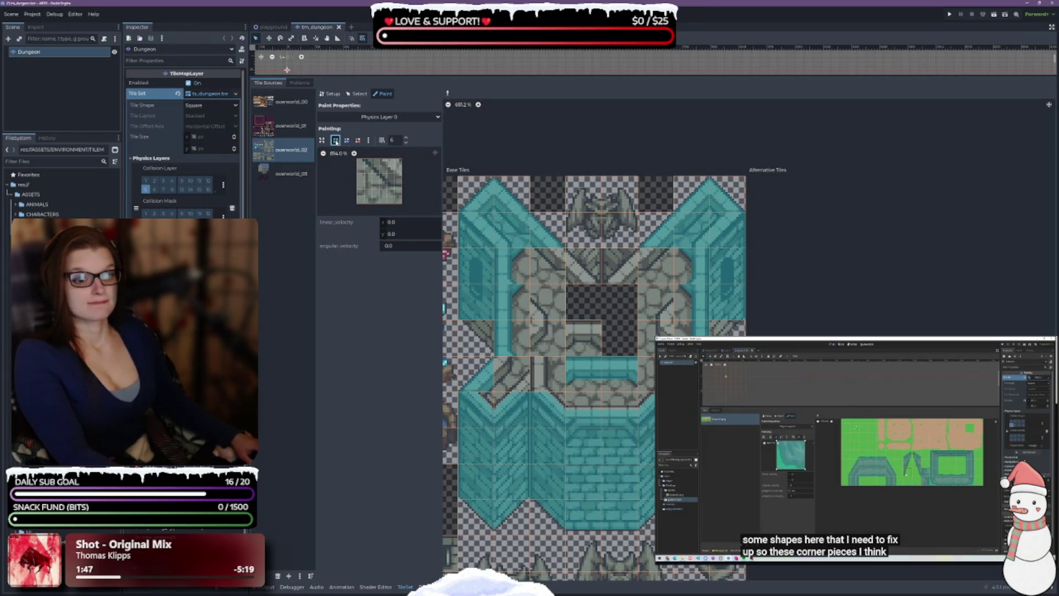
click(364, 159)
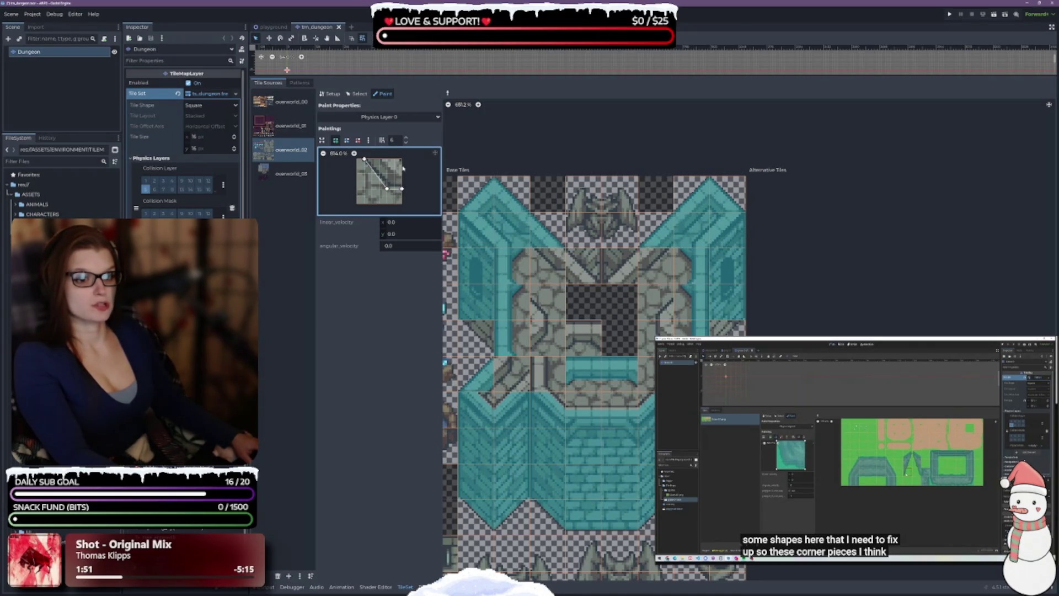
click(365, 160)
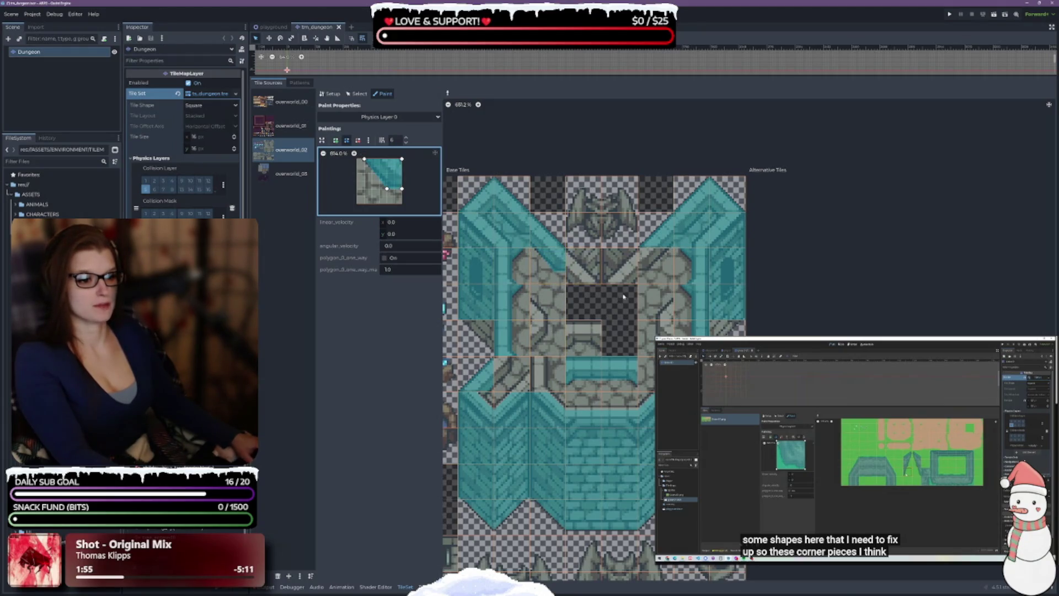
ctrl+click(656, 264)
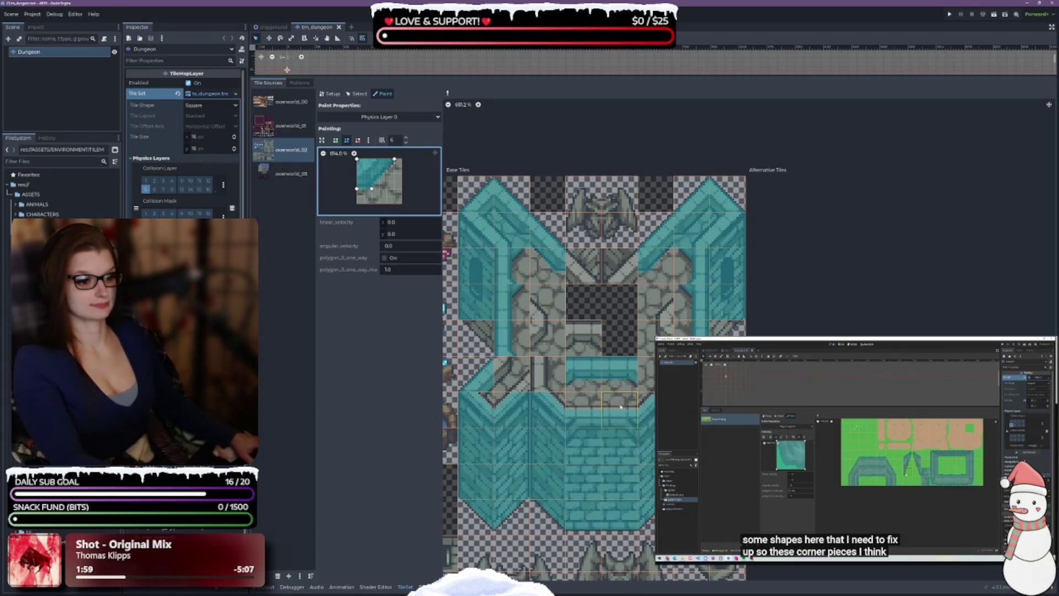
ctrl+click(657, 375)
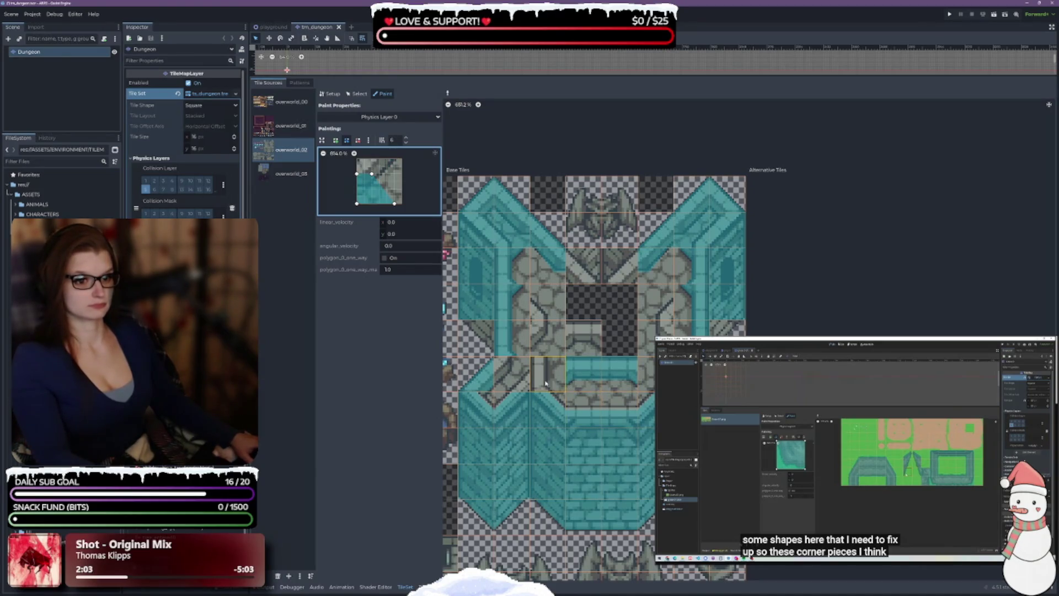
ctrl+click(642, 381)
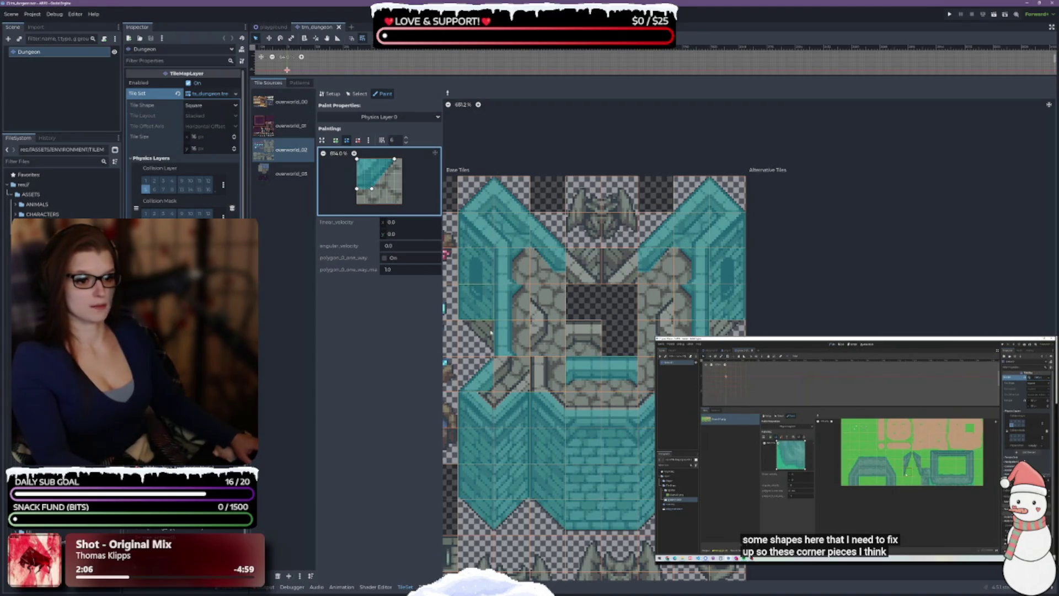
ctrl+click(555, 380)
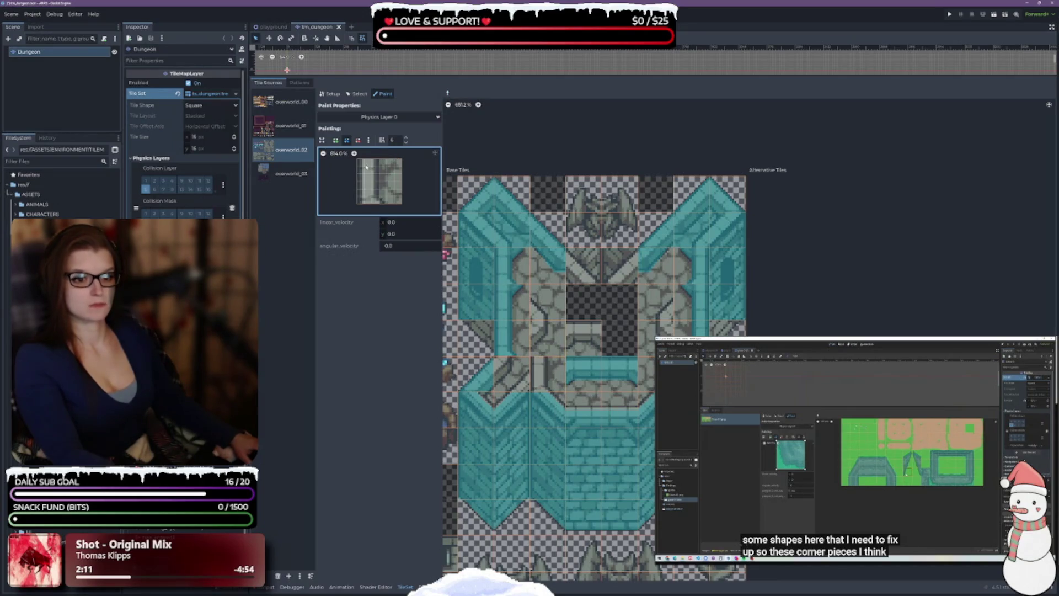
Draw a half-width polygon, paint it onto two narrow wall tiles, and pick the mirrored right-half strip
scroll(358, 160, up, 2)
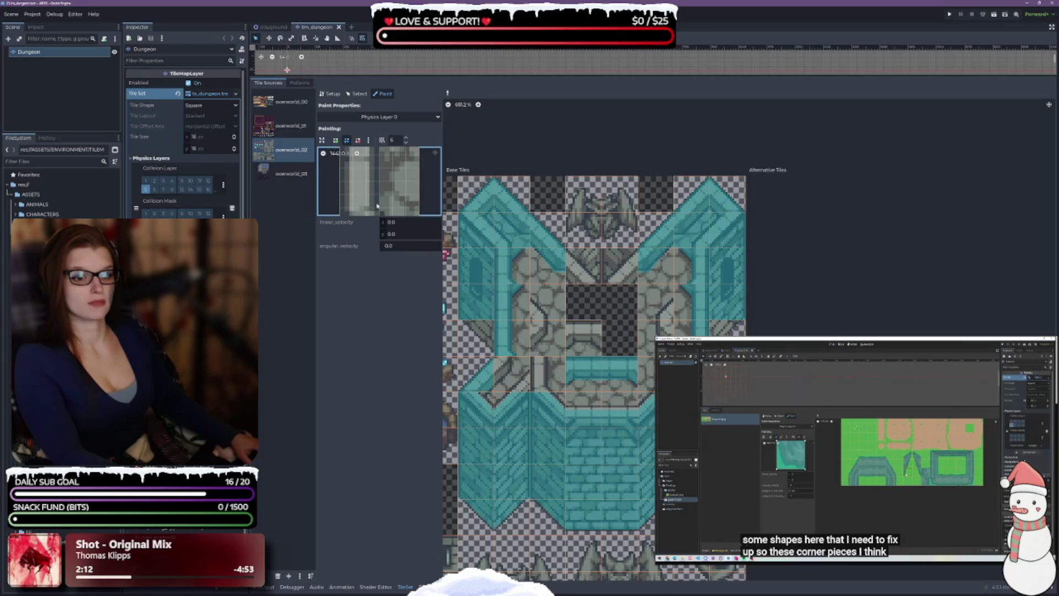
scroll(325, 155, down, 2)
click(356, 159)
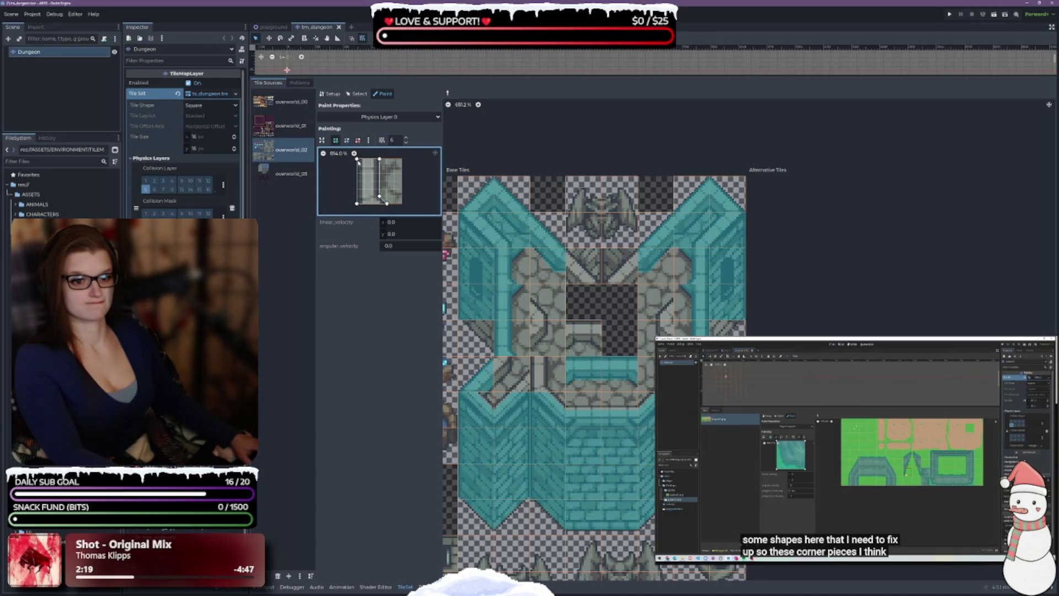
click(357, 159)
click(556, 378)
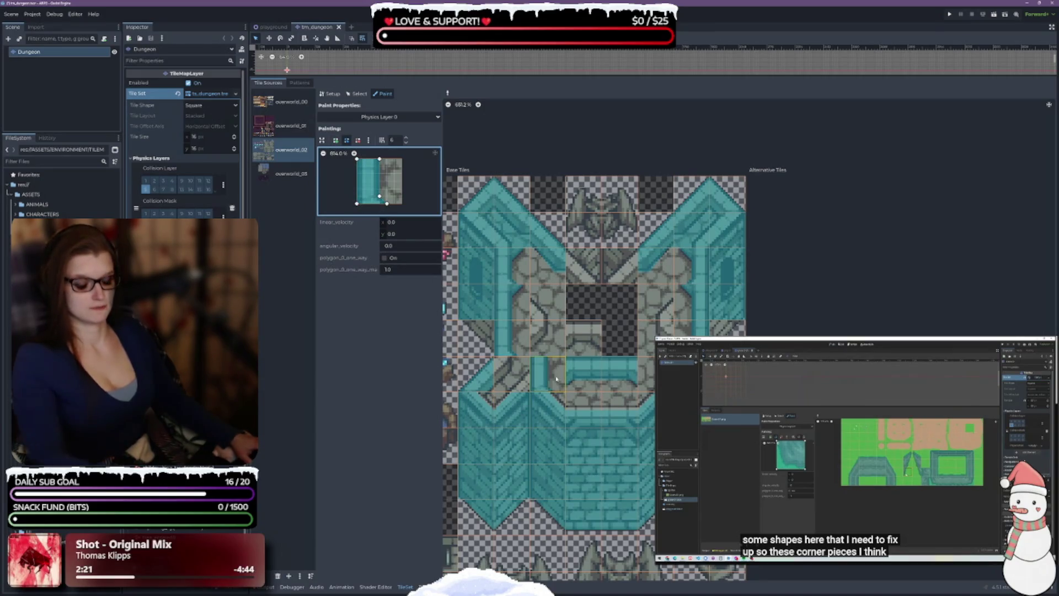
ctrl+click(634, 447)
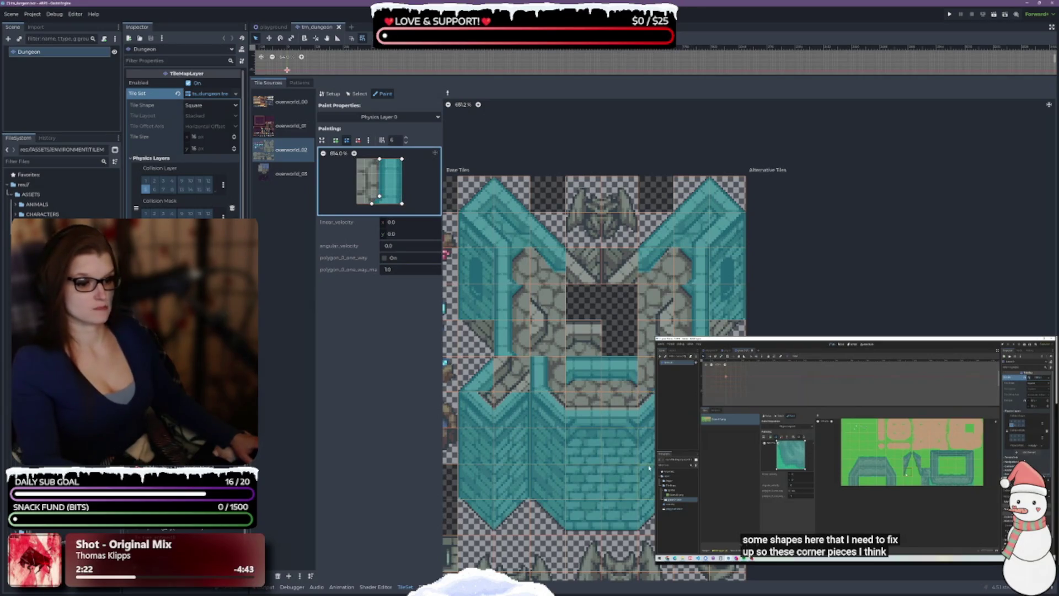
scroll(601, 419, up, 3)
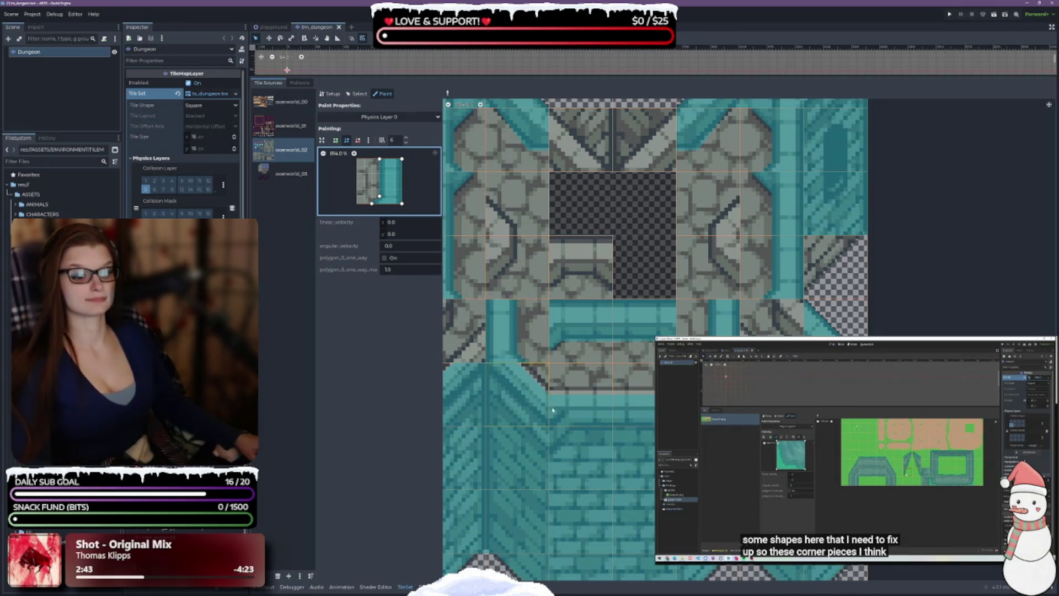
Pick up a stone-topped wall tile's lower-half collision and raise its top-left point slightly
click(521, 368)
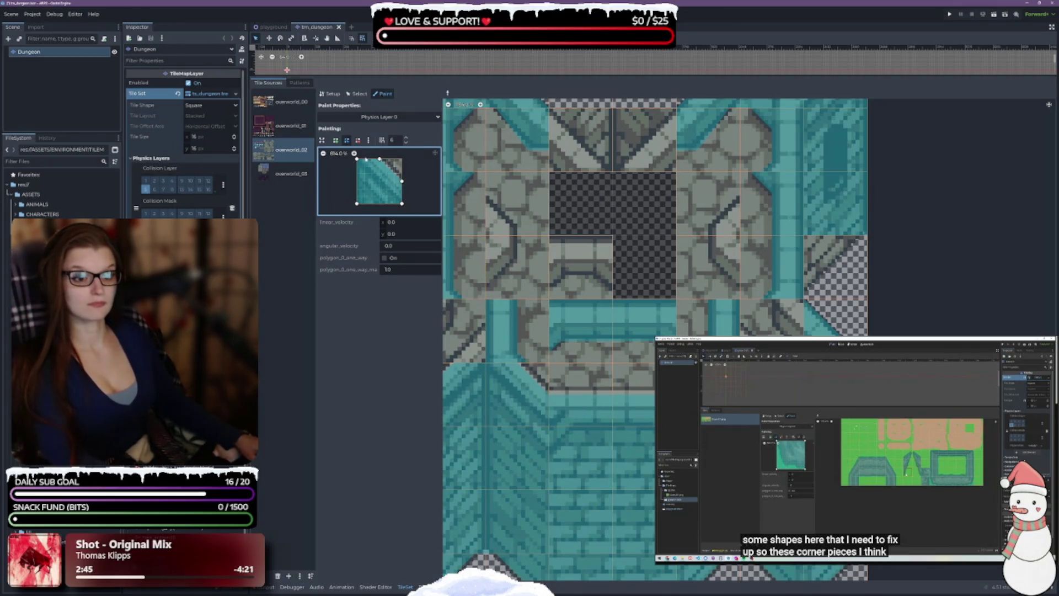
drag(379, 159, 402, 174)
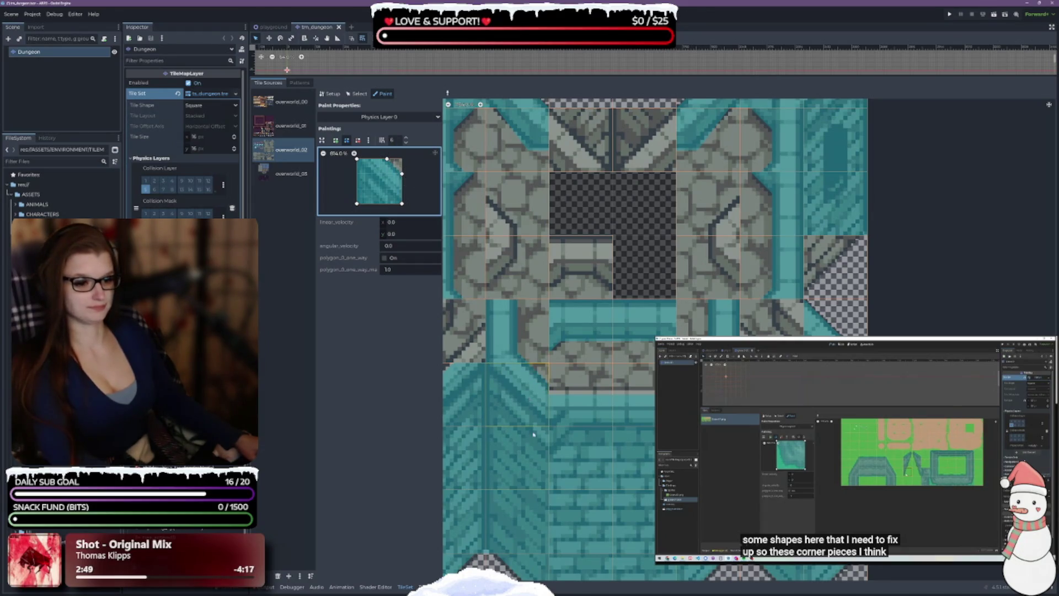
right_click(630, 481)
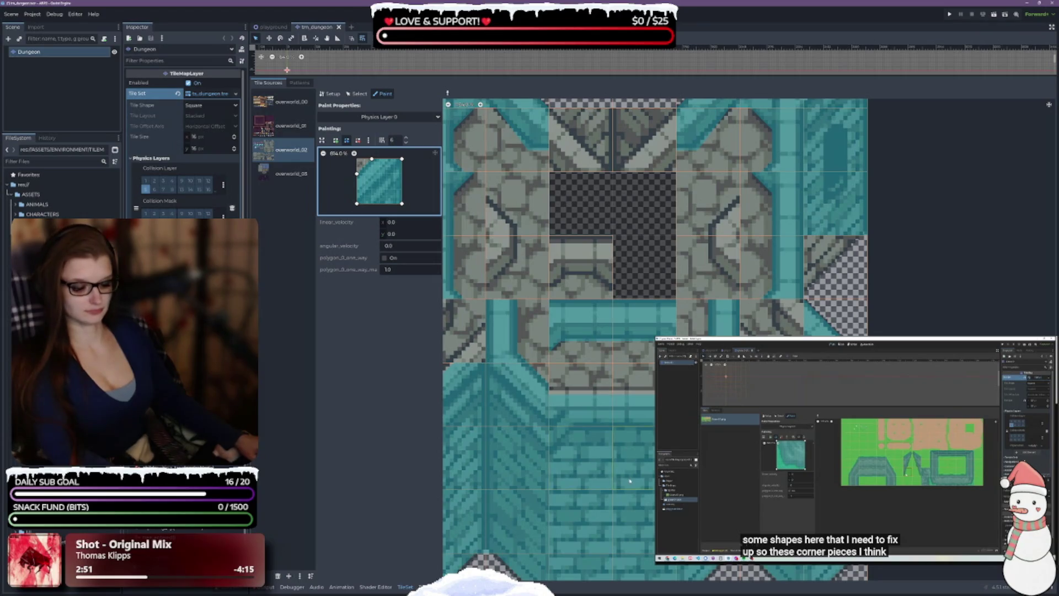
right_click(585, 389)
drag(357, 181, 401, 173)
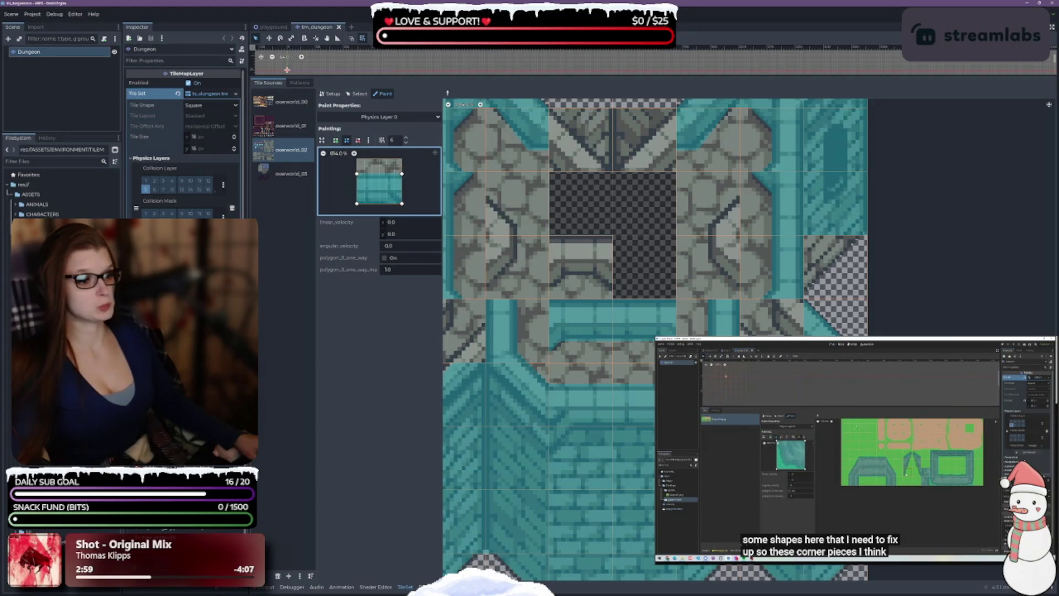
scroll(600, 430, down, 1)
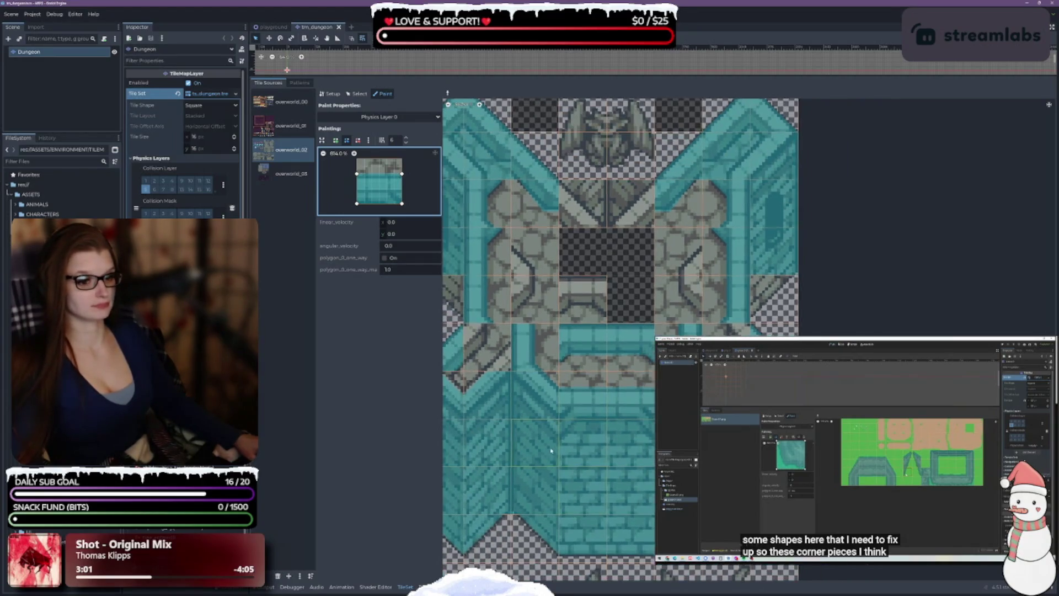
Load the diagonal teal tile's collision shape and shift its top points to the right
scroll(557, 426, down, 1)
scroll(570, 389, up, 3)
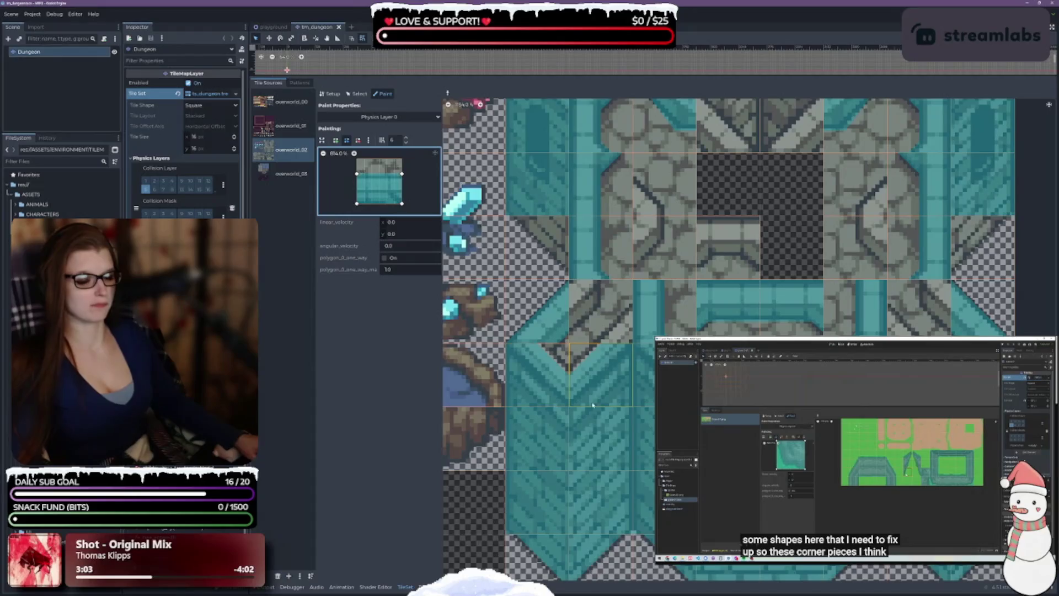
click(551, 368)
drag(380, 159, 403, 175)
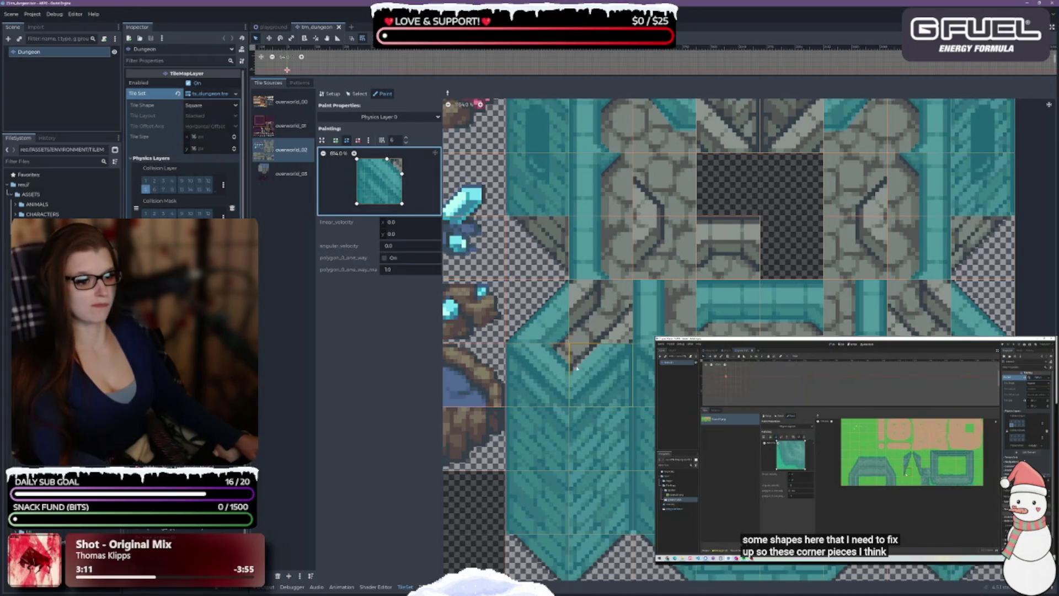
drag(387, 160, 393, 159)
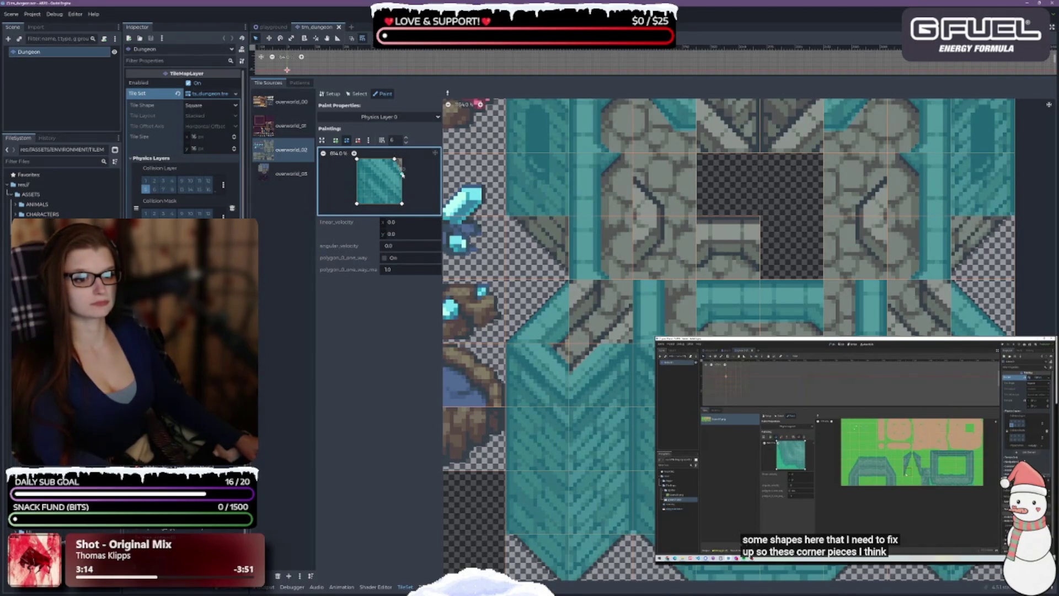
click(357, 140)
click(395, 161)
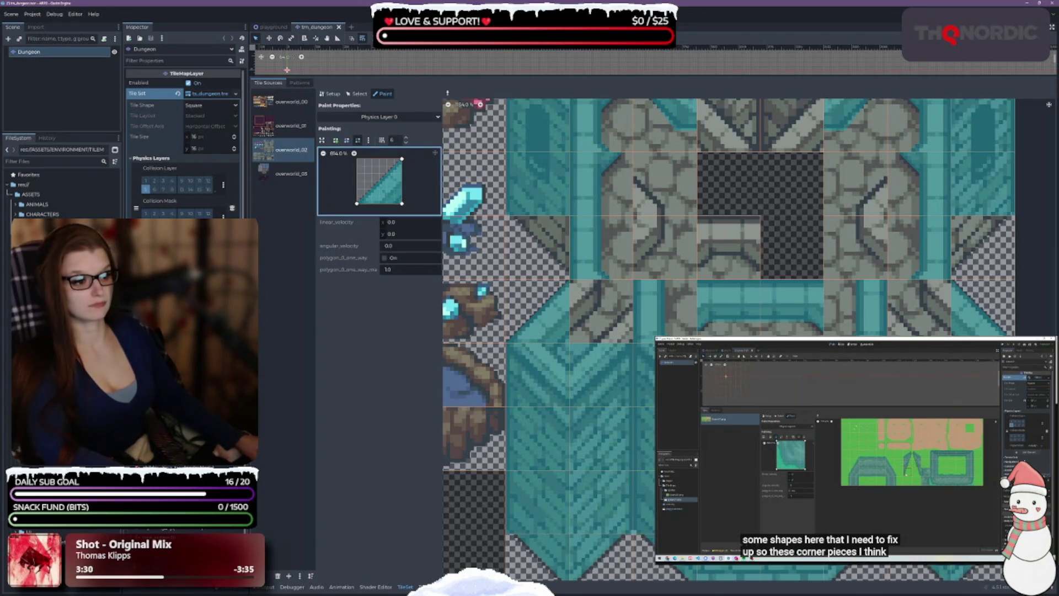
Mirror the triangle, extend it into a full square, then pick an empty stone tile
click(347, 139)
drag(401, 159, 357, 158)
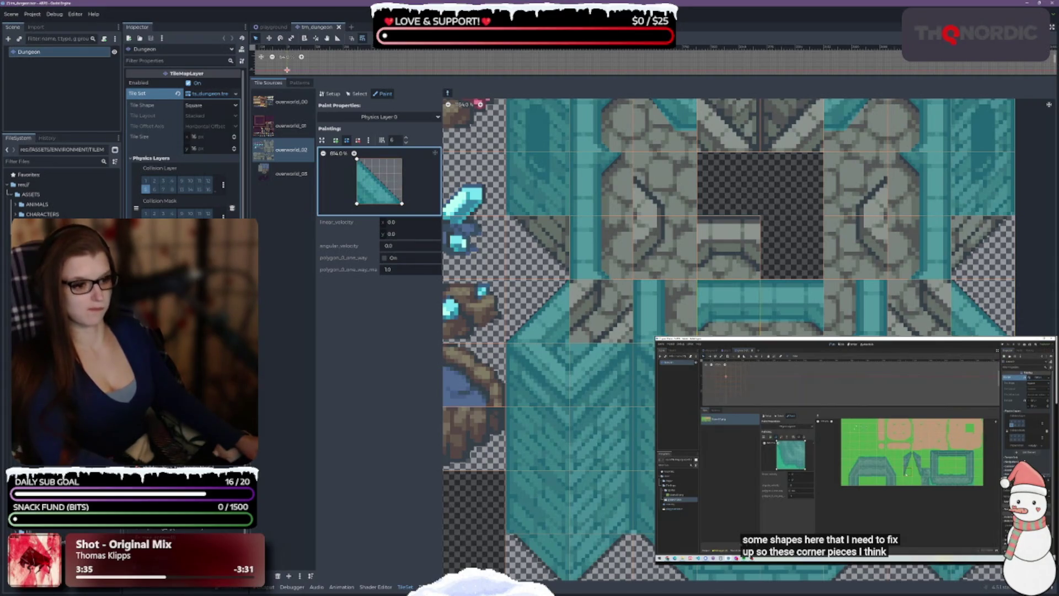
drag(379, 181, 402, 158)
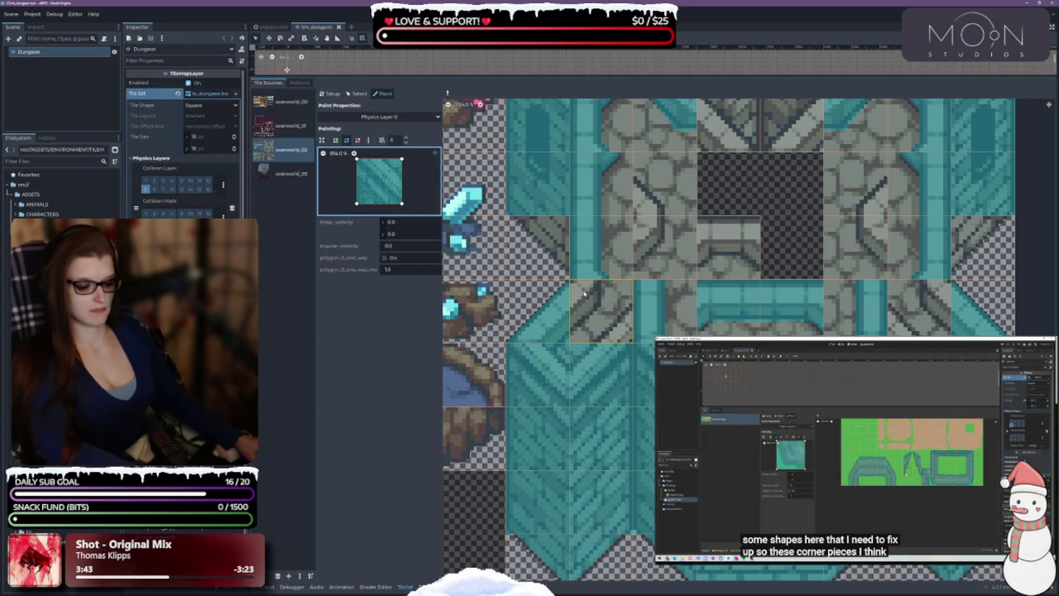
ctrl+click(614, 312)
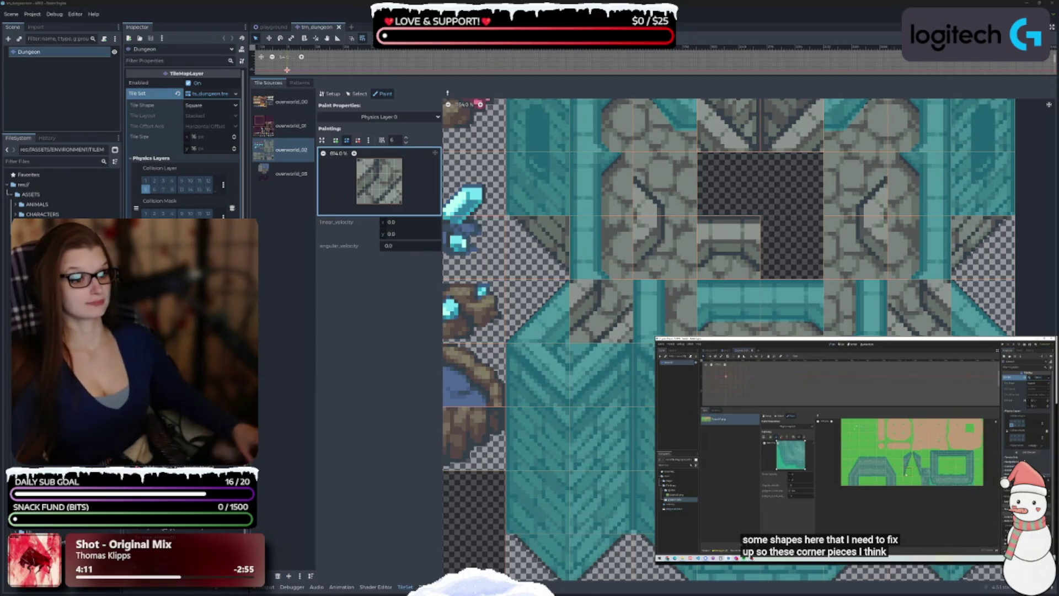
Draw a new five-point collision polygon and paint it onto the stone corner tile
scroll(698, 405, down, 1)
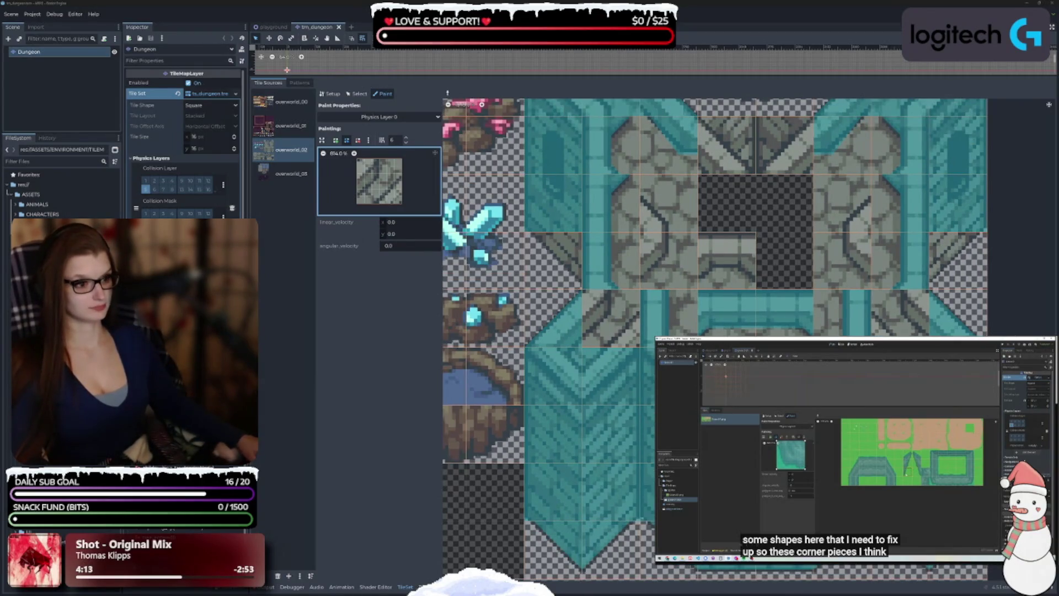
scroll(611, 404, up, 4)
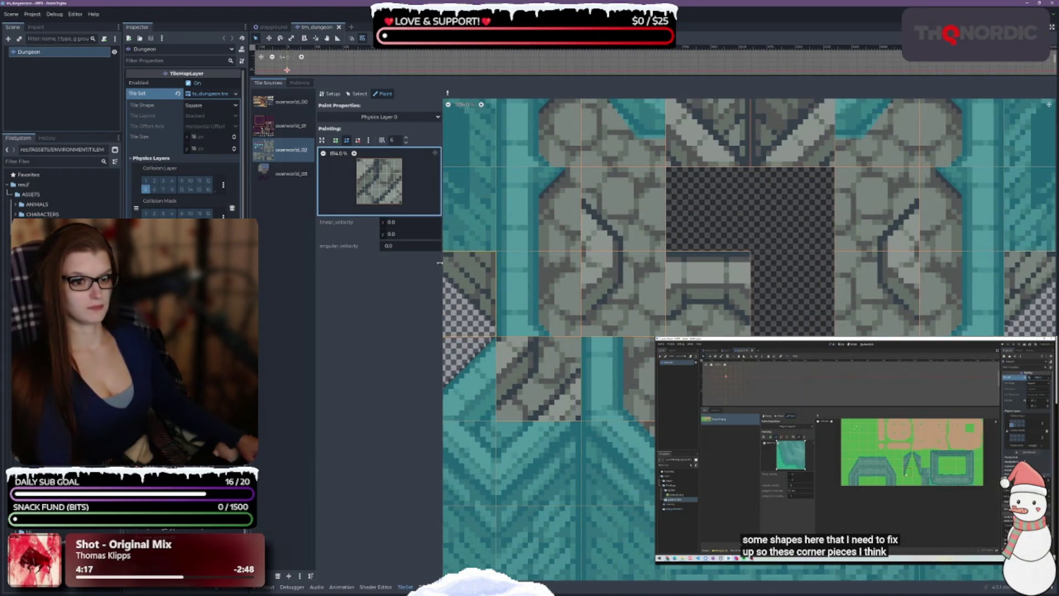
click(335, 140)
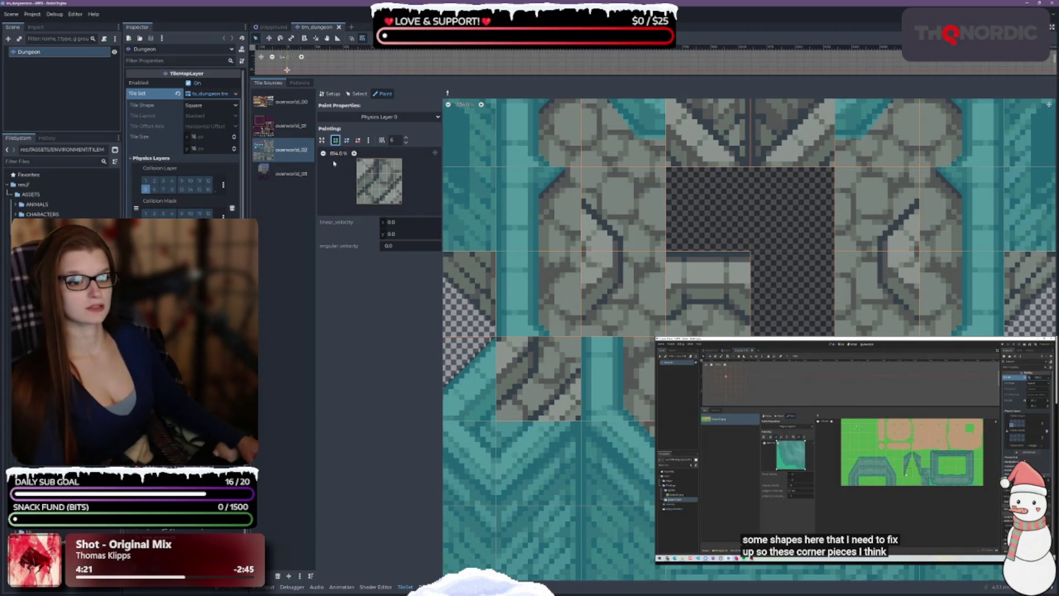
click(356, 157)
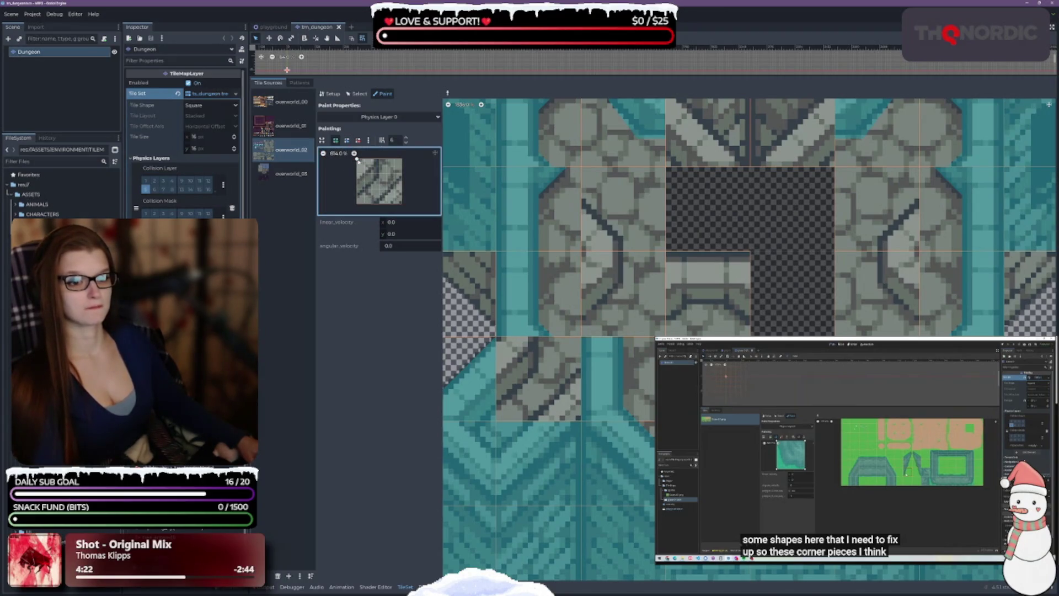
click(357, 196)
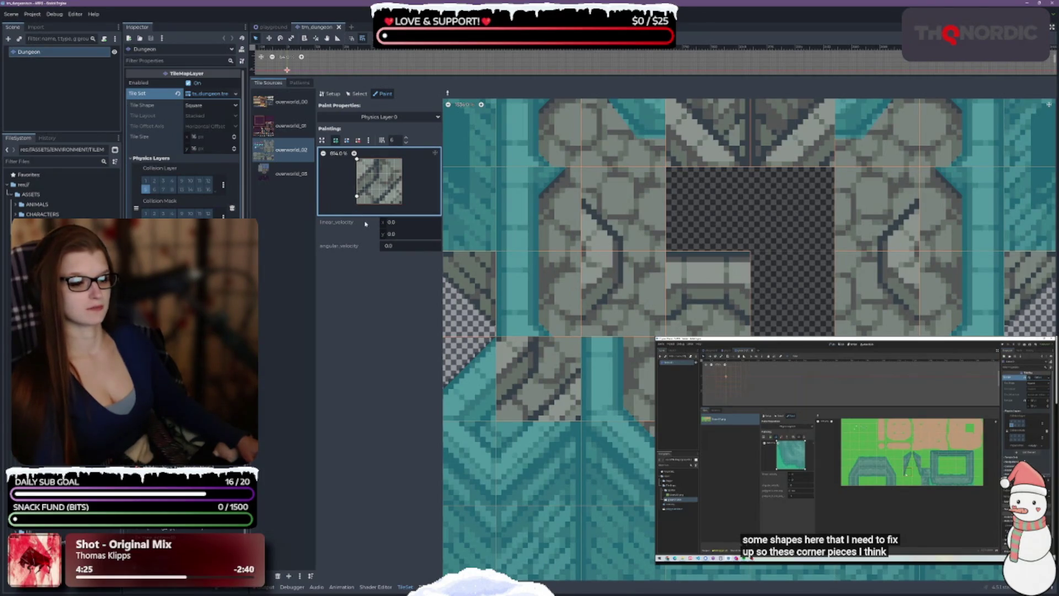
click(402, 203)
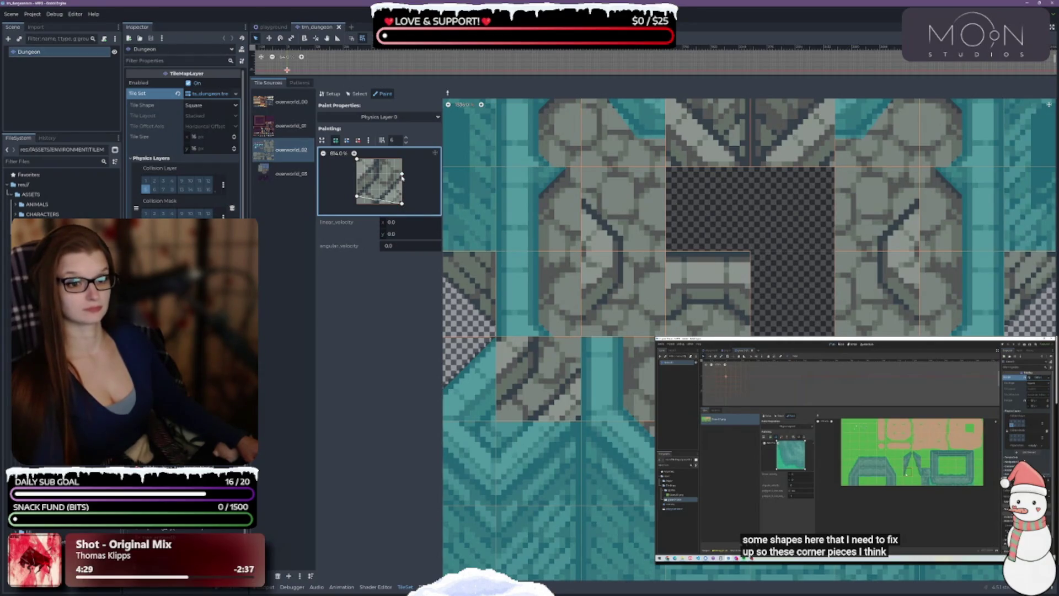
click(379, 161)
click(356, 159)
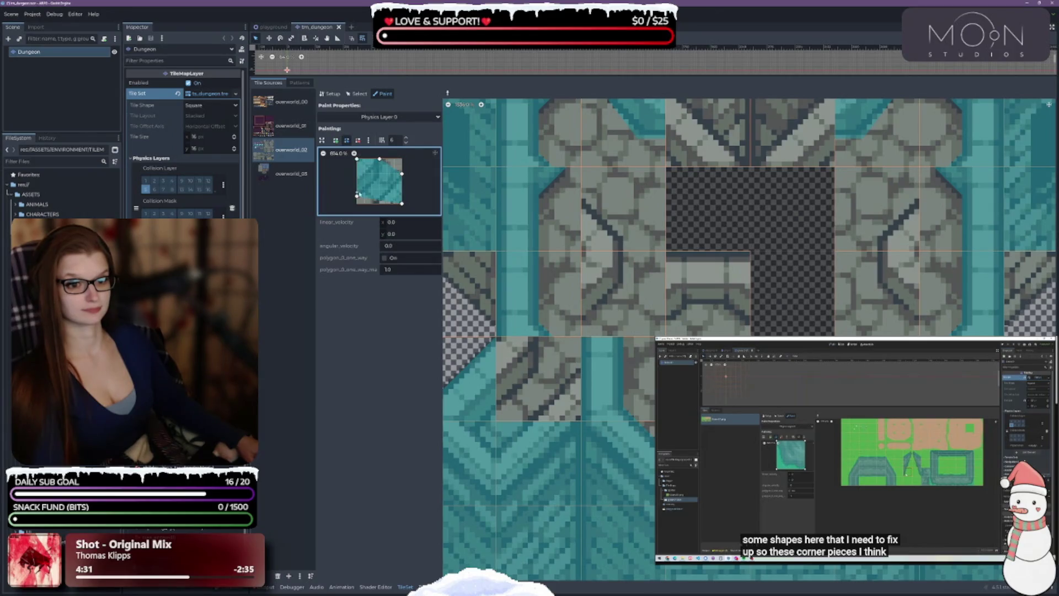
drag(357, 196, 357, 204)
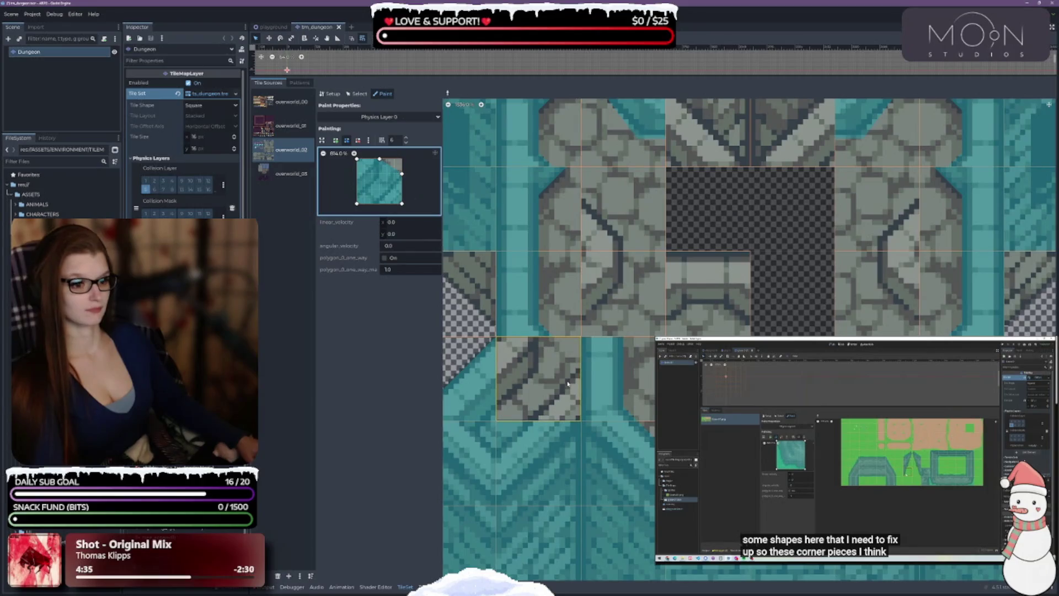
click(538, 380)
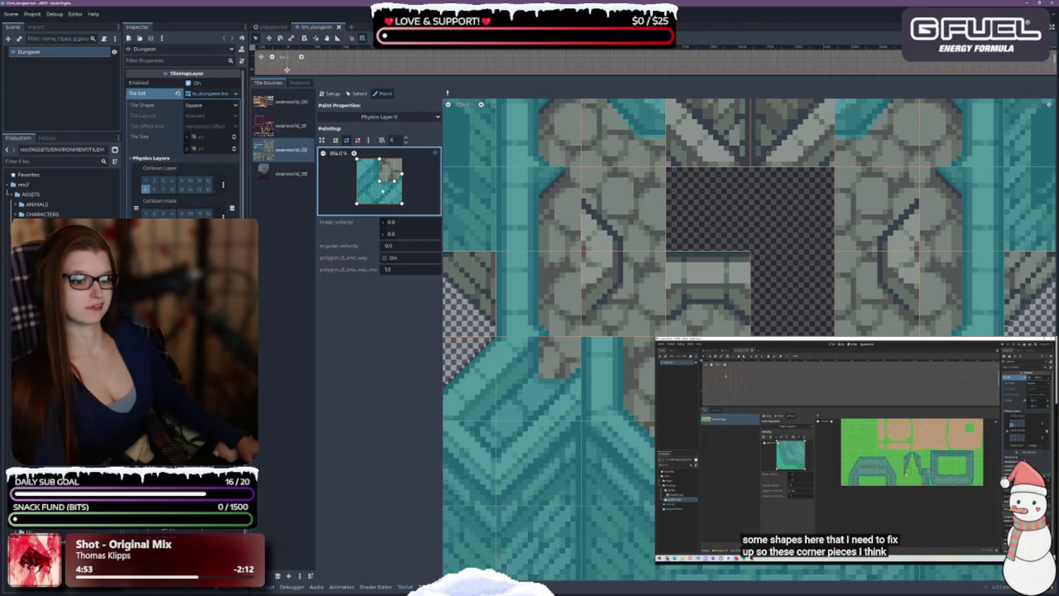
Move a polygon point to the lower-right corner and mirror the shape so its top-left is cut
drag(380, 182, 380, 173)
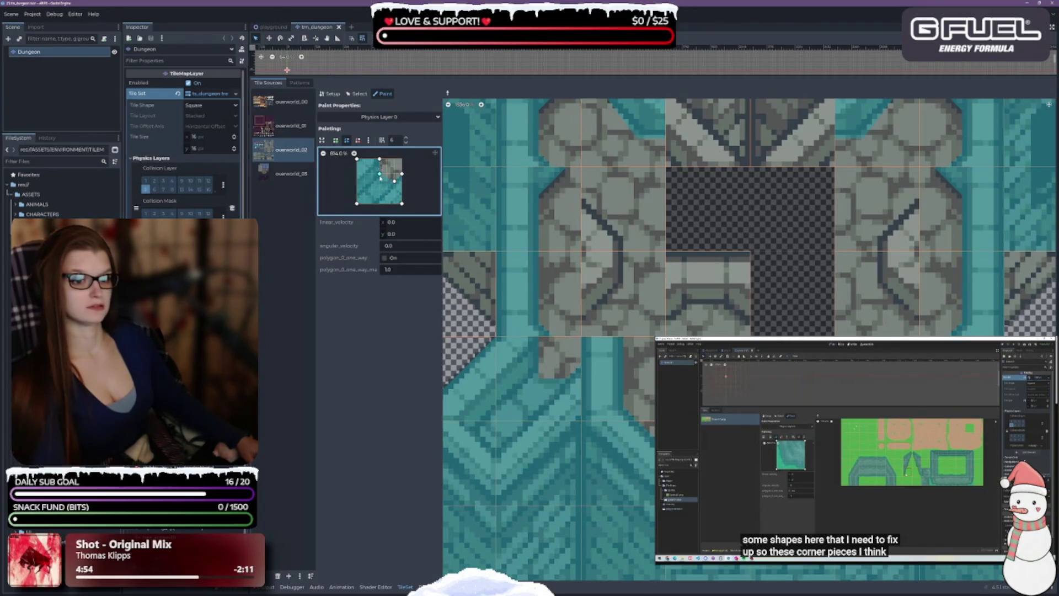
click(555, 437)
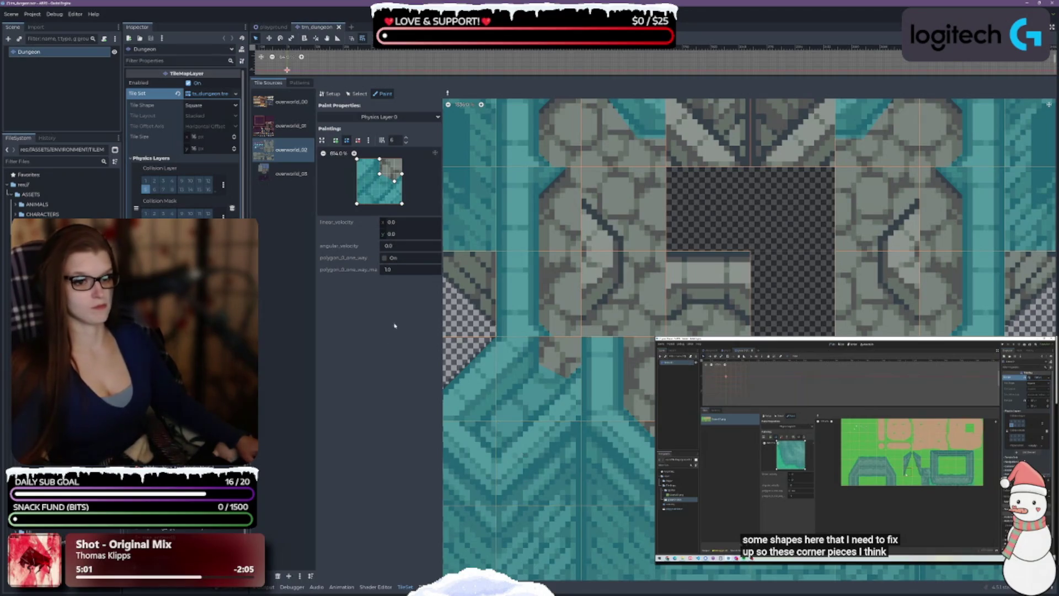
click(358, 139)
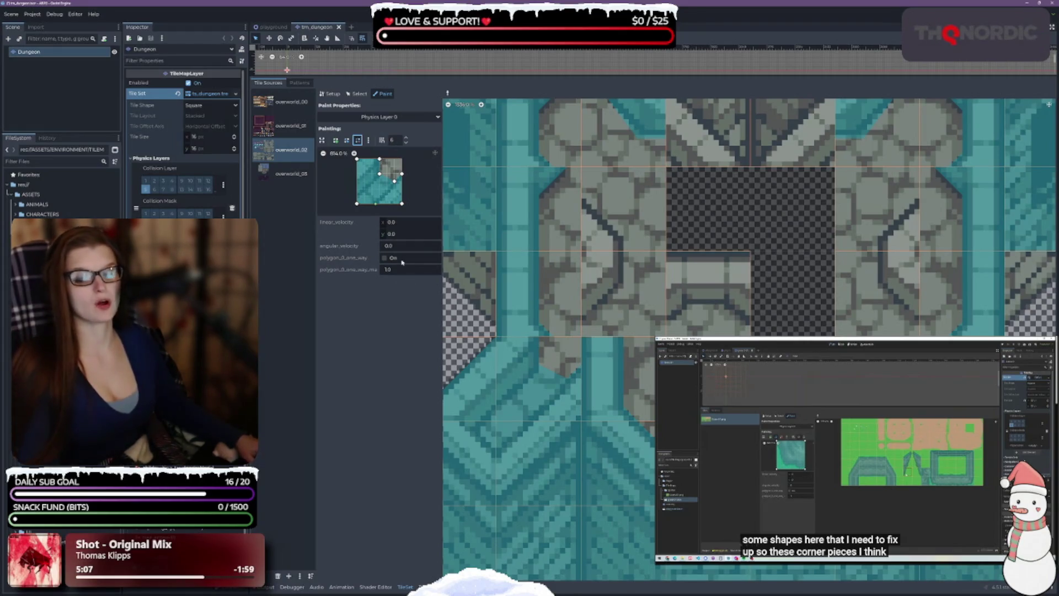
drag(380, 176, 394, 183)
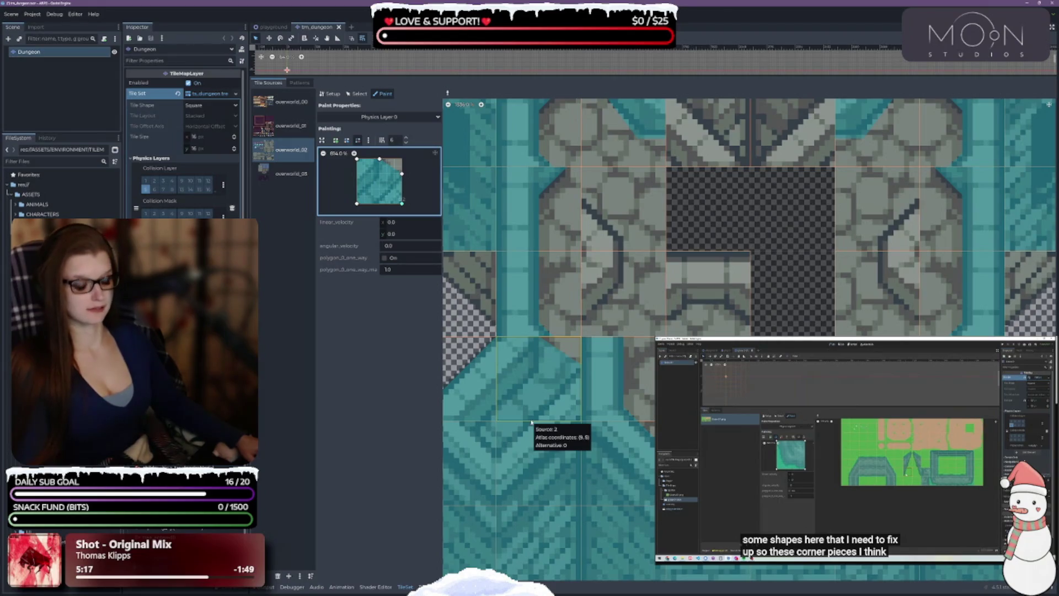
click(355, 139)
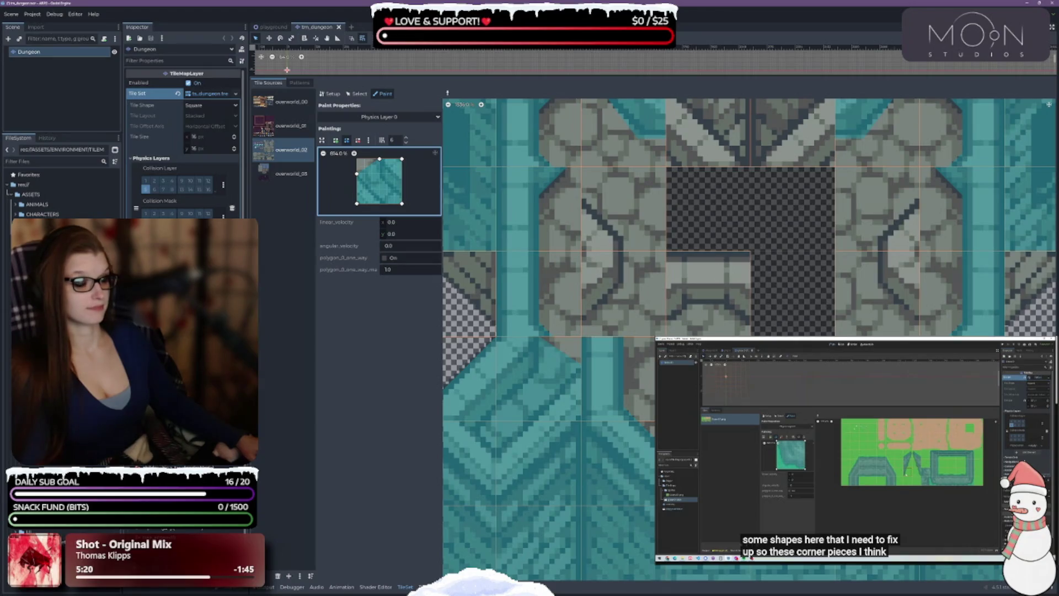
Pick an empty stone tile and draw a four-point polygon over the tile's upper area
scroll(588, 328, up, 2)
scroll(588, 328, right, 2)
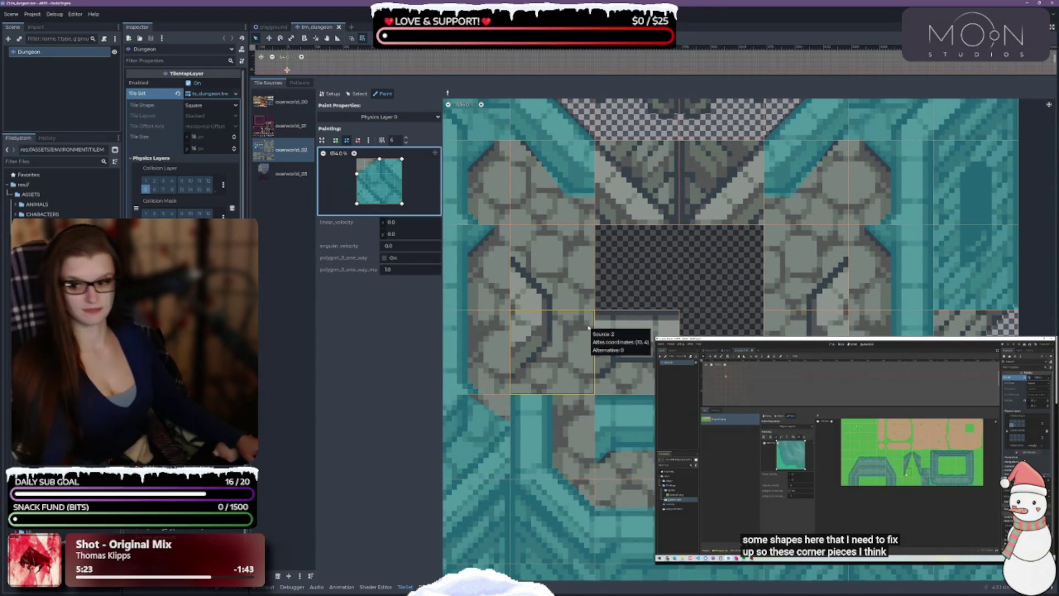
ctrl+click(635, 353)
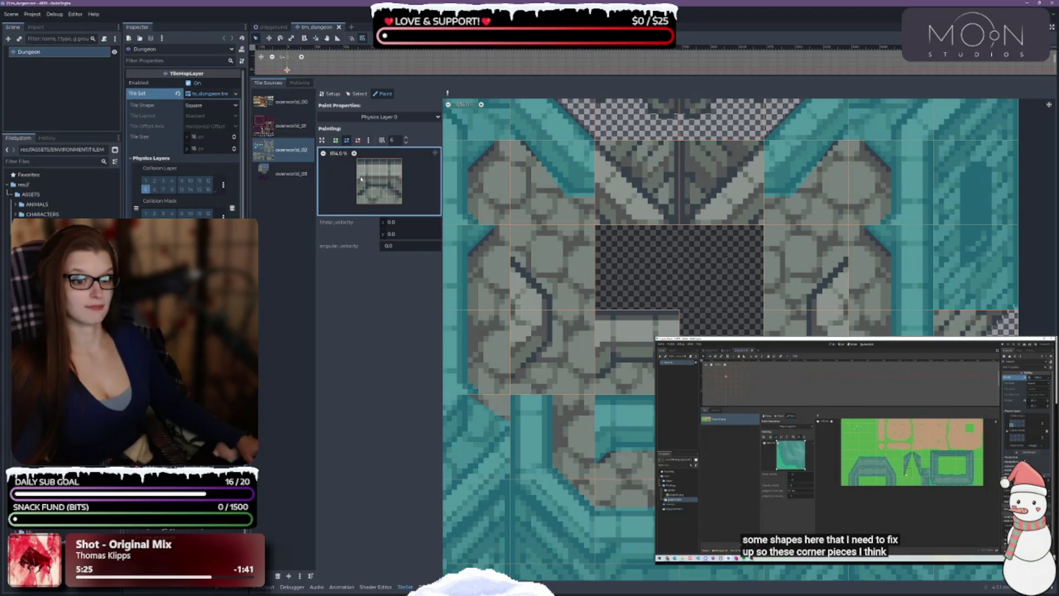
click(335, 139)
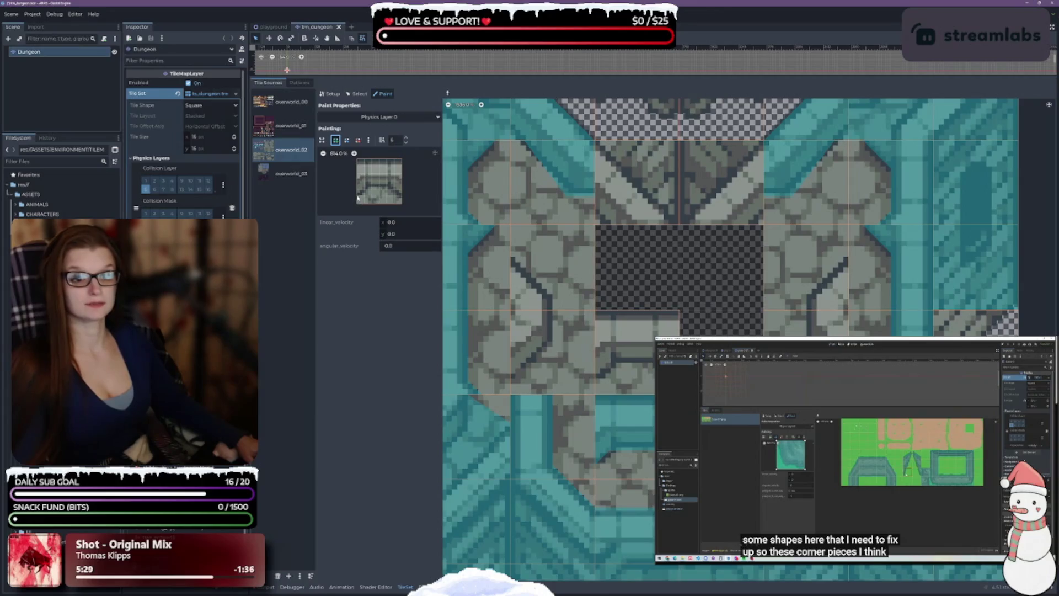
click(358, 160)
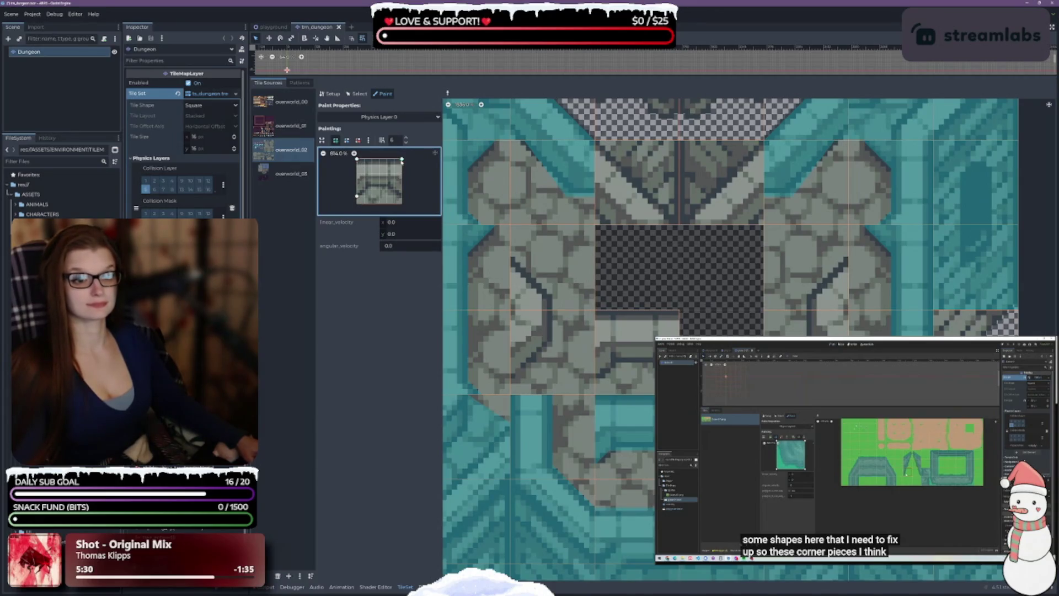
click(402, 197)
click(387, 189)
click(358, 197)
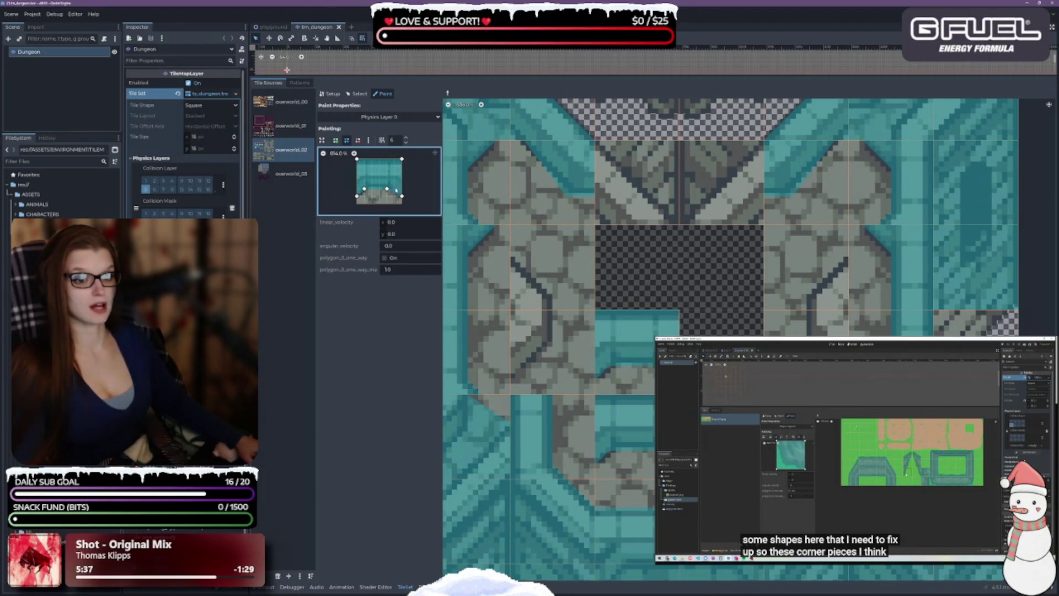
drag(389, 191, 395, 190)
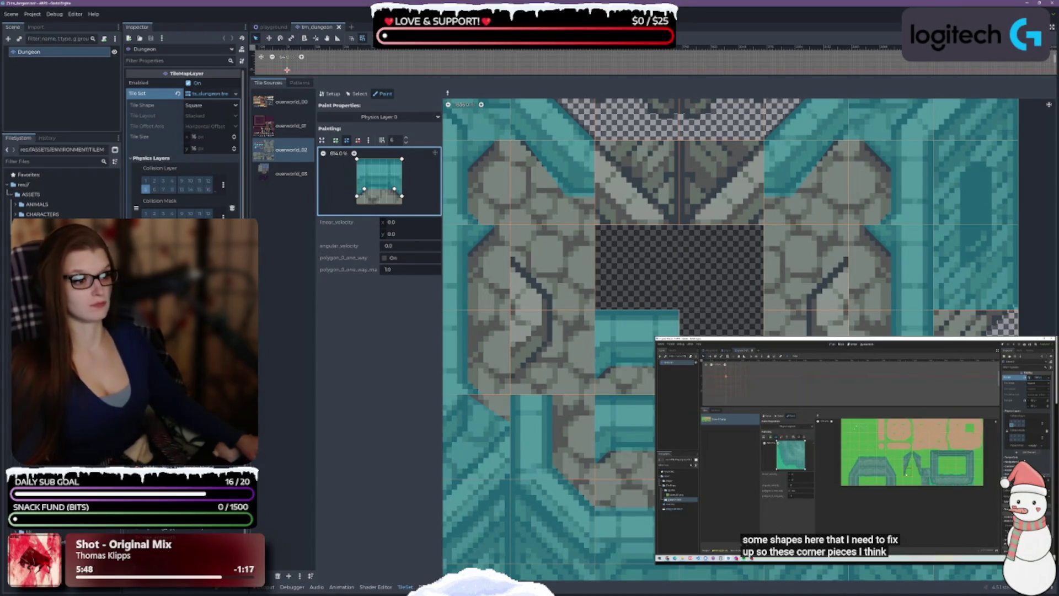
Select the cracked stone corner tile and load it into the paint preview
scroll(728, 339, up, 3)
scroll(729, 340, down, 2)
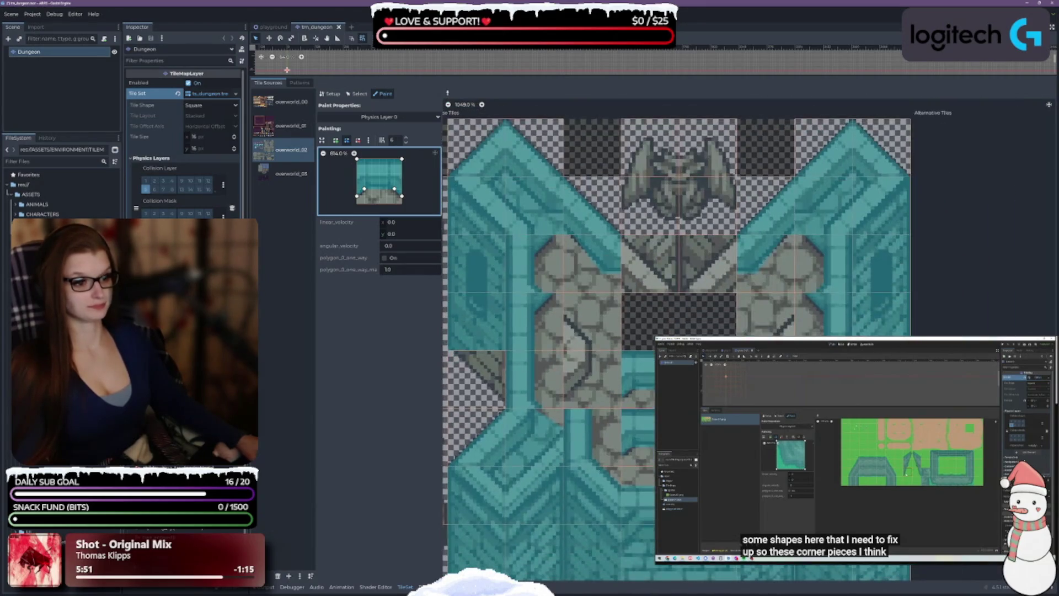
scroll(707, 312, up, 2)
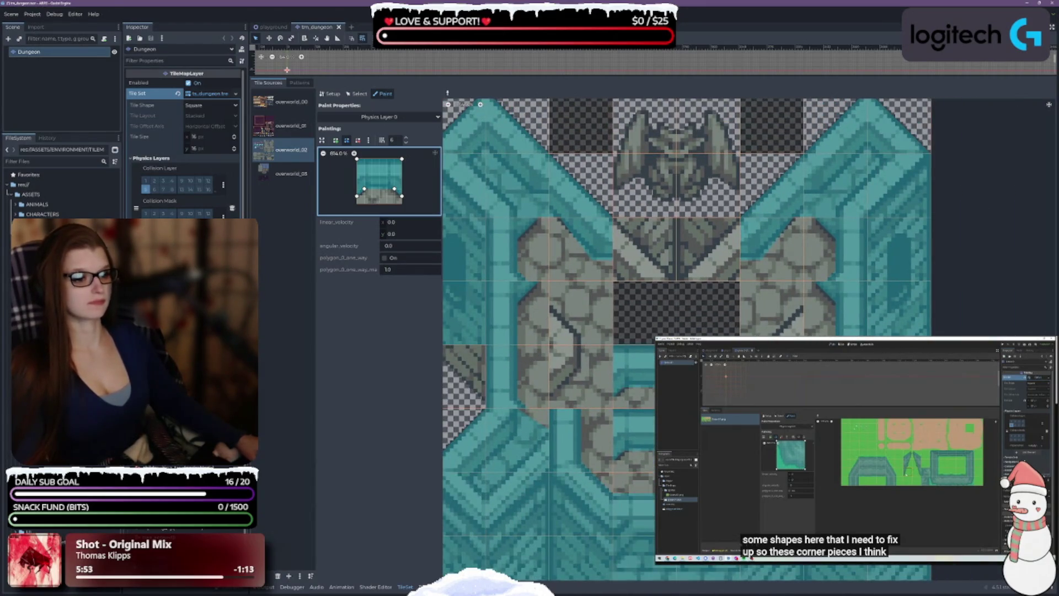
scroll(572, 268, down, 1)
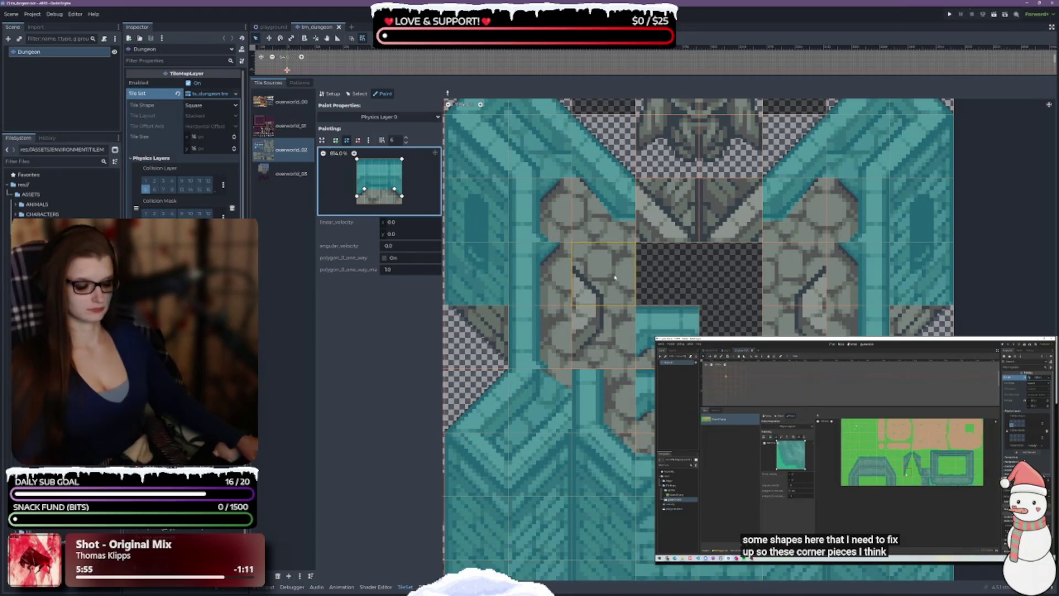
click(678, 221)
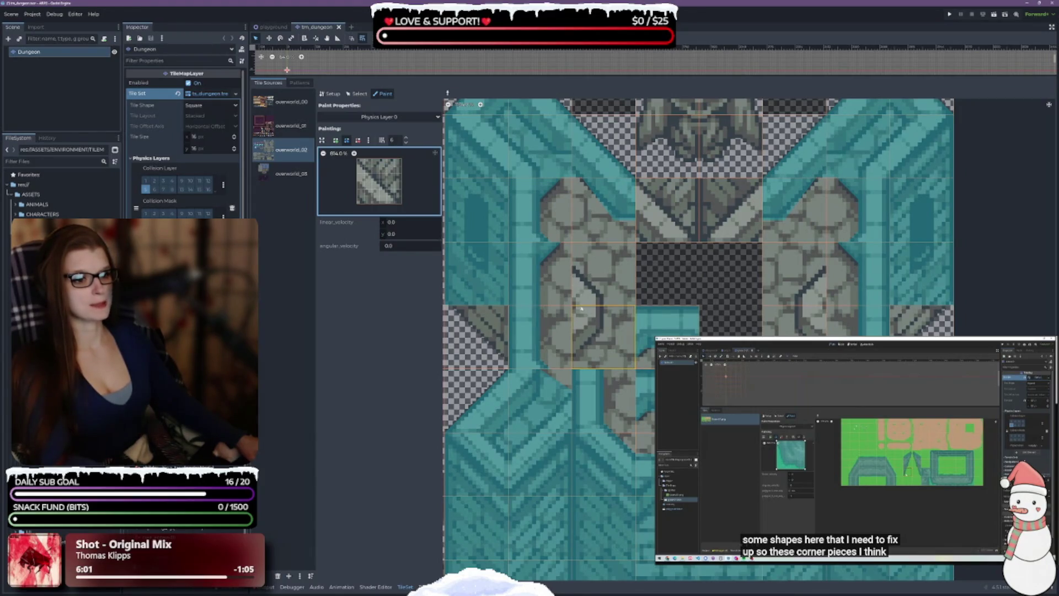
click(607, 292)
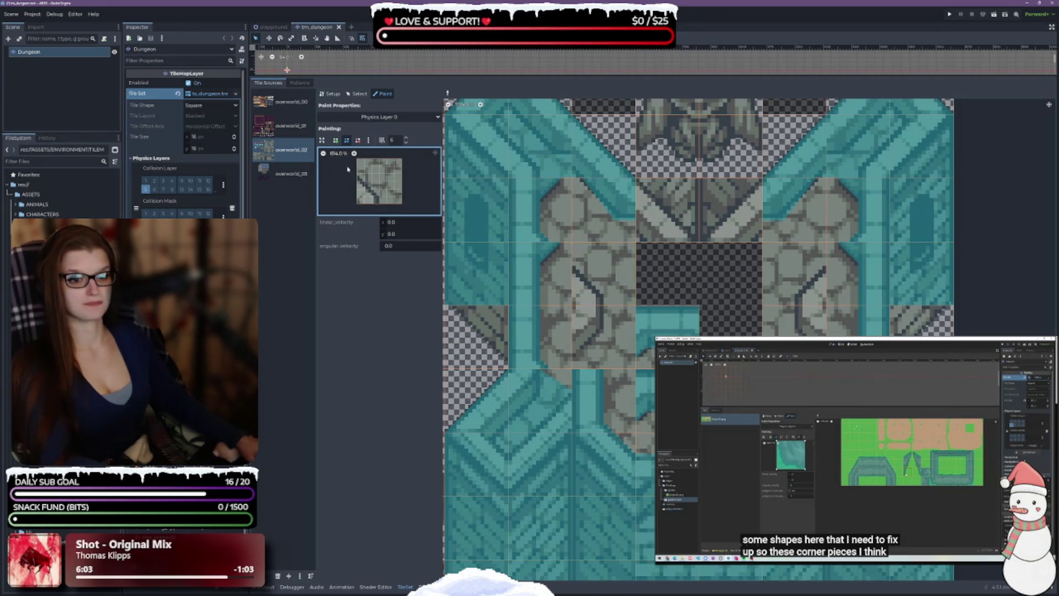
Draw a small triangle collision polygon and paint it onto both diagonal corner tiles
click(338, 140)
click(357, 175)
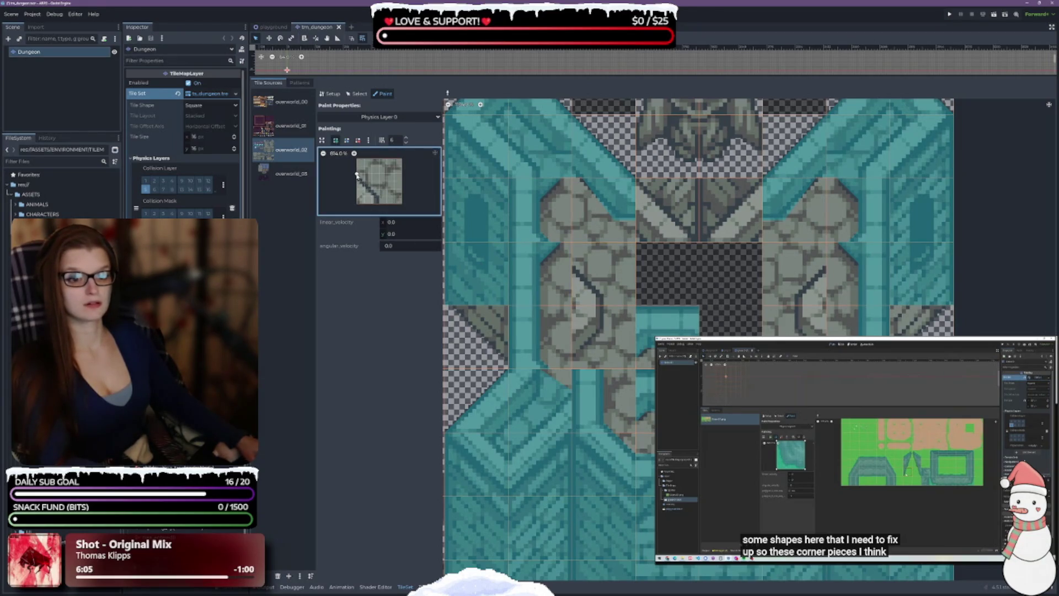
click(380, 197)
click(380, 203)
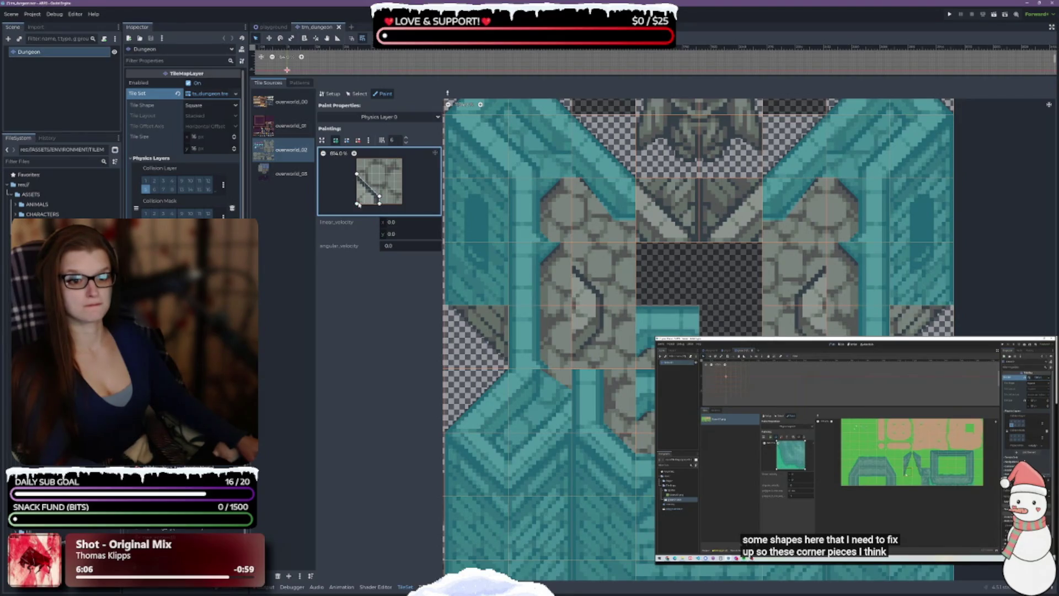
click(356, 175)
click(601, 289)
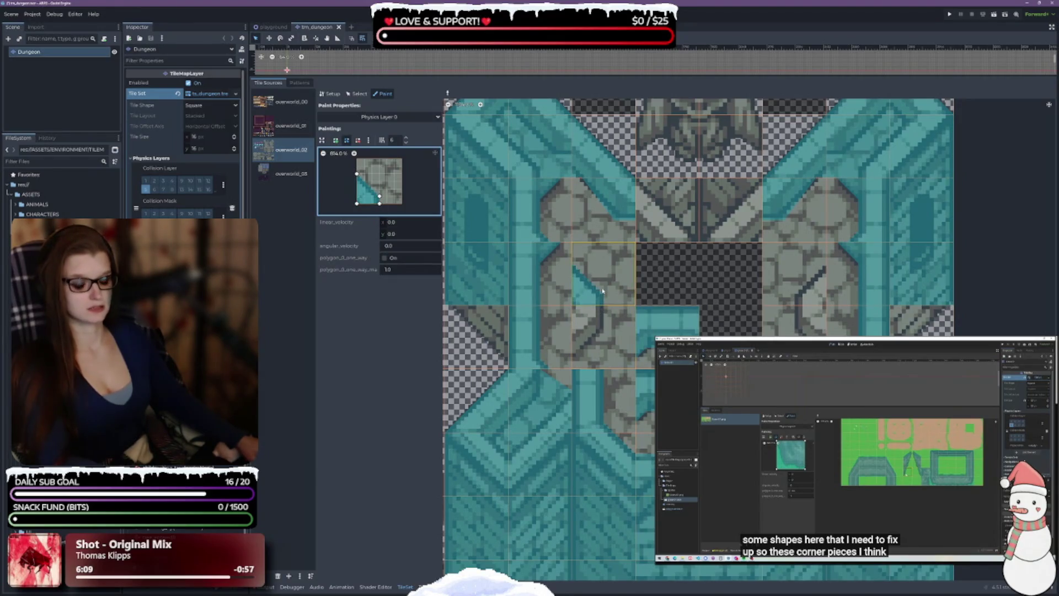
click(587, 326)
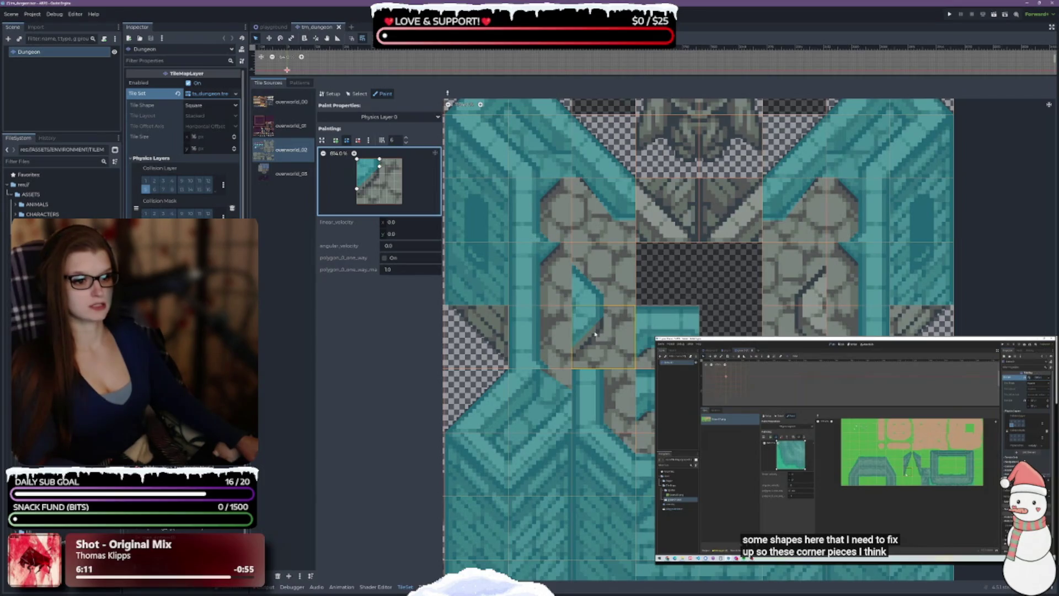
drag(379, 166, 357, 196)
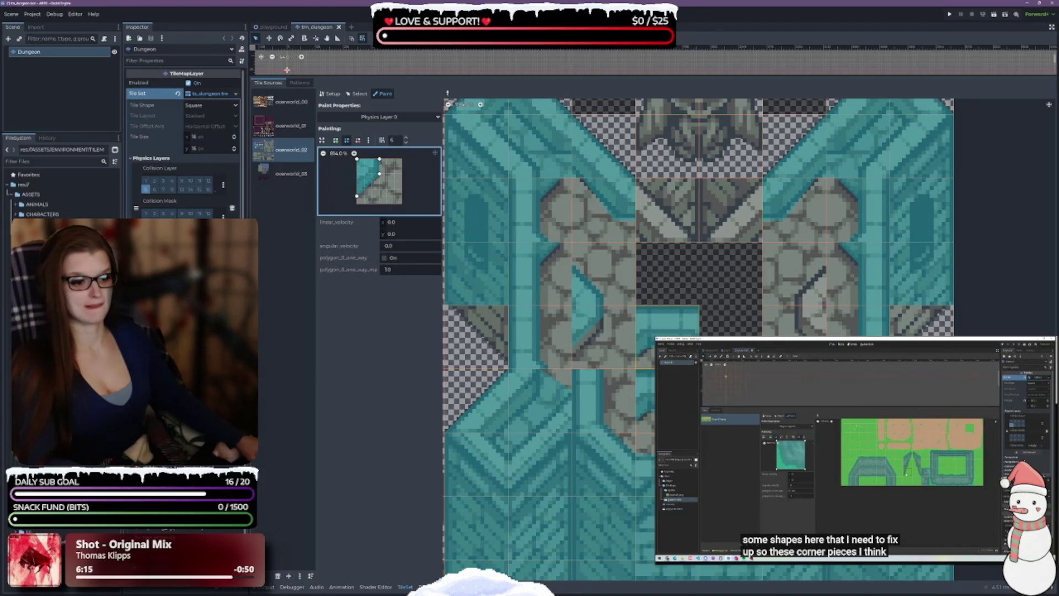
Pick up bottom-left and bottom-right triangle shapes from tiles, then save the scene
right_click(794, 320)
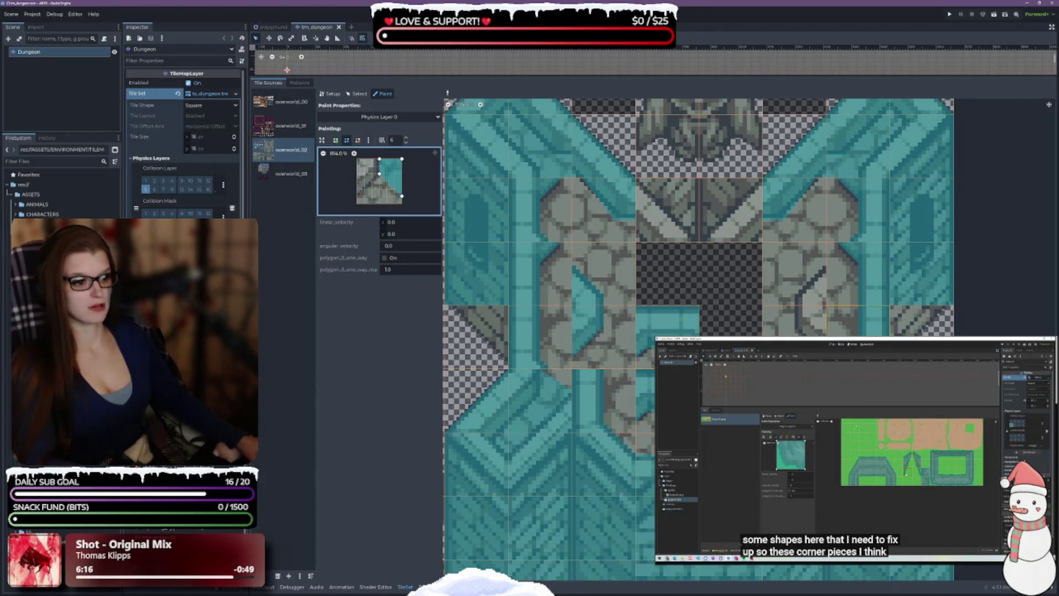
right_click(603, 287)
right_click(811, 284)
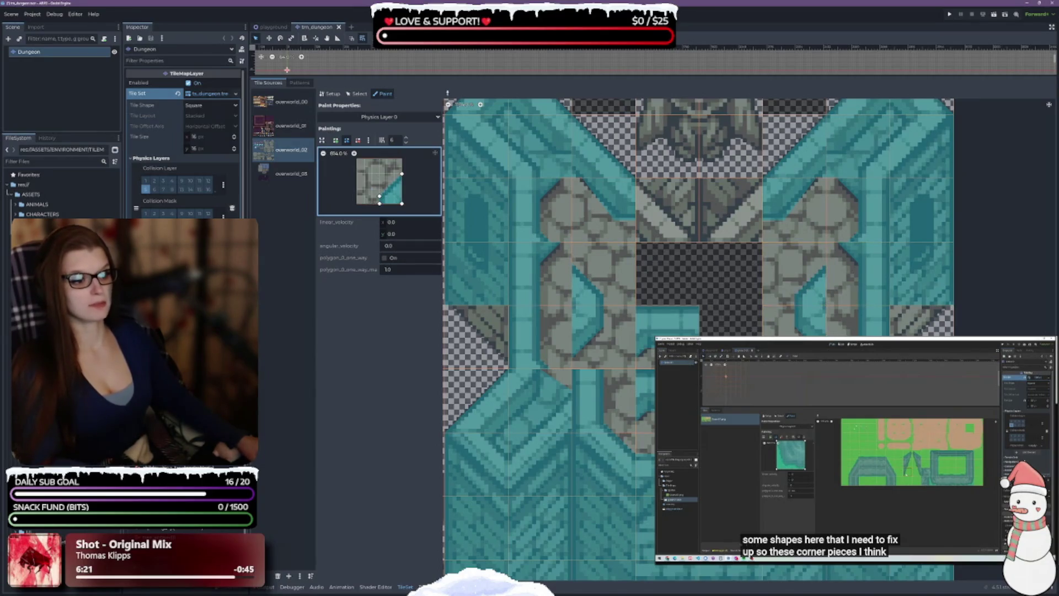
key(ctrl+s)
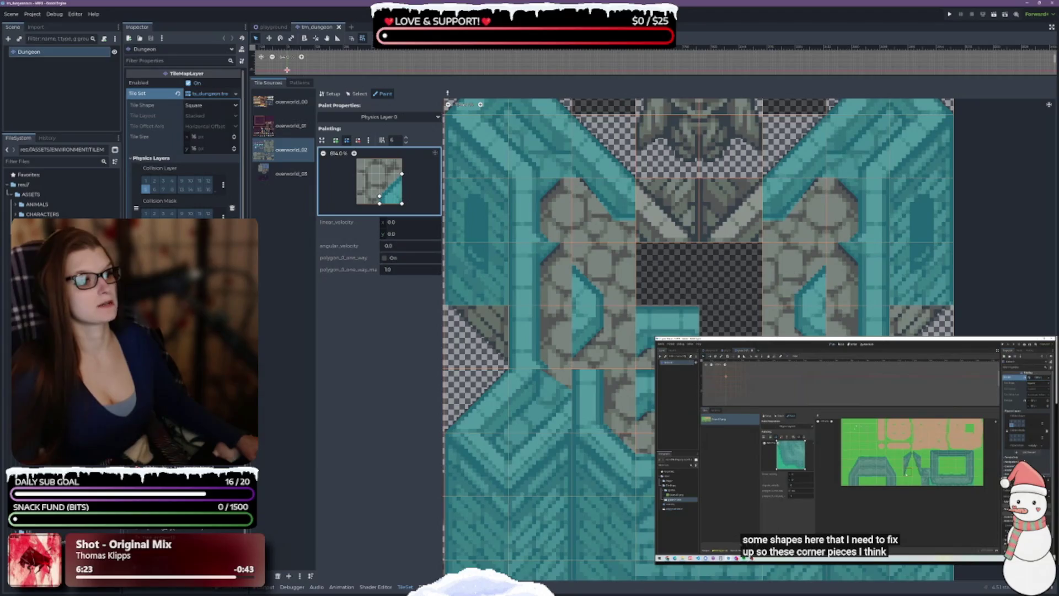
scroll(706, 325, down, 2)
Paint a top-right triangle collision onto a diagonal wall tile, then sample top-left and full-square shapes
scroll(596, 342, up, 1)
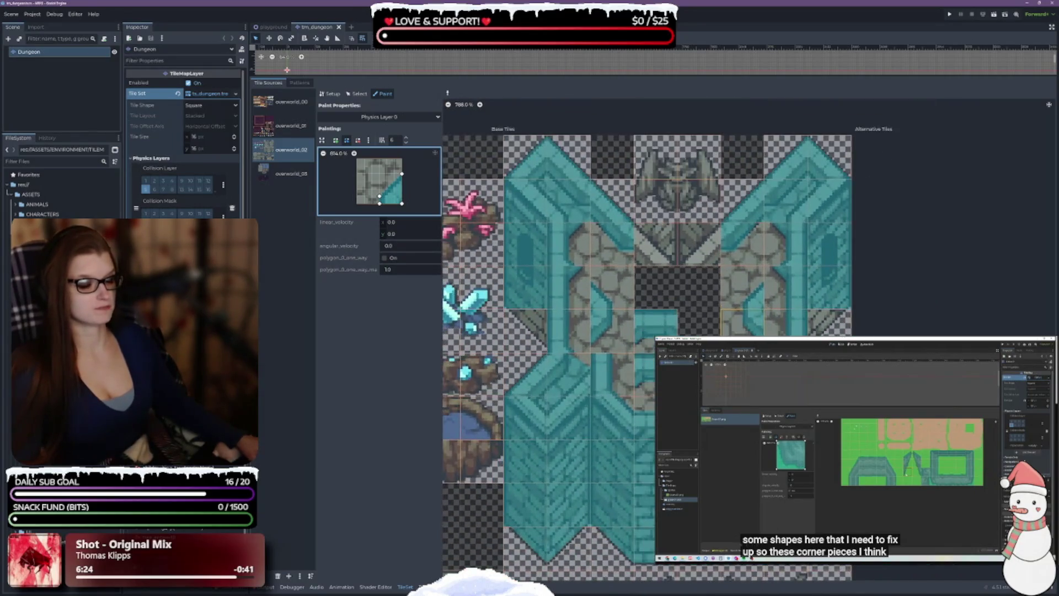
right_click(589, 542)
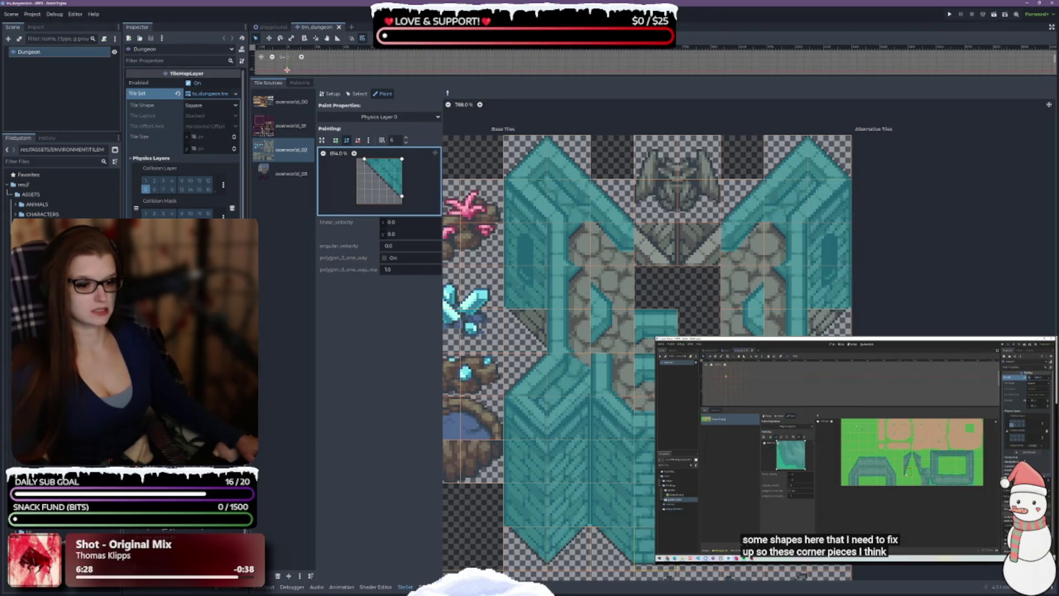
click(521, 339)
right_click(566, 476)
scroll(657, 340, down, 5)
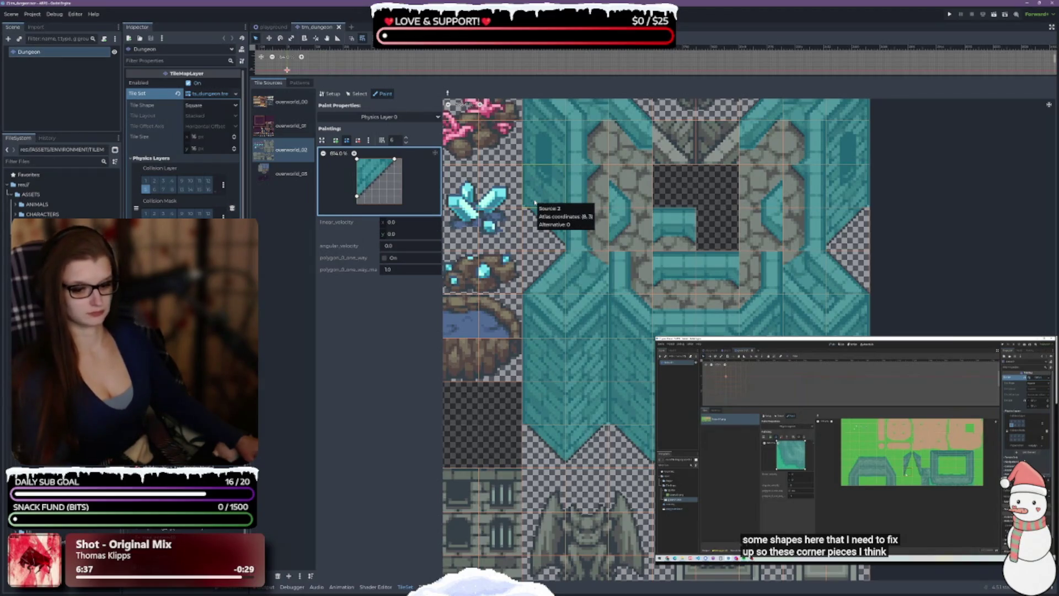
right_click(473, 306)
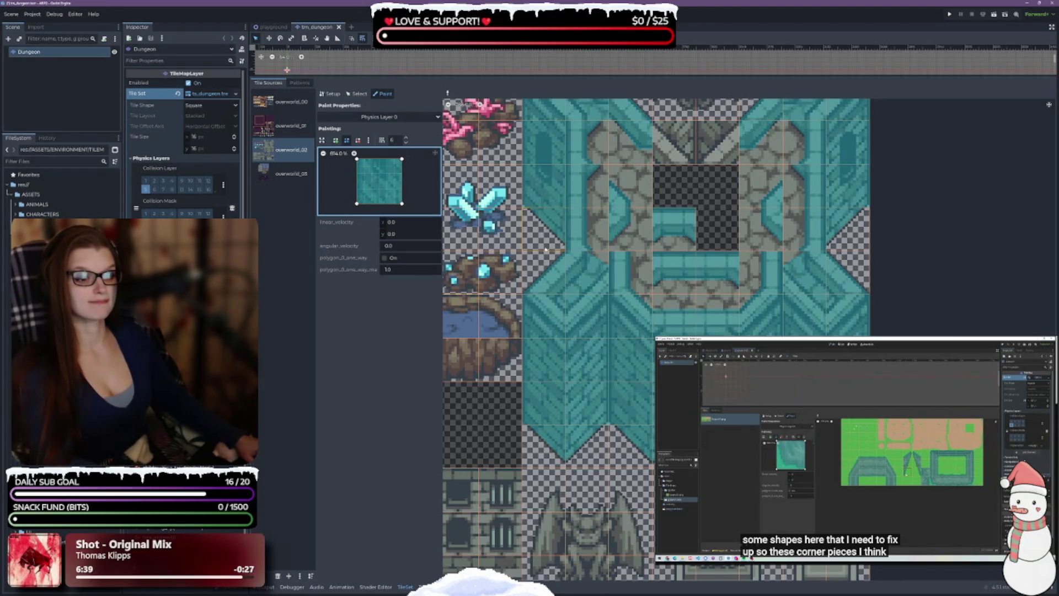
Widen the upper-right wall triangle to the tile edges and sample other wall triangles
right_click(558, 238)
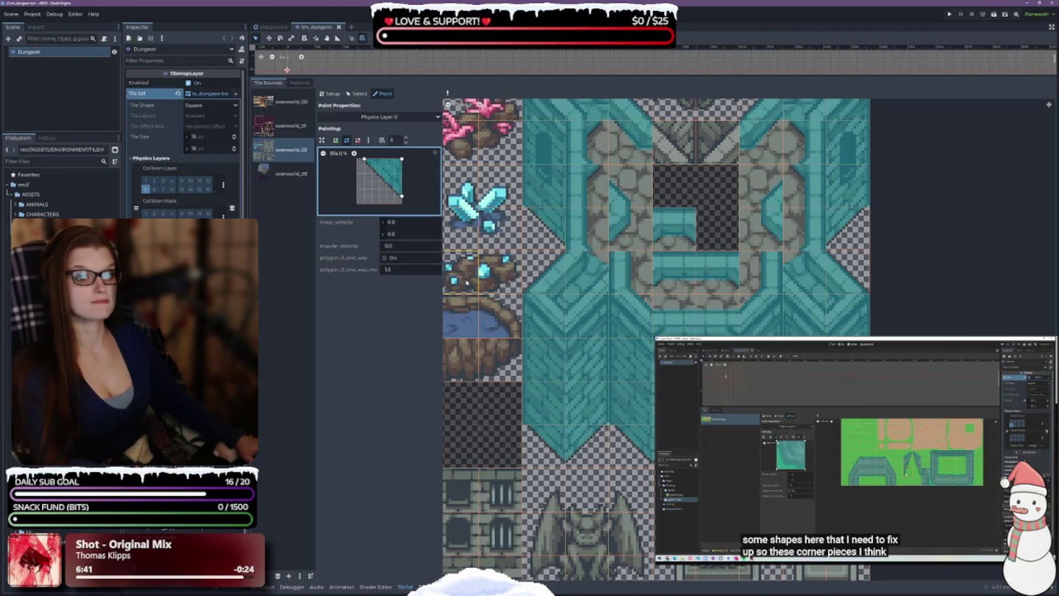
drag(364, 159, 358, 160)
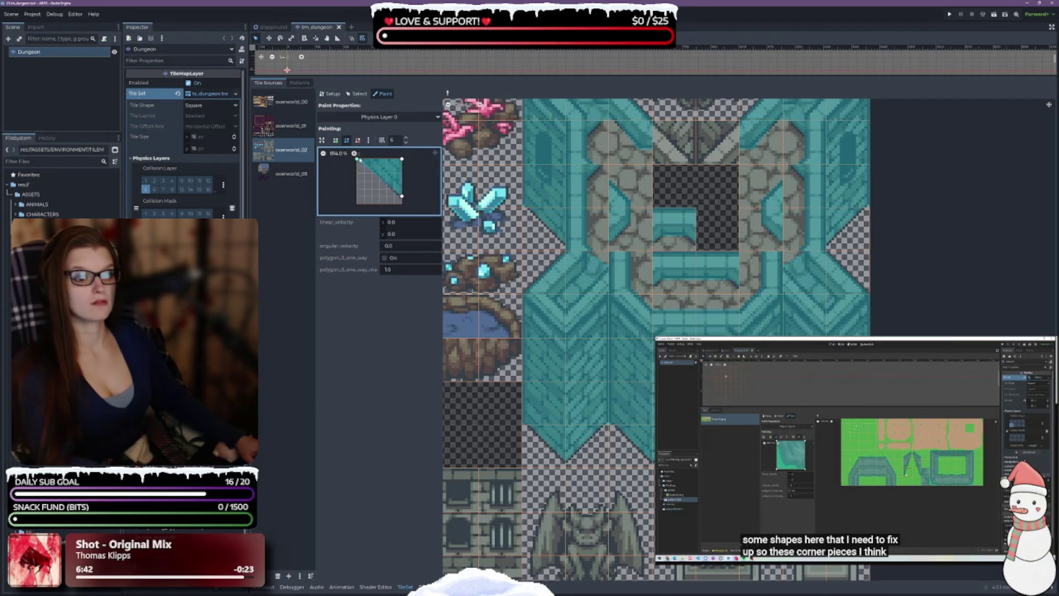
drag(404, 198, 402, 204)
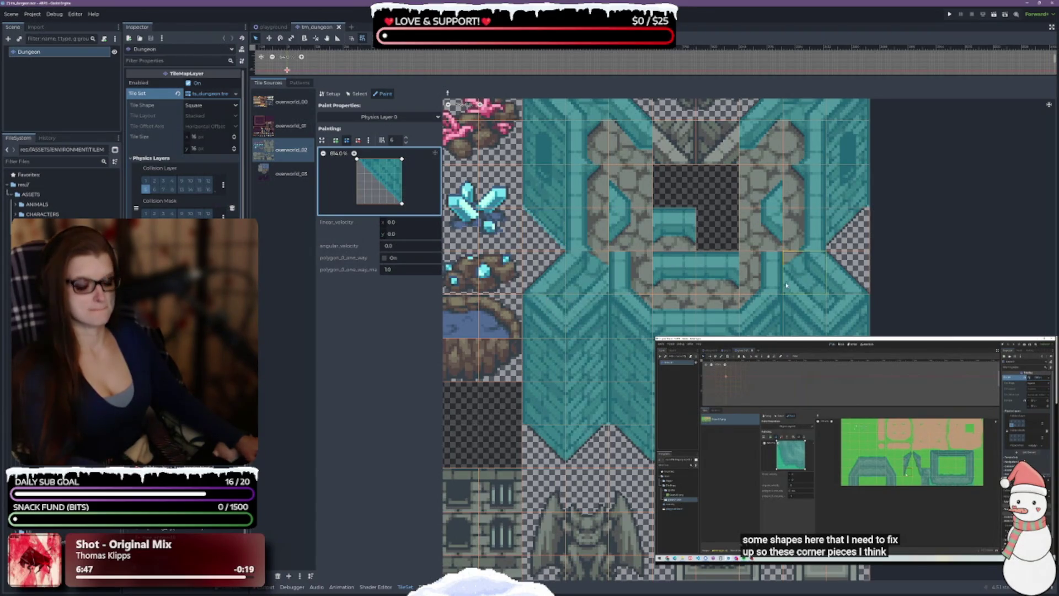
right_click(858, 234)
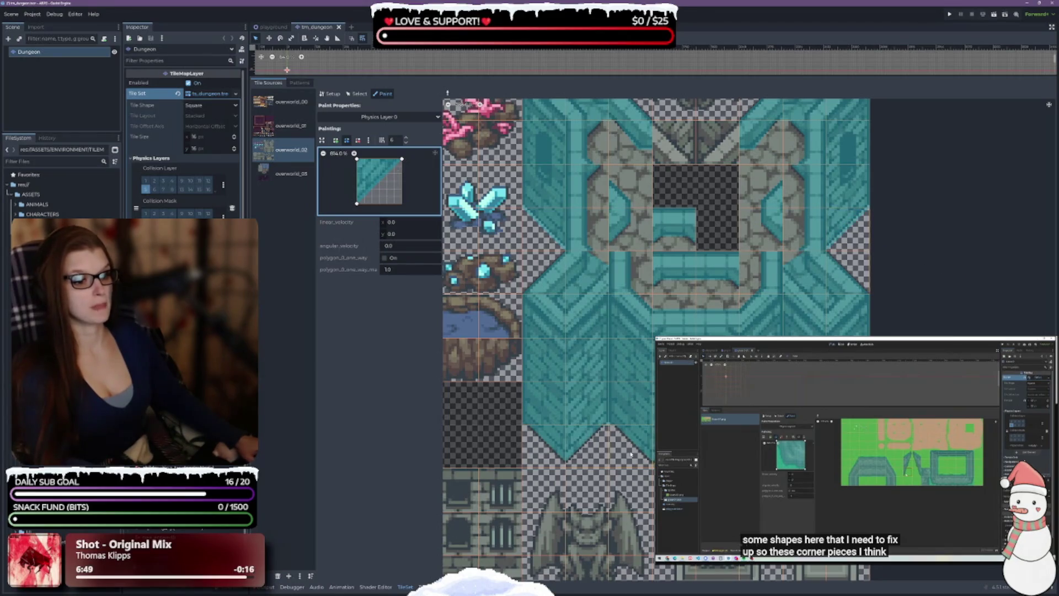
scroll(657, 339, right, 2)
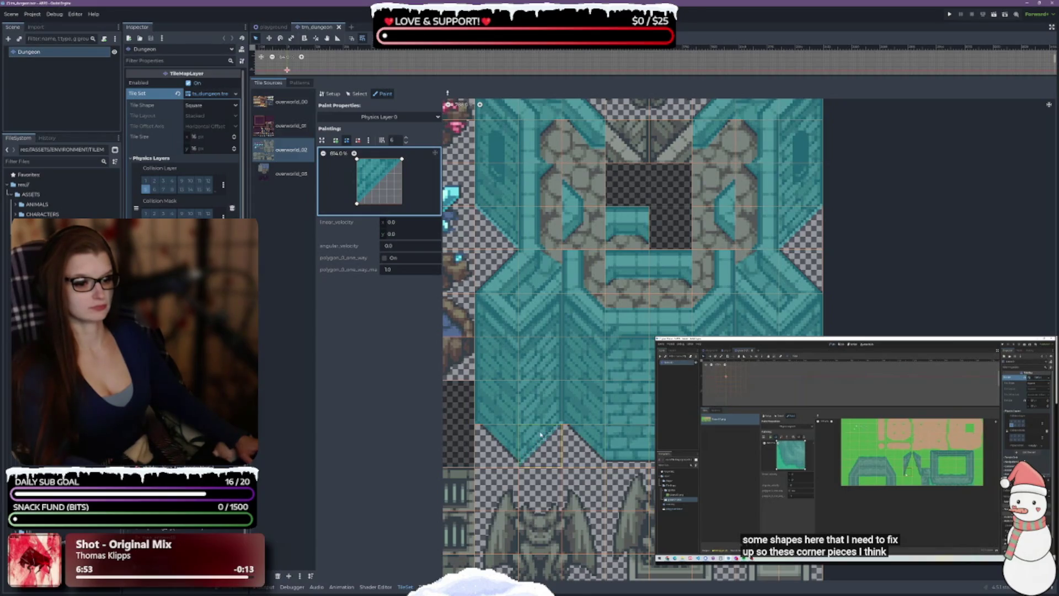
right_click(586, 497)
right_click(499, 444)
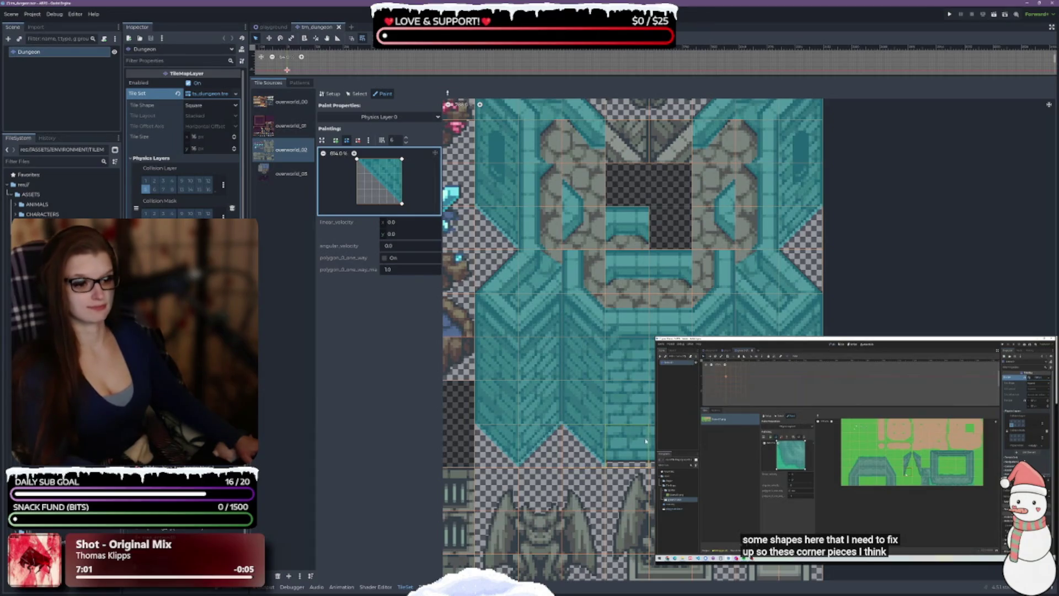
Load the brick tile's rectangular collision and slant its bottom edge downward
click(632, 458)
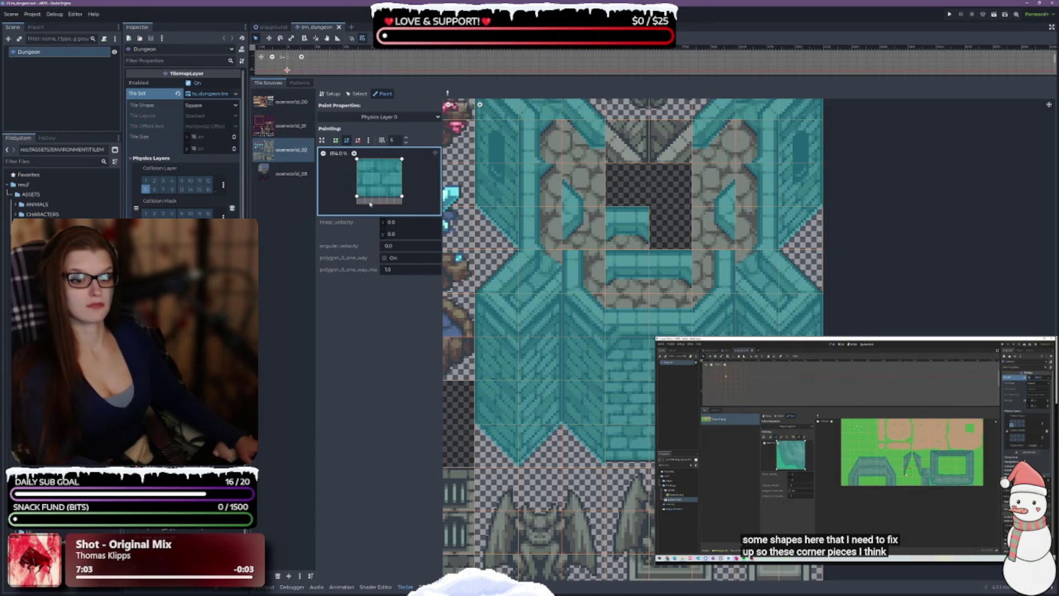
drag(357, 201, 402, 203)
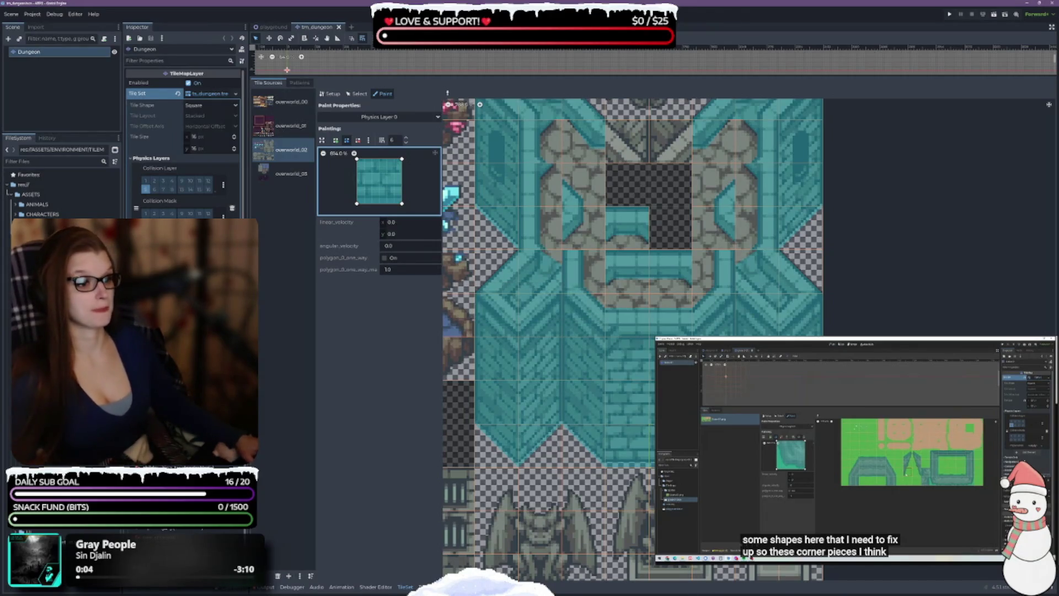
scroll(662, 419, down, 1)
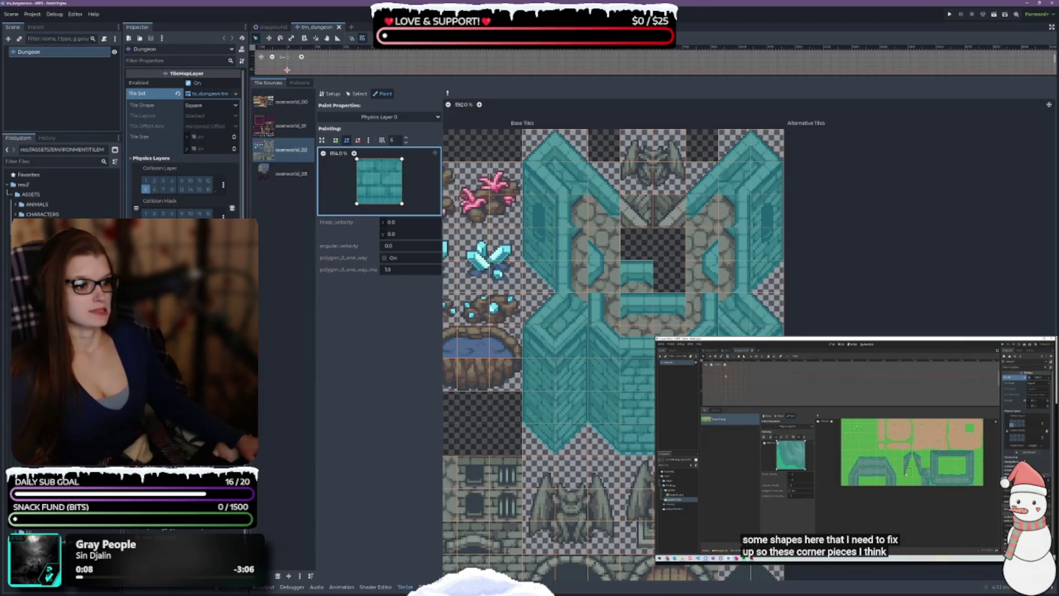
scroll(684, 339, down, 3)
scroll(621, 338, down, 3)
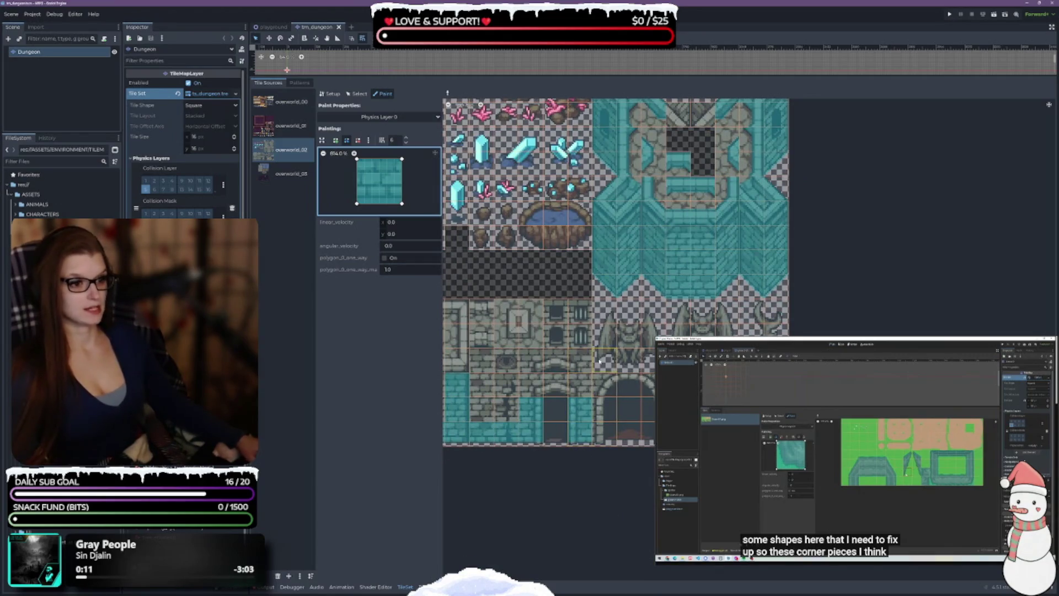
scroll(599, 361, up, 3)
scroll(600, 361, left, 3)
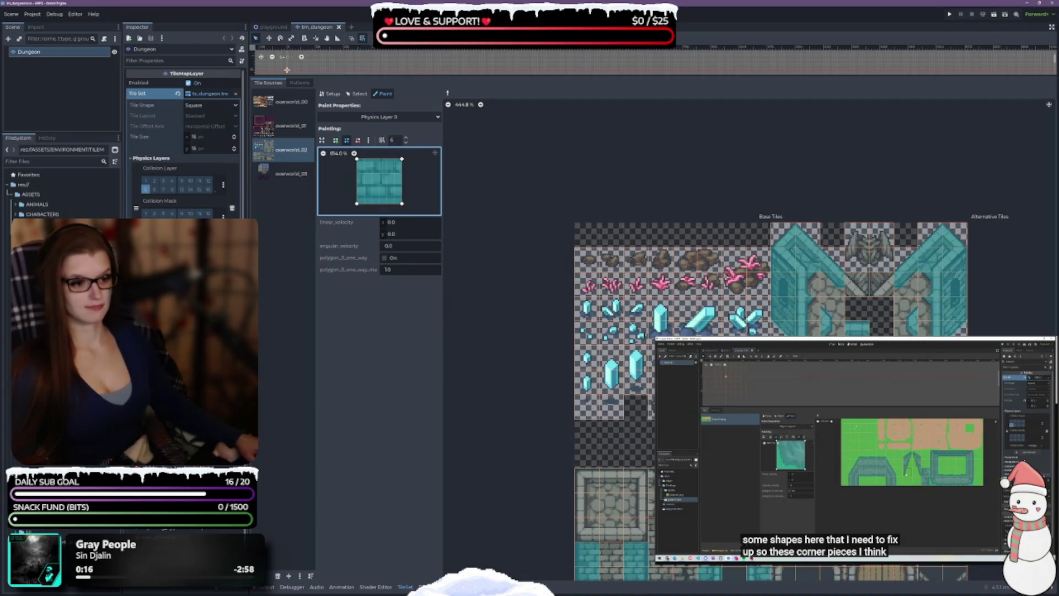
scroll(603, 291, down, 3)
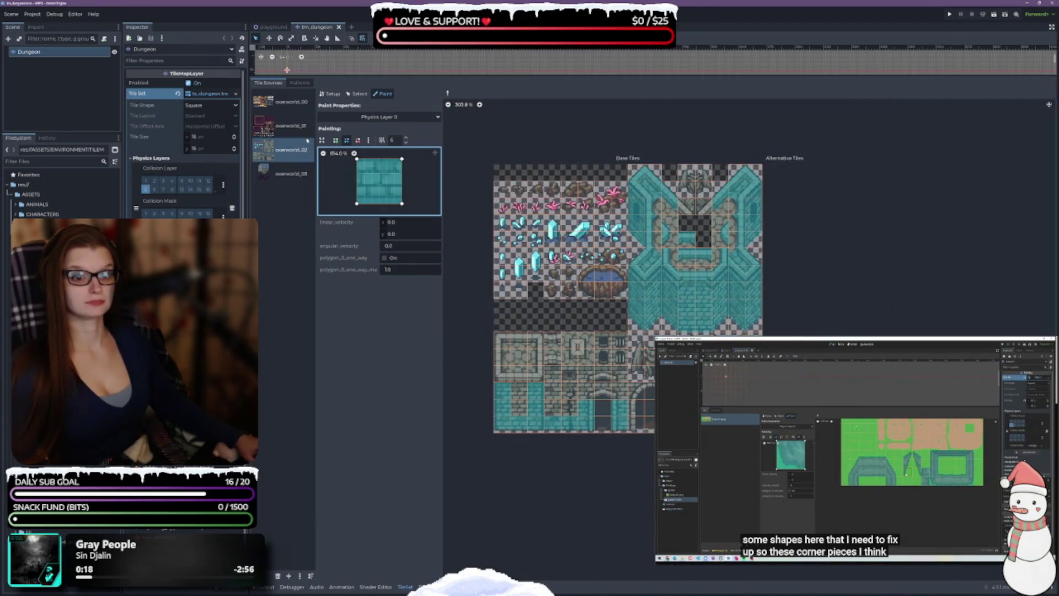
Paint collision across overworld_01's top-row wall tiles, then switch to overworld_00
click(291, 126)
scroll(585, 283, up, 3)
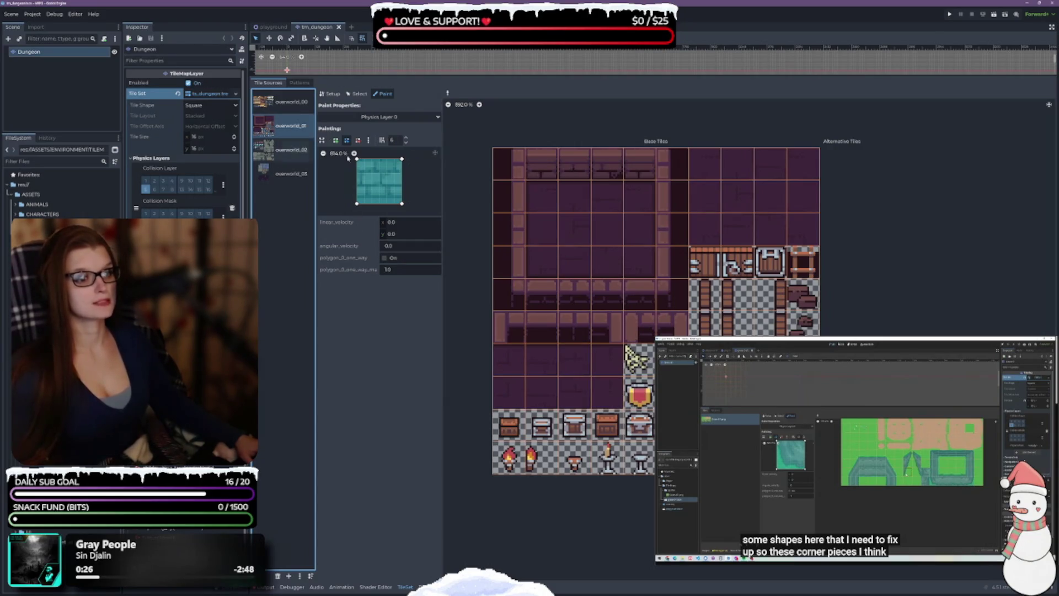
drag(551, 170, 640, 165)
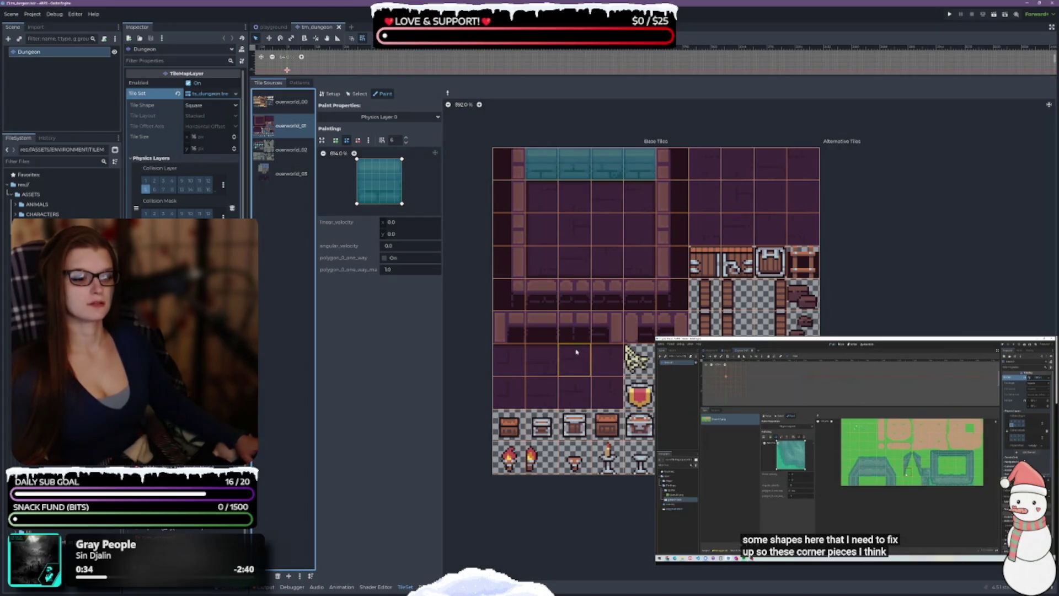
click(282, 103)
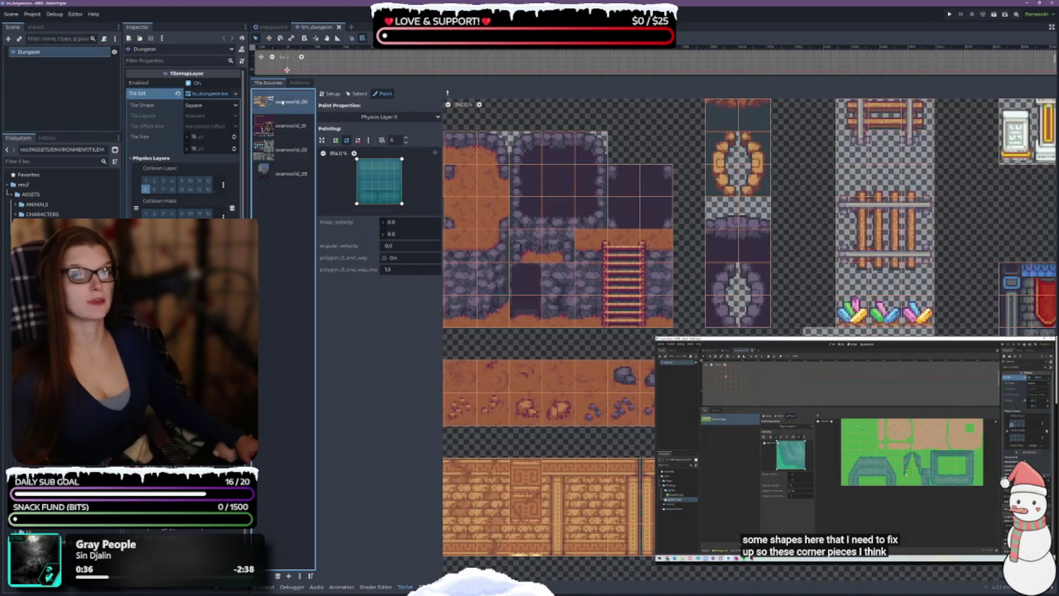
scroll(637, 383, down, 5)
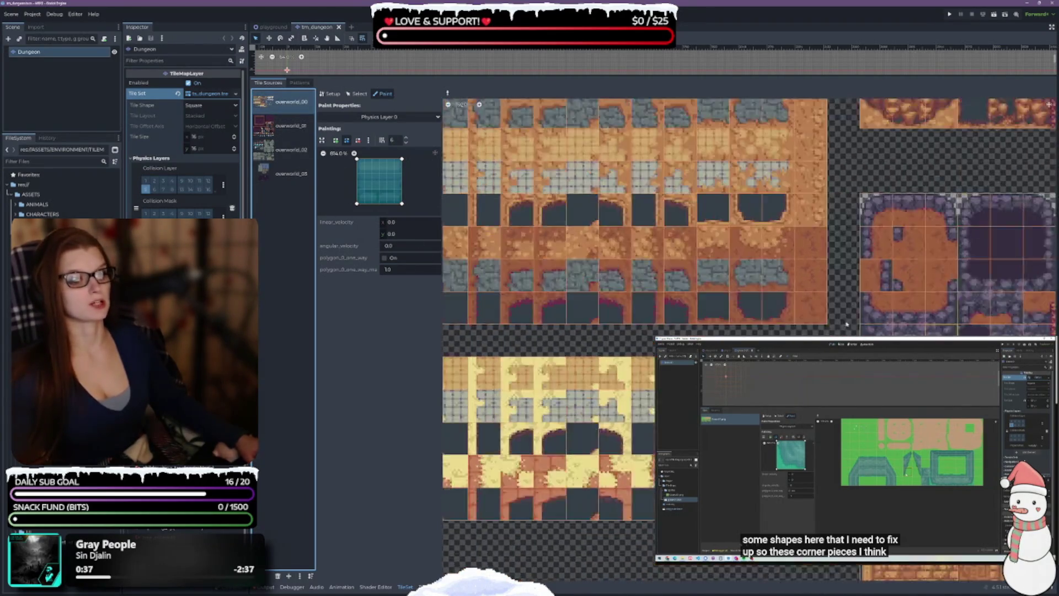
scroll(637, 383, down, 5)
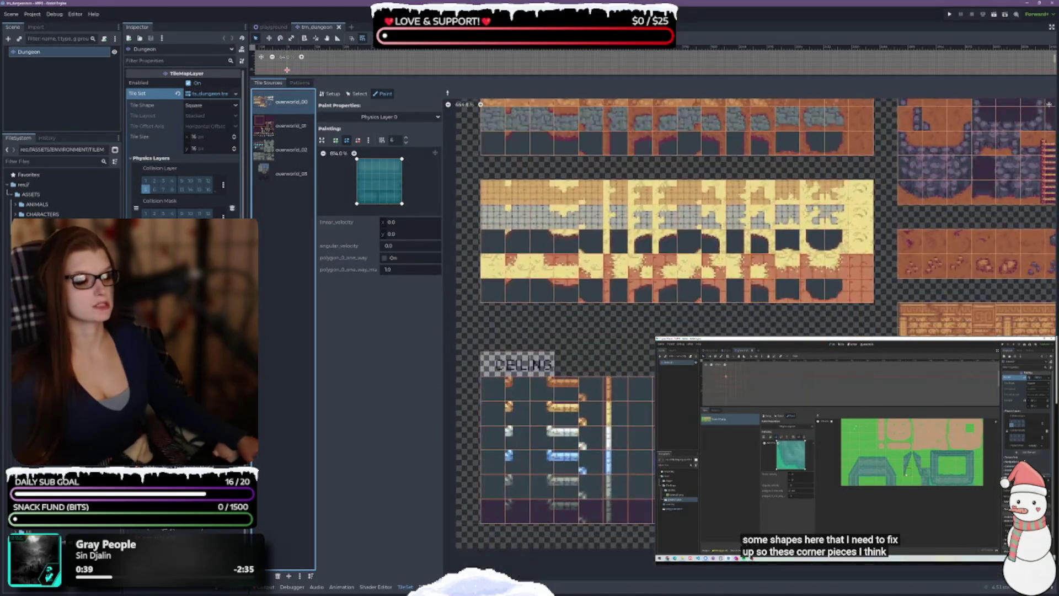
scroll(637, 383, right, 5)
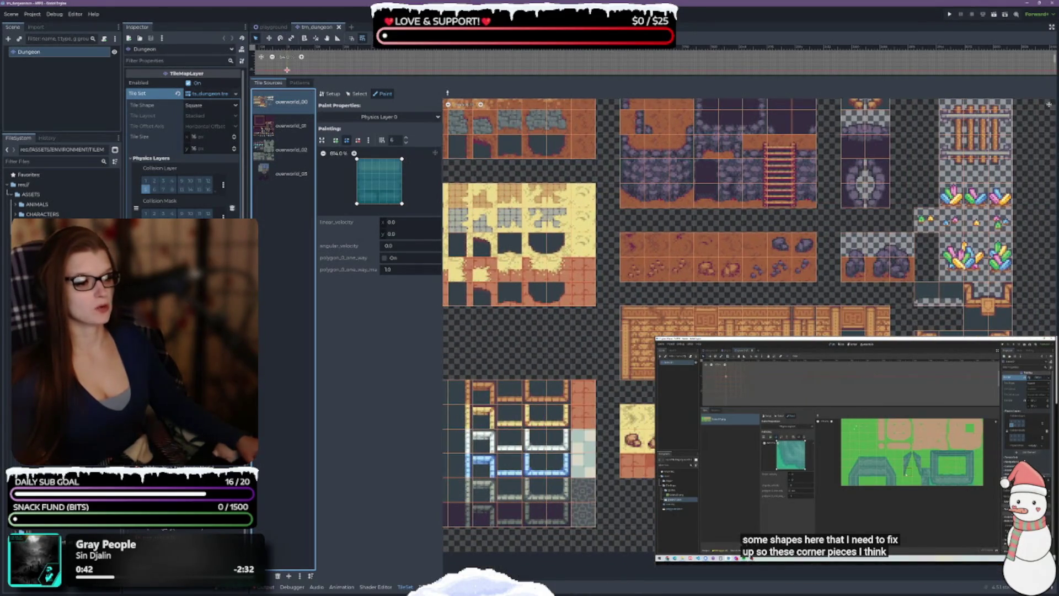
scroll(637, 382, right, 3)
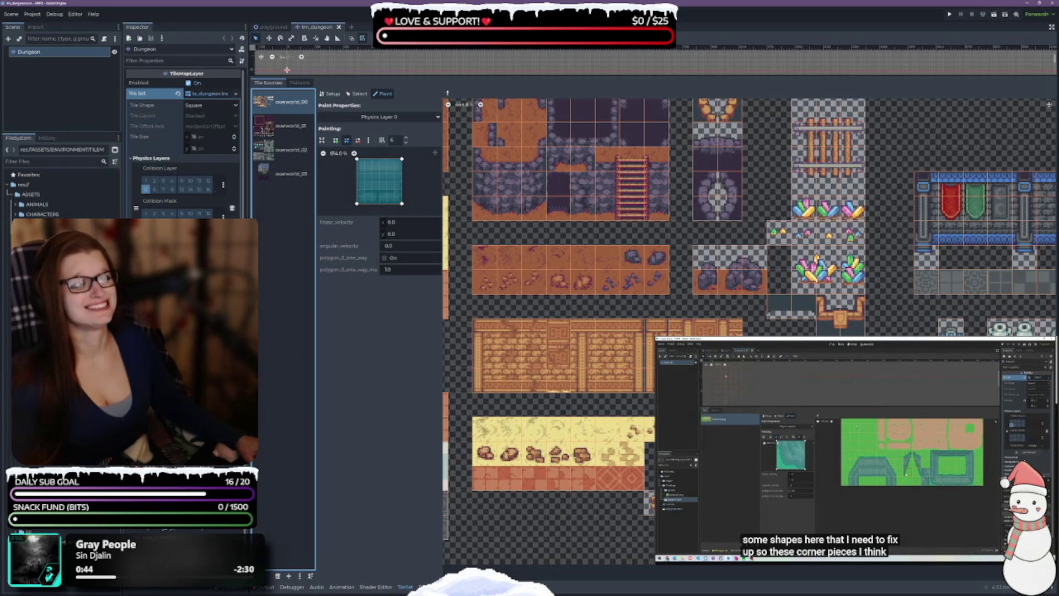
scroll(702, 321, down, 3)
scroll(695, 324, right, 3)
scroll(672, 329, up, 4)
scroll(672, 329, down, 3)
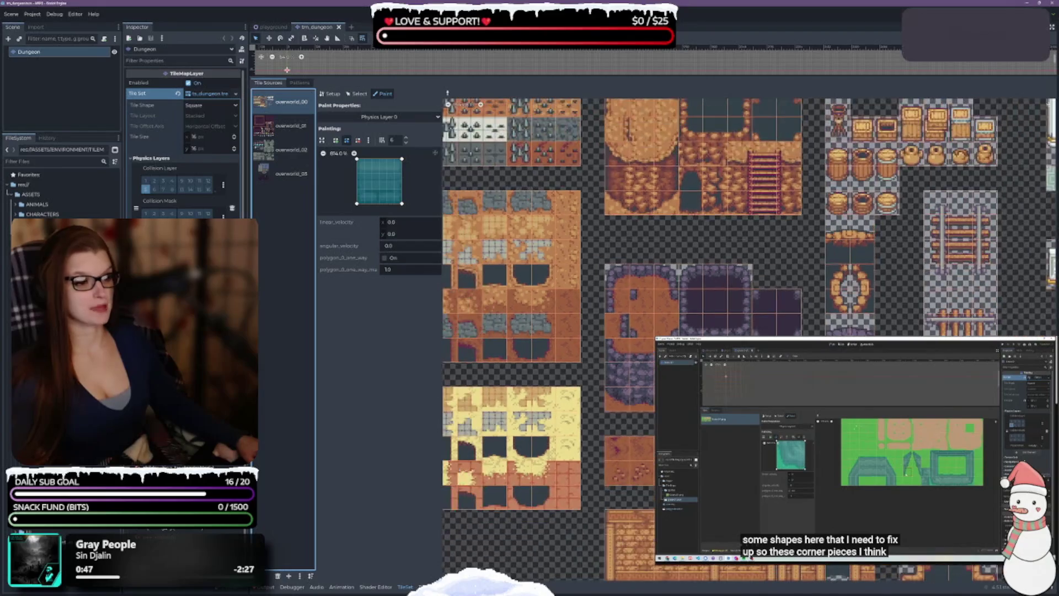
scroll(762, 274, down, 1)
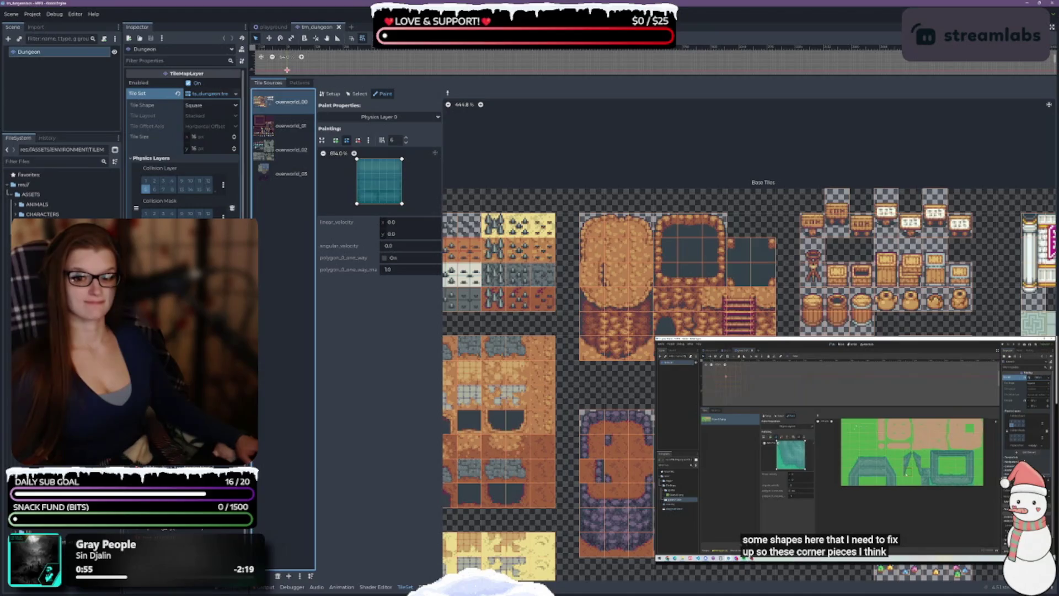
click(61, 276)
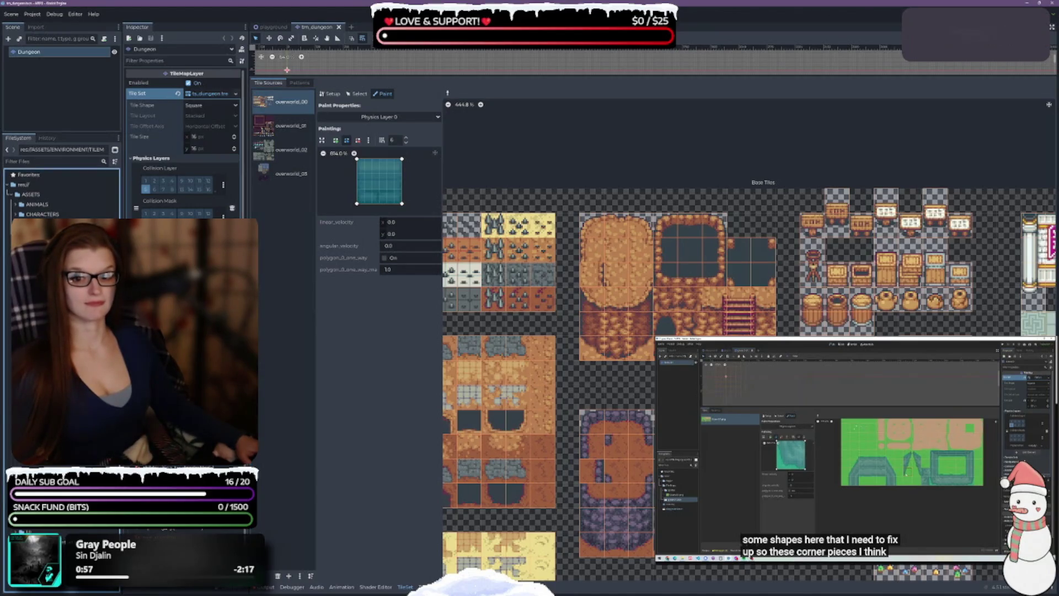
Open the tm_house scene and close tm_dungeon
double_click(62, 275)
click(316, 26)
click(334, 27)
click(314, 26)
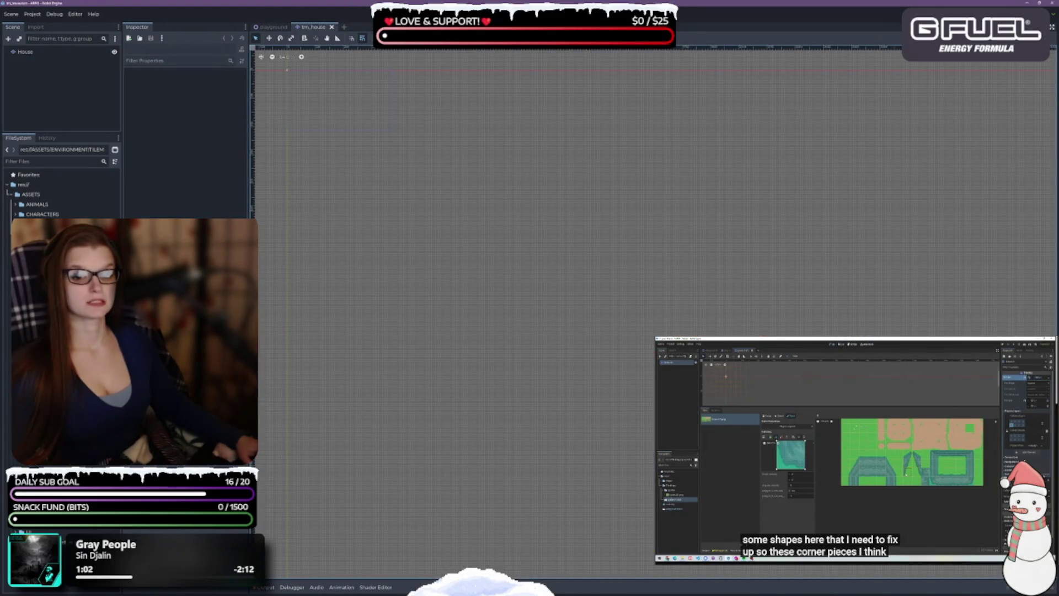
Put the House tile layer on collision layer 5 only and show its TileSet editor
click(26, 52)
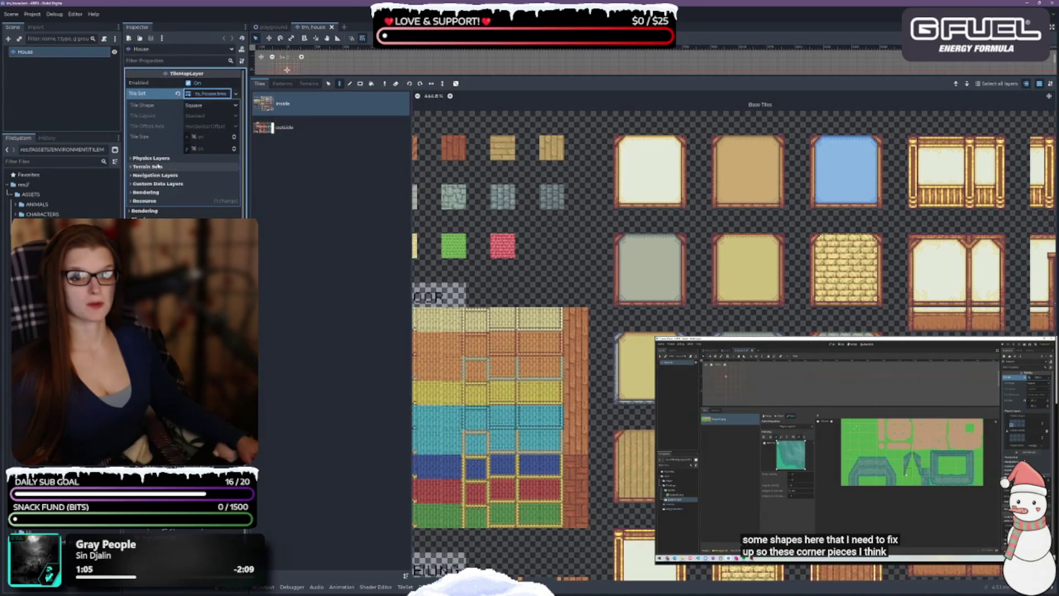
click(152, 158)
click(147, 180)
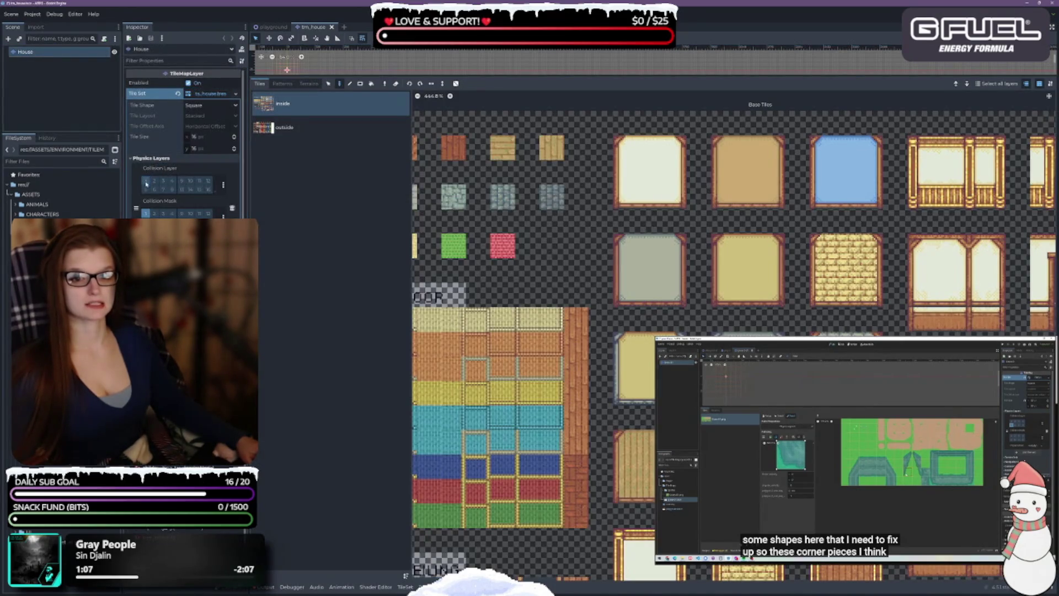
click(146, 189)
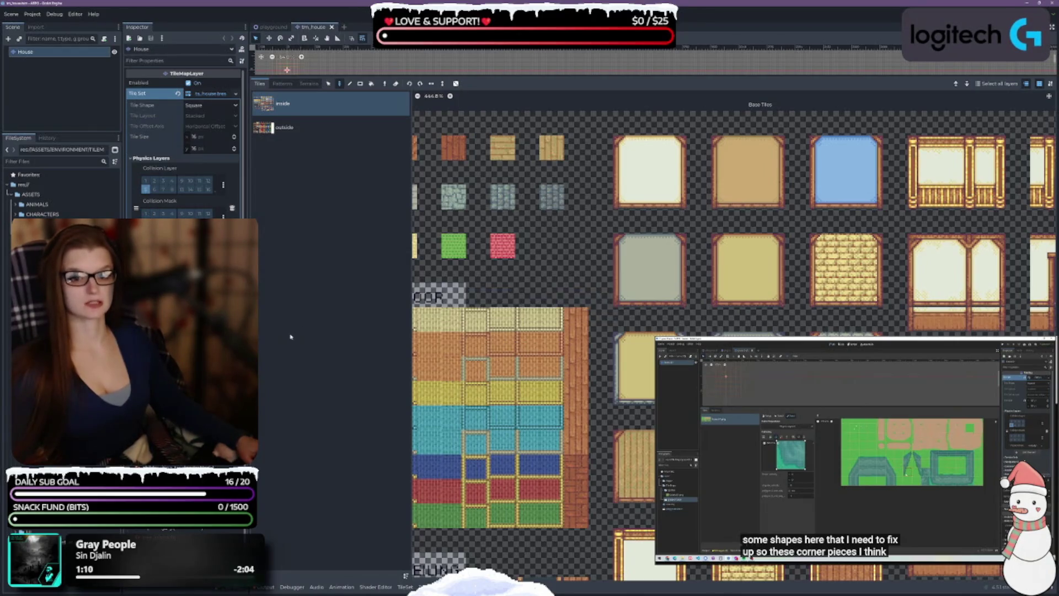
click(413, 586)
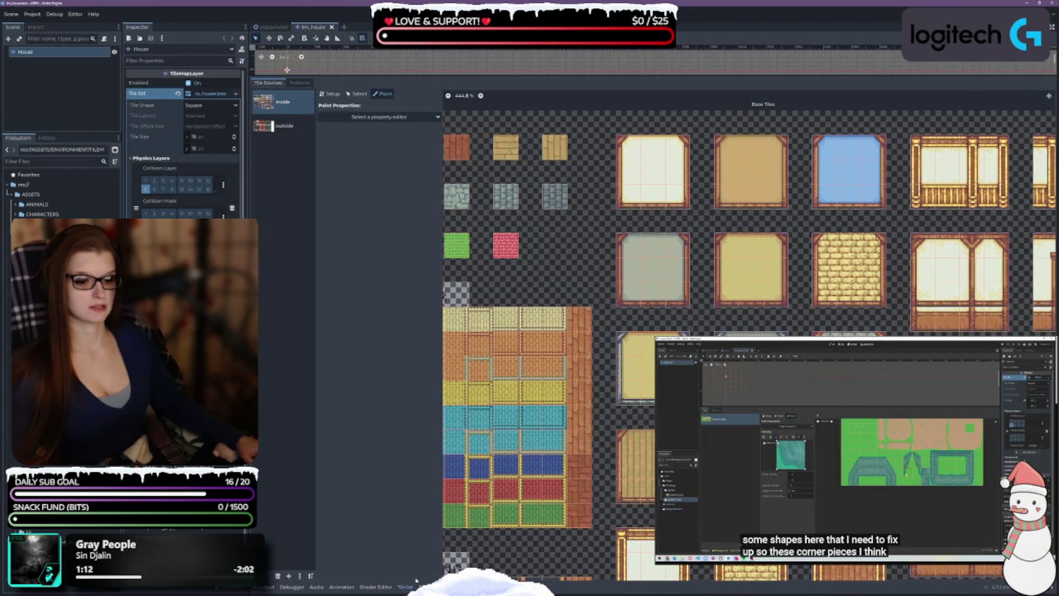
Choose Physics Layer 0 as the paint property
click(381, 117)
click(379, 193)
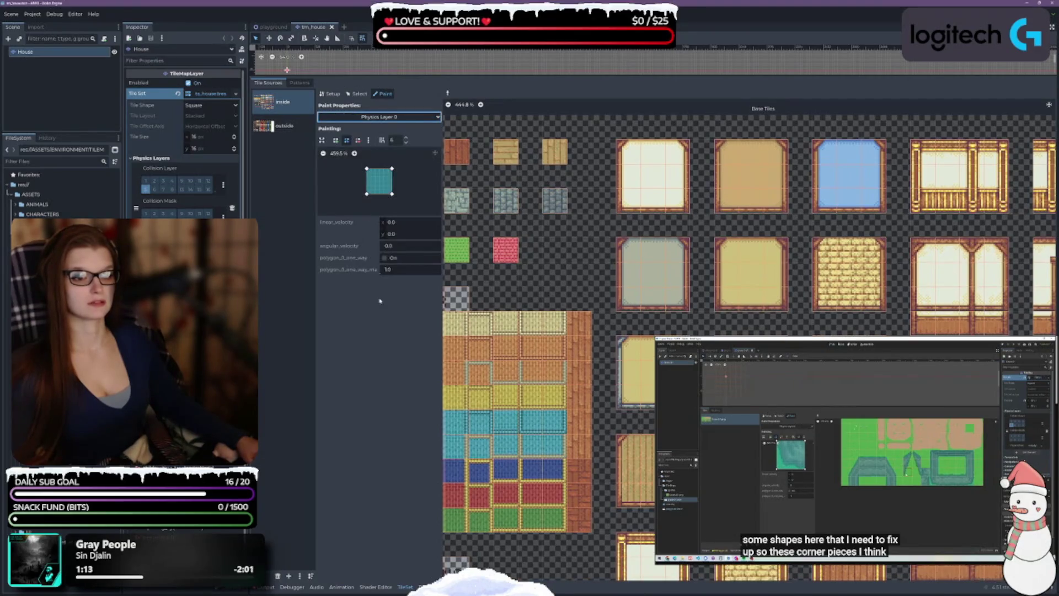
scroll(459, 368, down, 4)
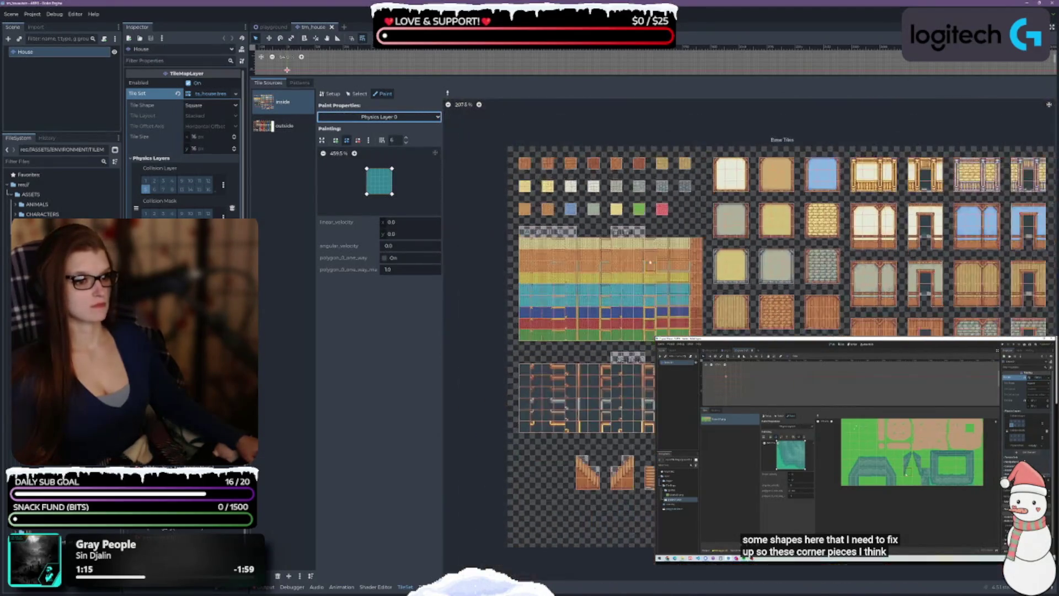
scroll(575, 226, up, 2)
Pan across the inside atlas to view the ceiling, furniture, wall and window tiles
drag(613, 563, 581, 381)
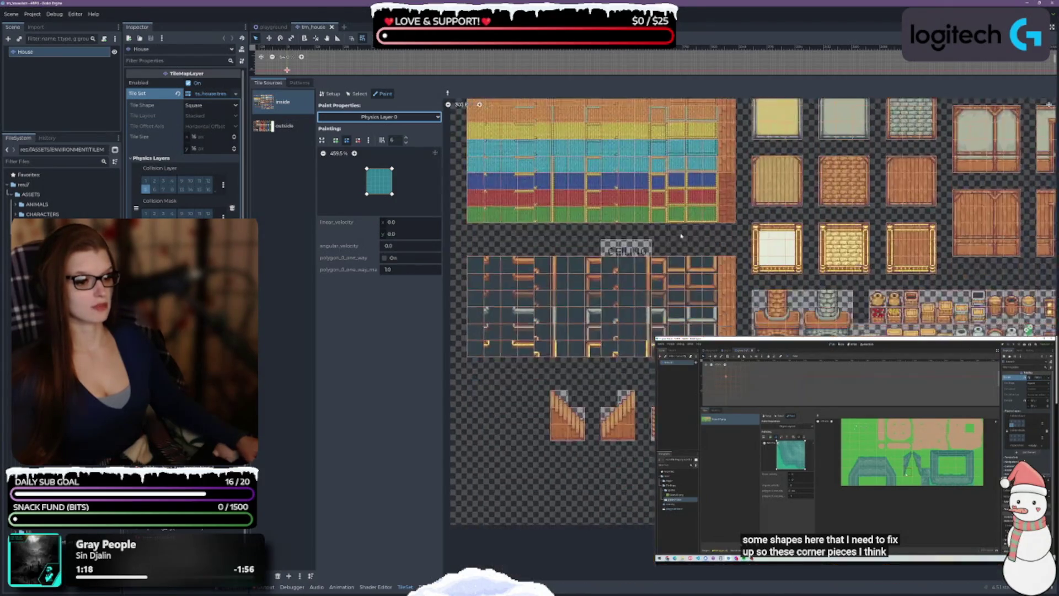
drag(654, 467, 580, 470)
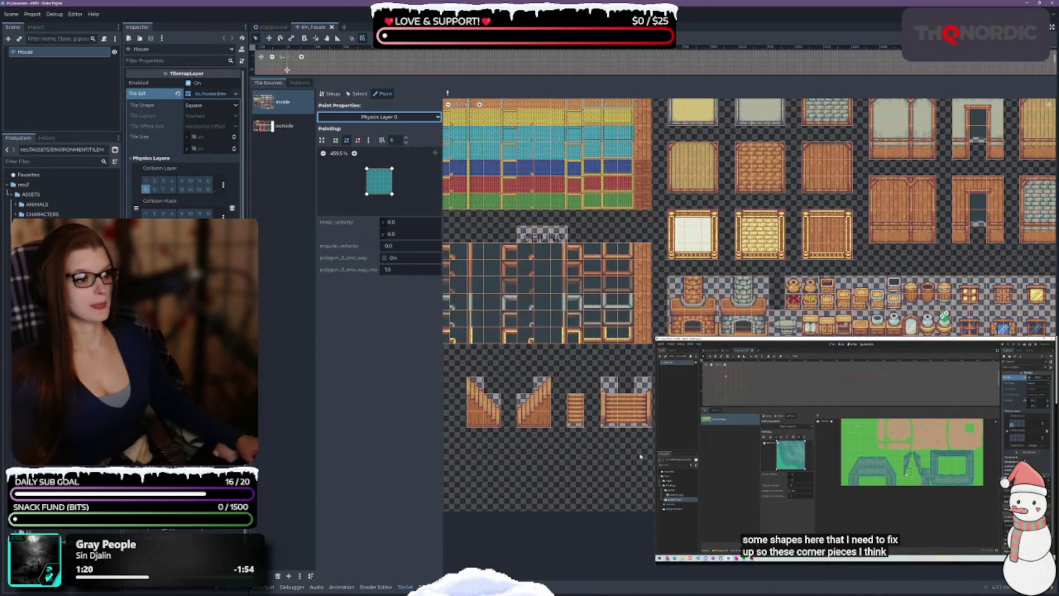
drag(640, 456, 562, 591)
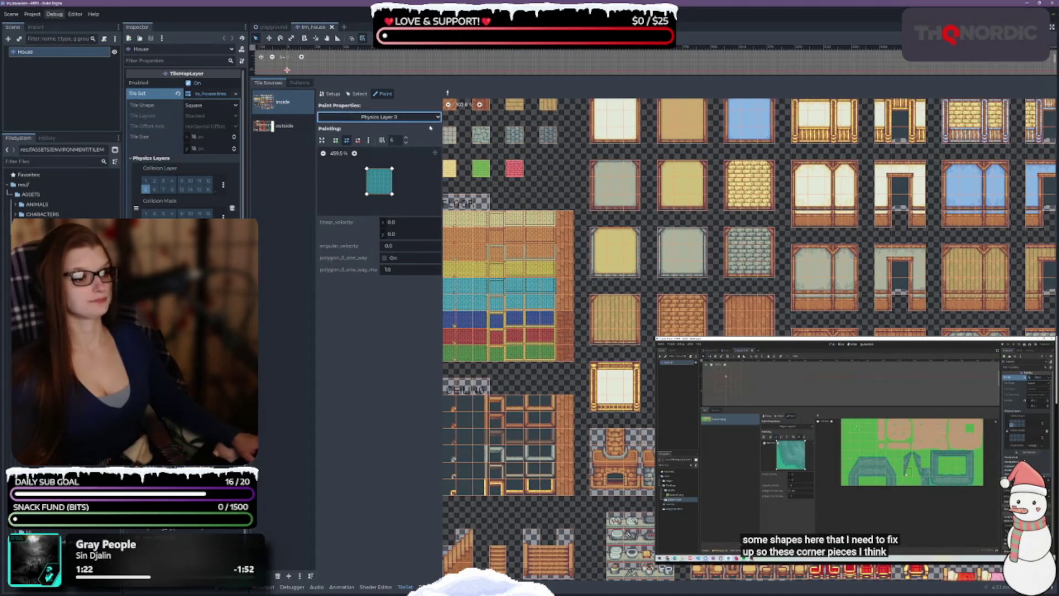
drag(710, 199, 679, 288)
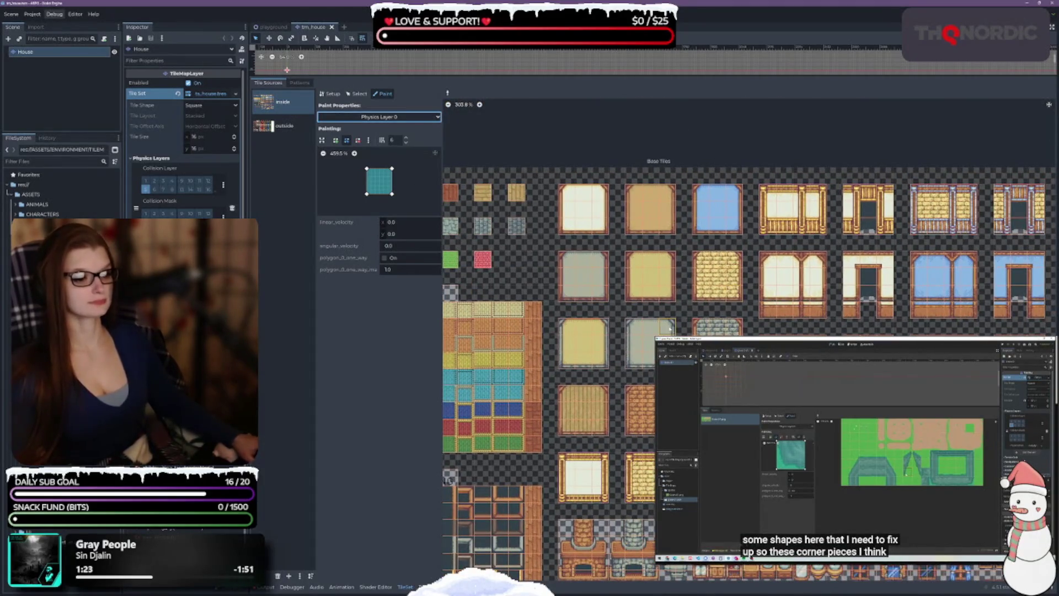
scroll(662, 328, up, 2)
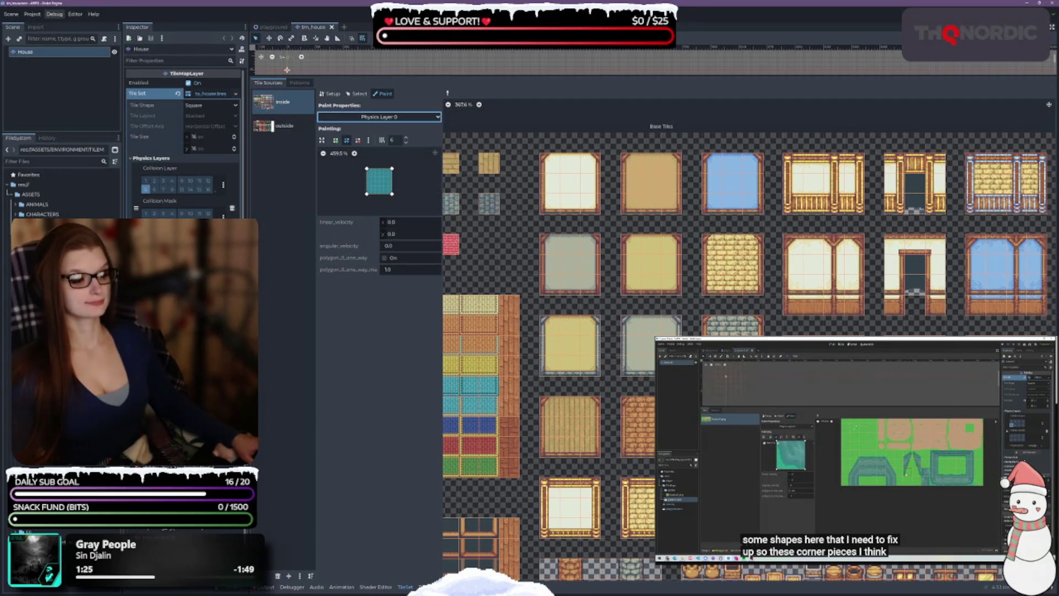
drag(662, 328, 513, 152)
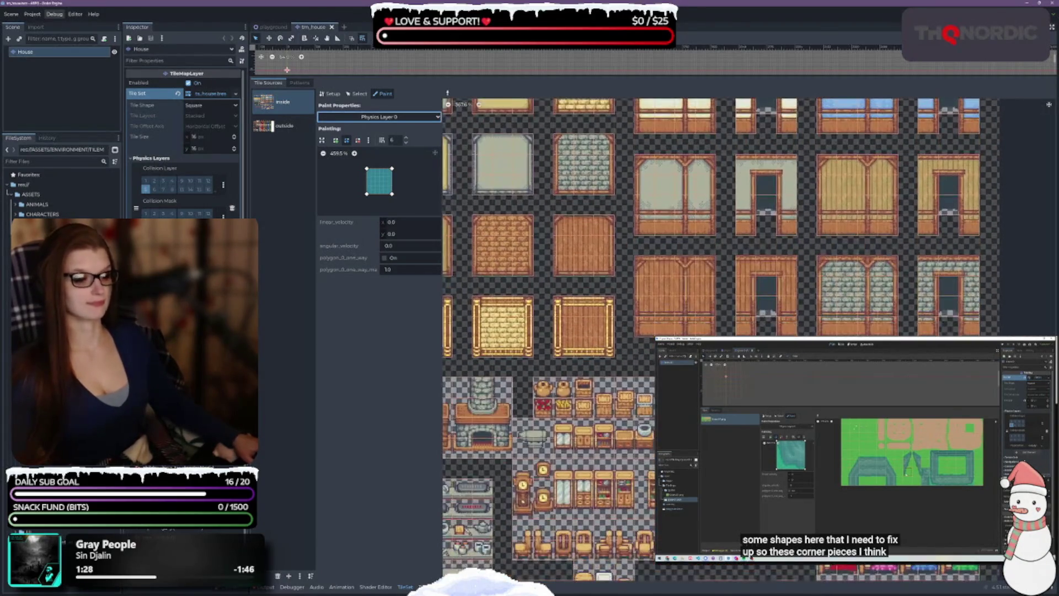
drag(764, 117, 703, 299)
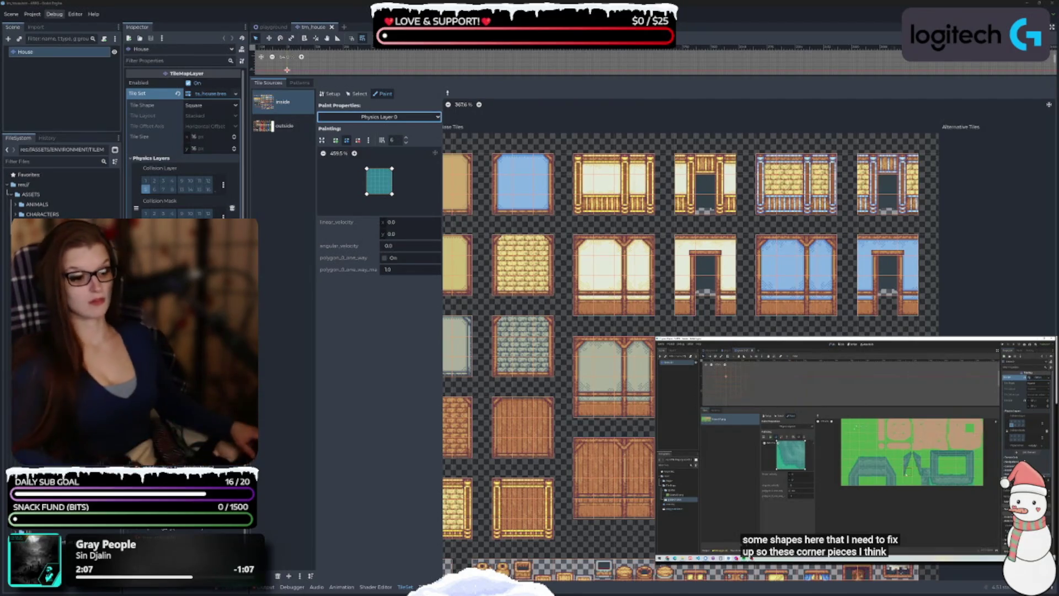
Scroll further around the inside atlas, then move on to the outside tile source
scroll(689, 337, down, 5)
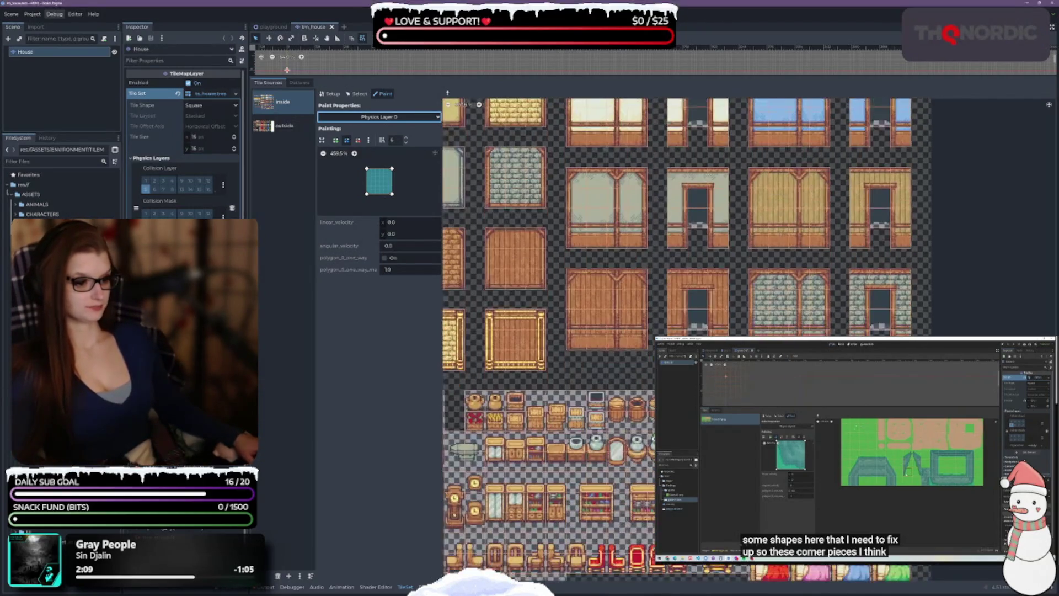
scroll(690, 331, down, 3)
scroll(772, 248, up, 3)
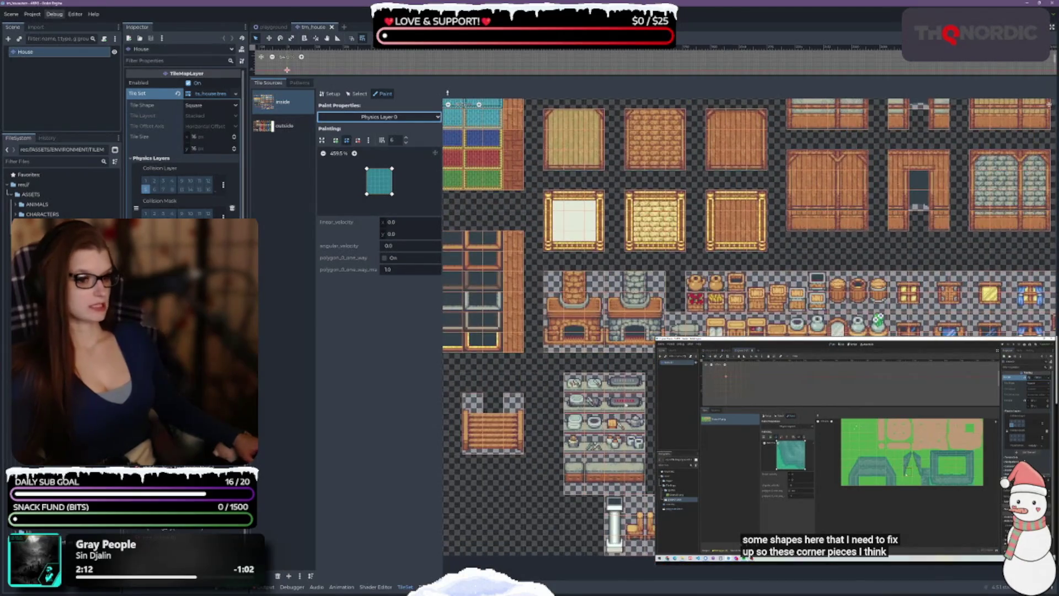
scroll(750, 337, up, 3)
scroll(616, 451, right, 5)
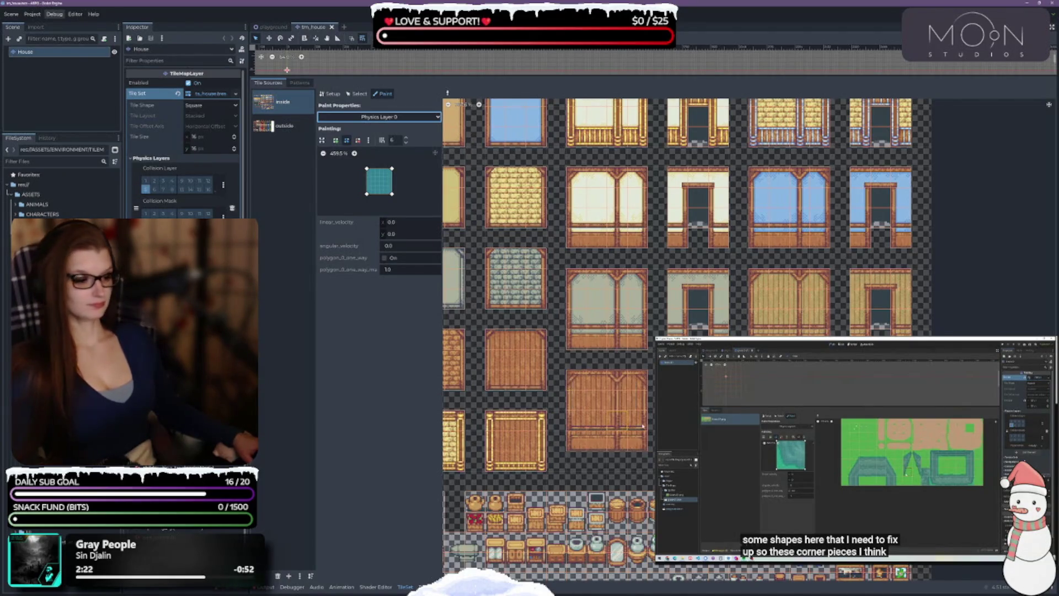
scroll(607, 386, down, 3)
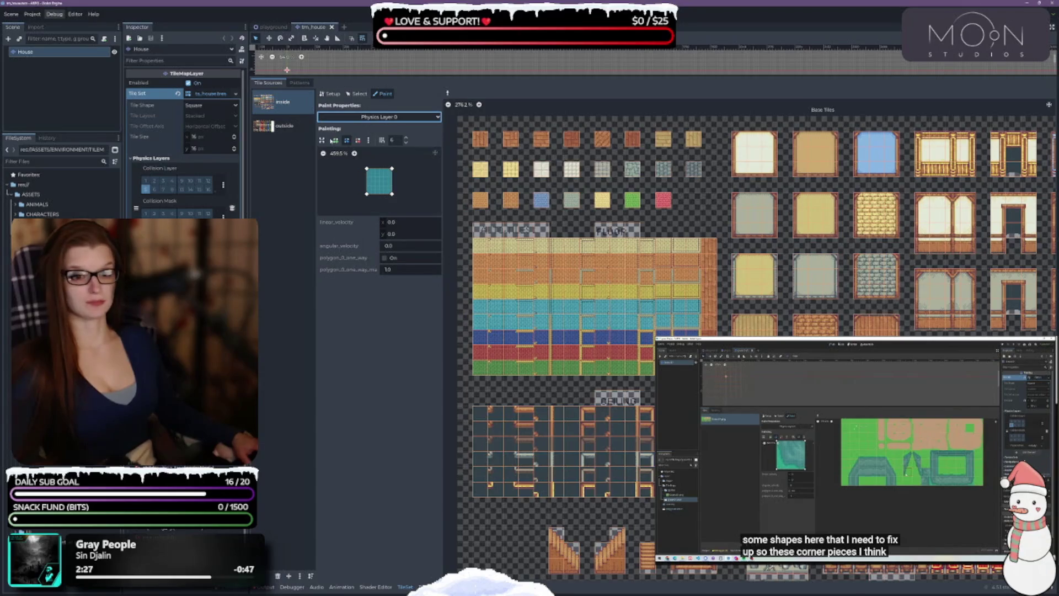
click(279, 127)
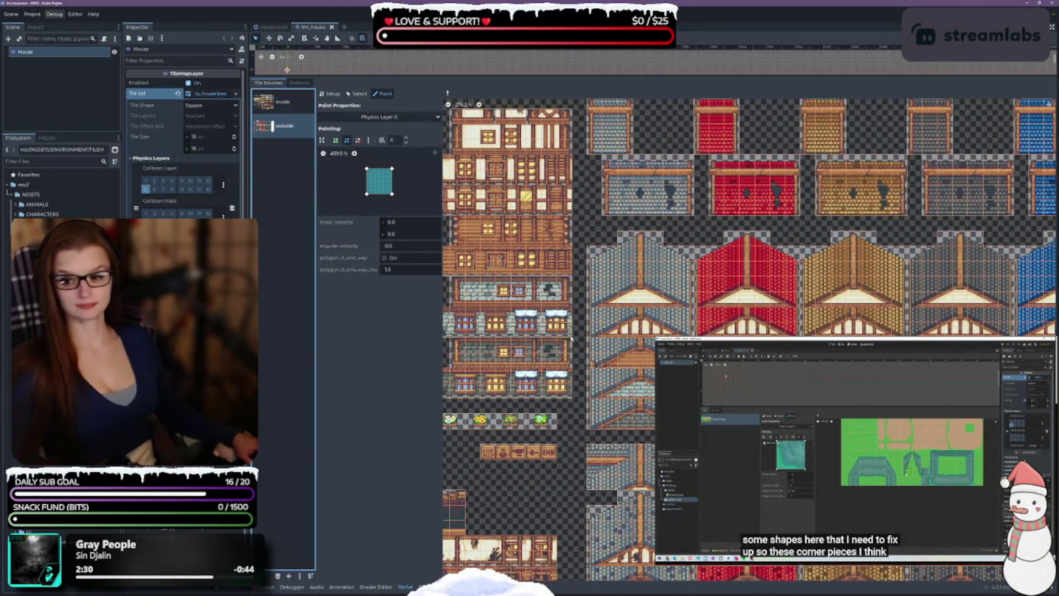
scroll(565, 325, up, 3)
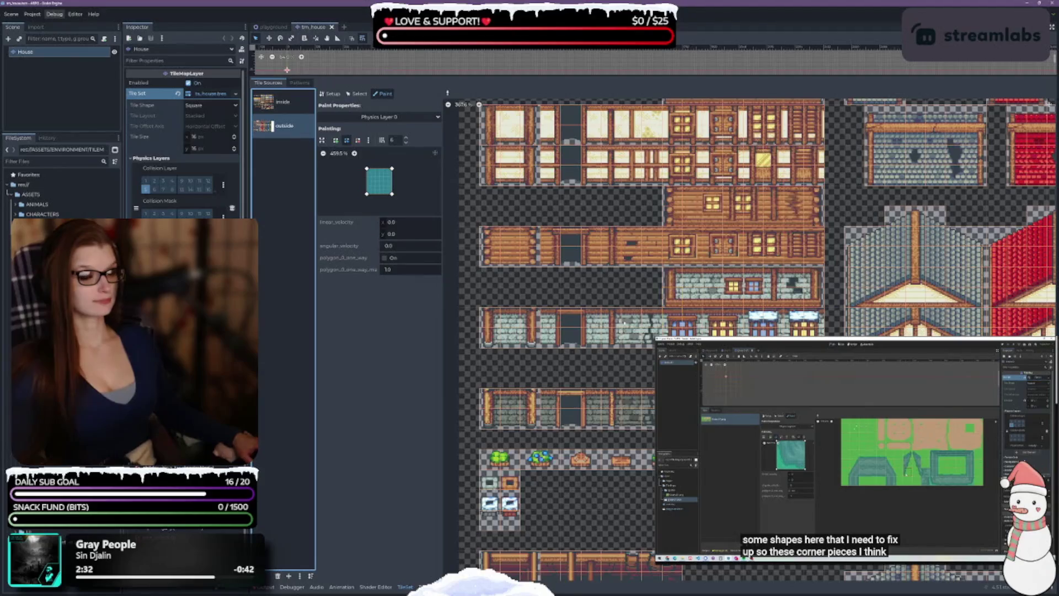
scroll(623, 323, up, 2)
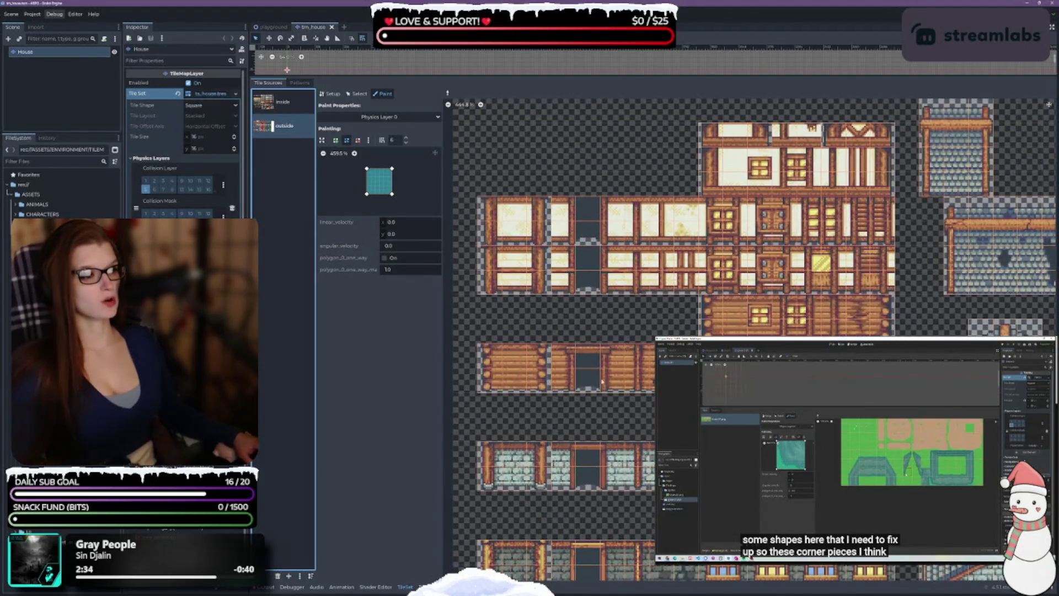
scroll(770, 307, down, 5)
scroll(770, 308, down, 10)
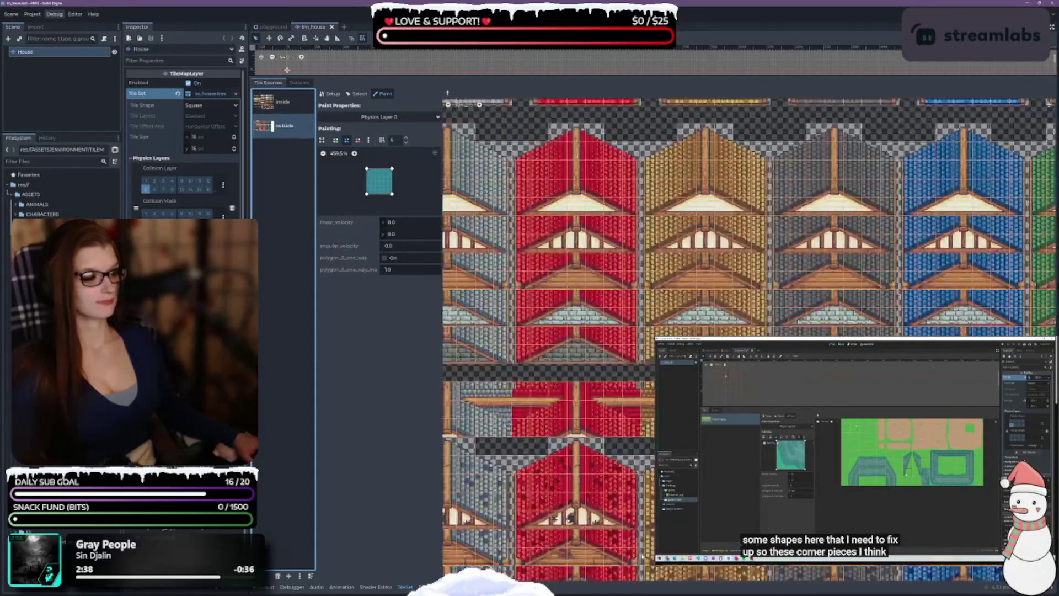
scroll(751, 331, down, 3)
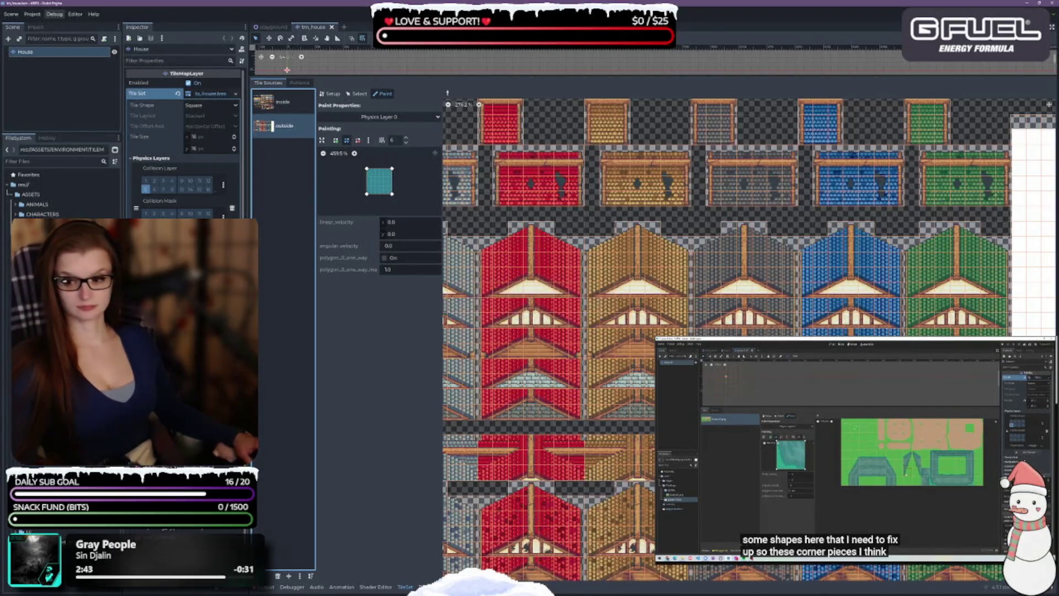
Open tm_jungle to inspect its tileset settings and atlas, then open the Overworld scene
double_click(55, 331)
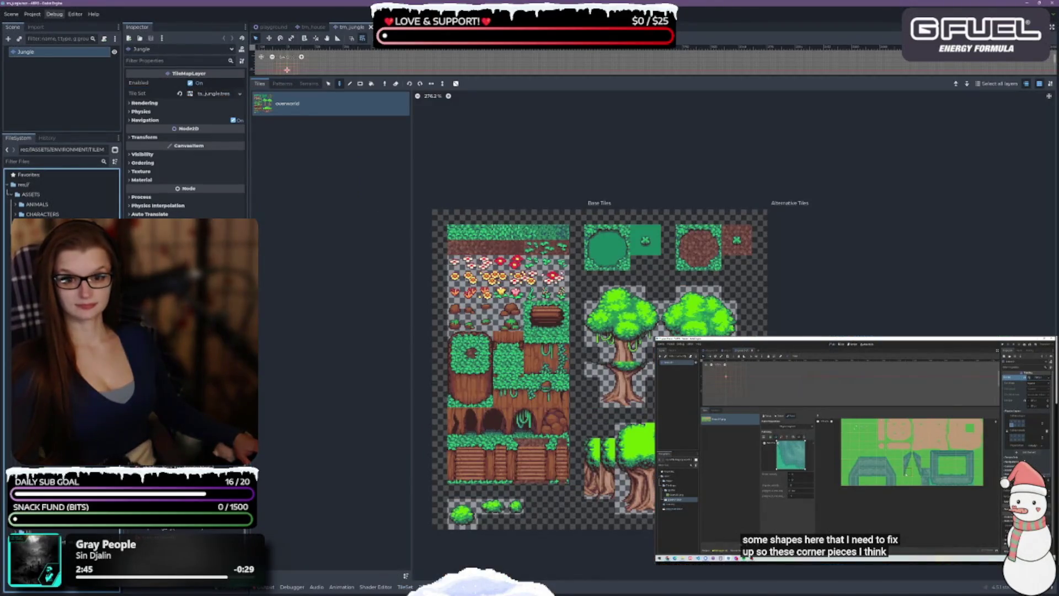
click(208, 94)
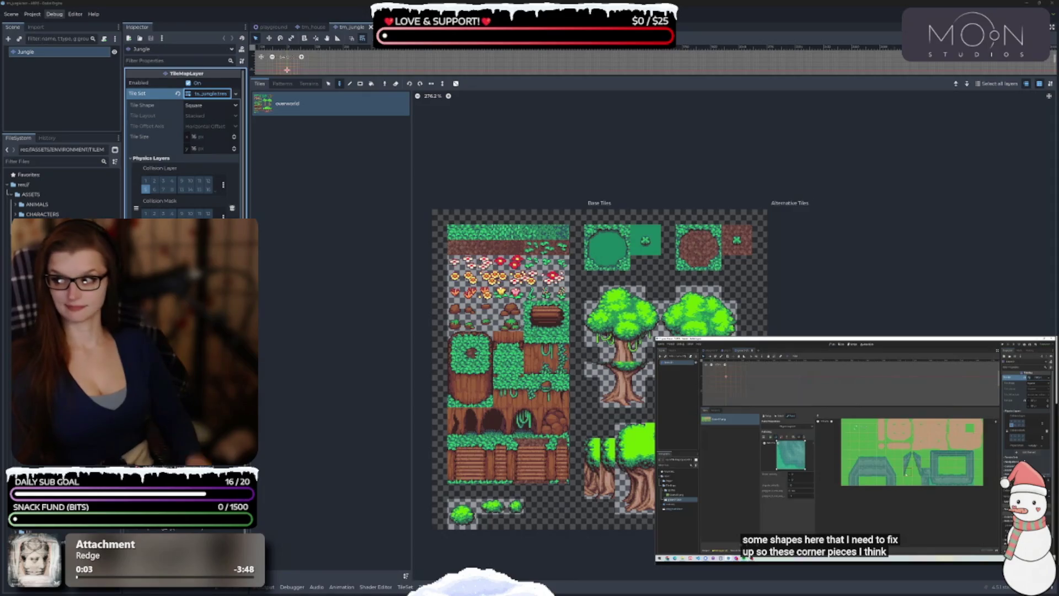
click(405, 586)
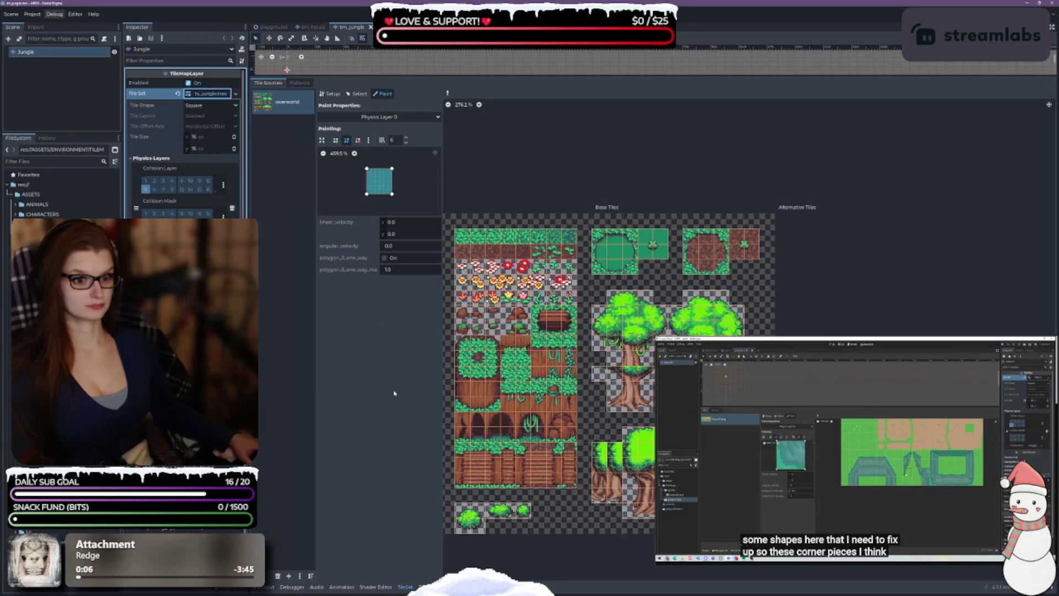
scroll(641, 374, up, 3)
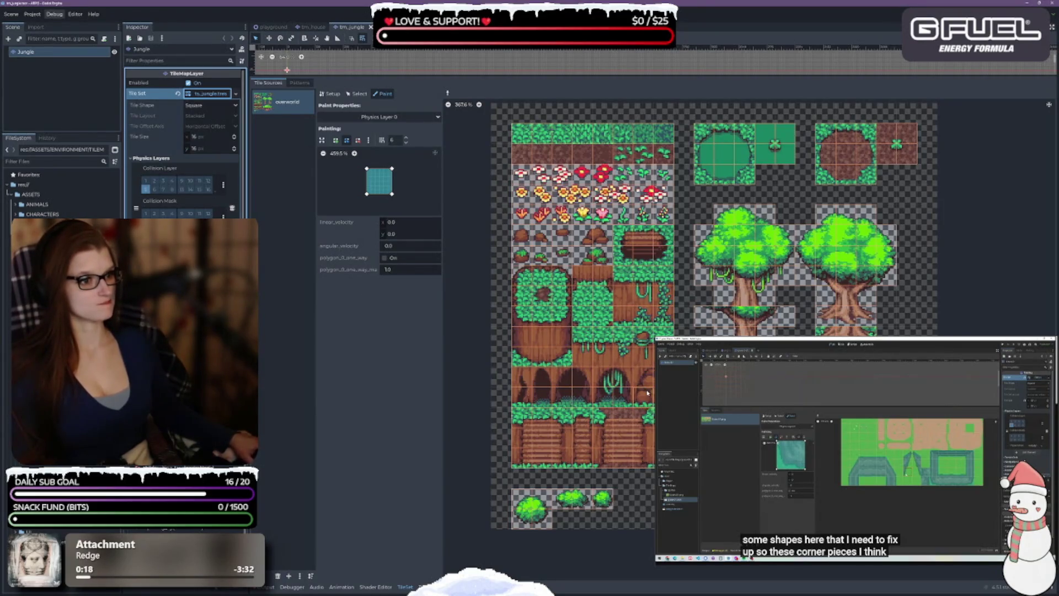
click(66, 331)
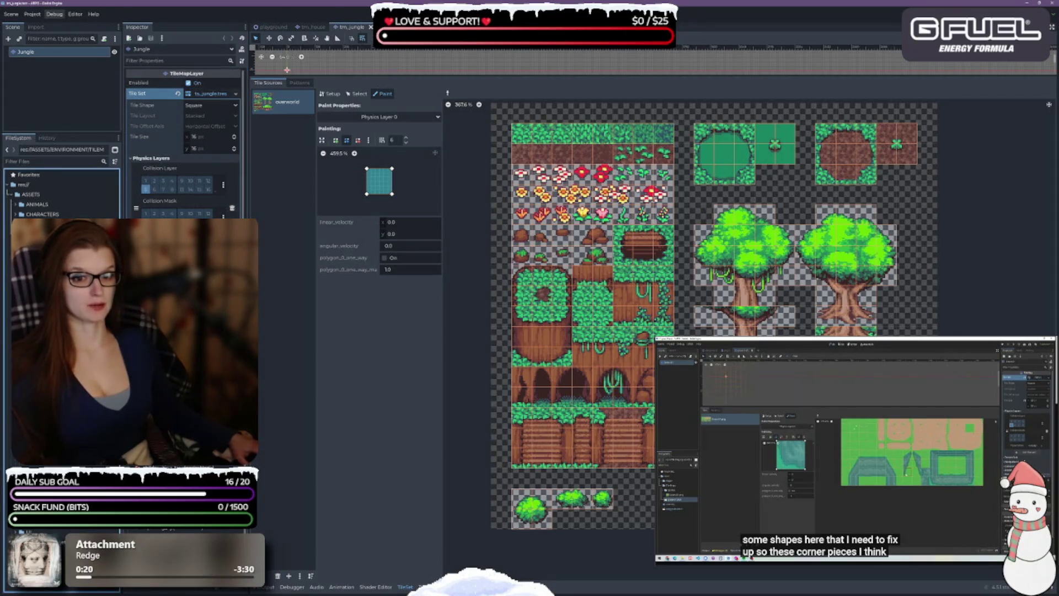
key(Return)
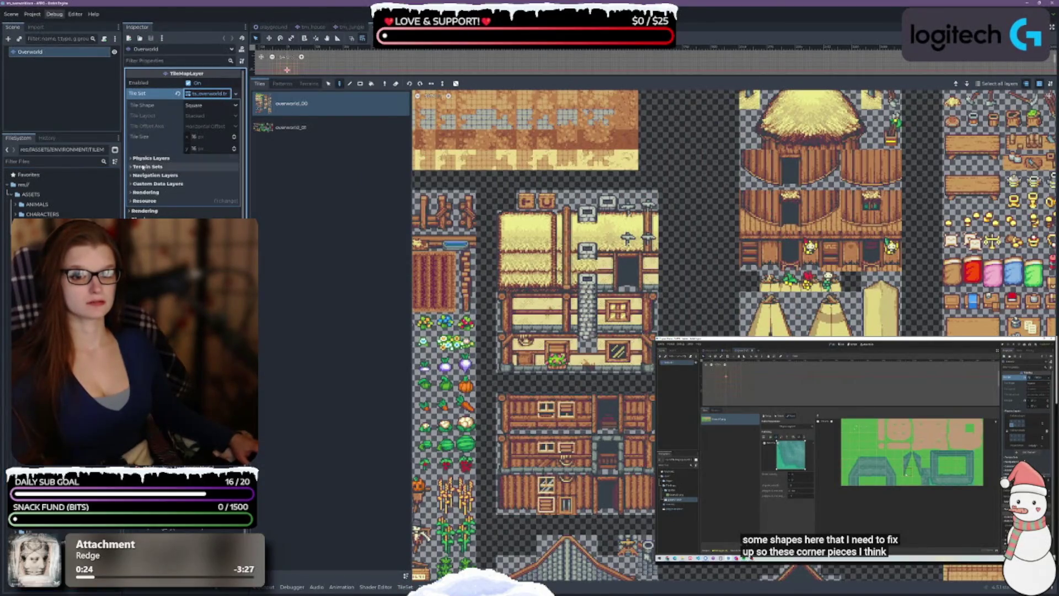
Toggle the overworld tileset's physics collision layer bits and pan to the crop tiles
click(150, 158)
click(146, 181)
click(146, 189)
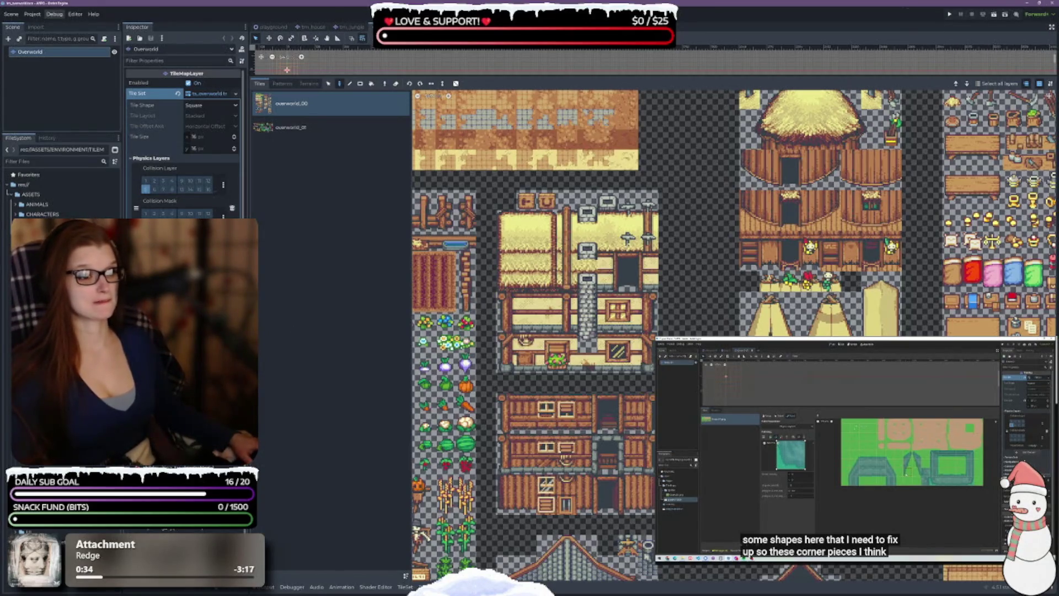
mouse_move(695, 365)
mouse_down()
mouse_move(695, 291)
mouse_move(731, 161)
mouse_move(855, 114)
mouse_move(817, 218)
mouse_up()
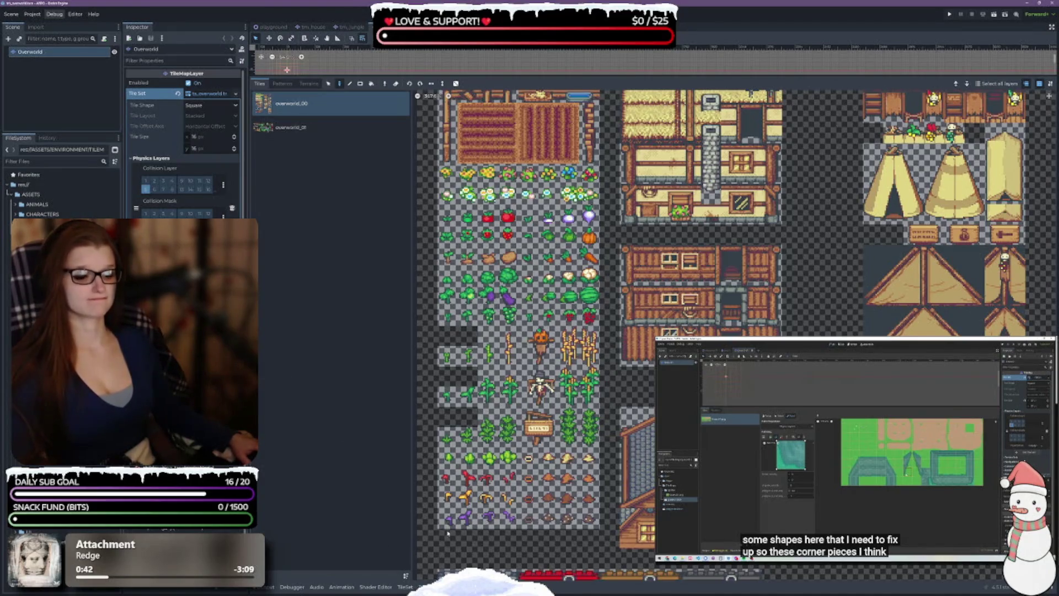
Set the overworld TileSet to paint Physics Layer 0, browse the atlas, then open the Ruins scene
click(405, 587)
click(381, 116)
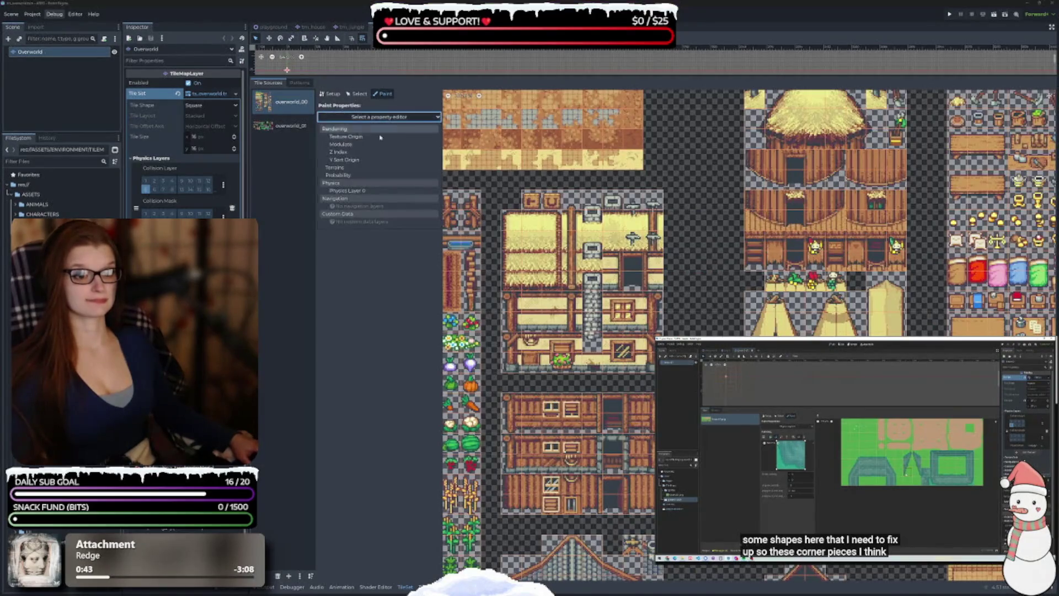
click(353, 193)
mouse_move(684, 331)
mouse_down()
mouse_move(720, 243)
mouse_move(831, 93)
mouse_move(867, 94)
mouse_move(861, 245)
mouse_up()
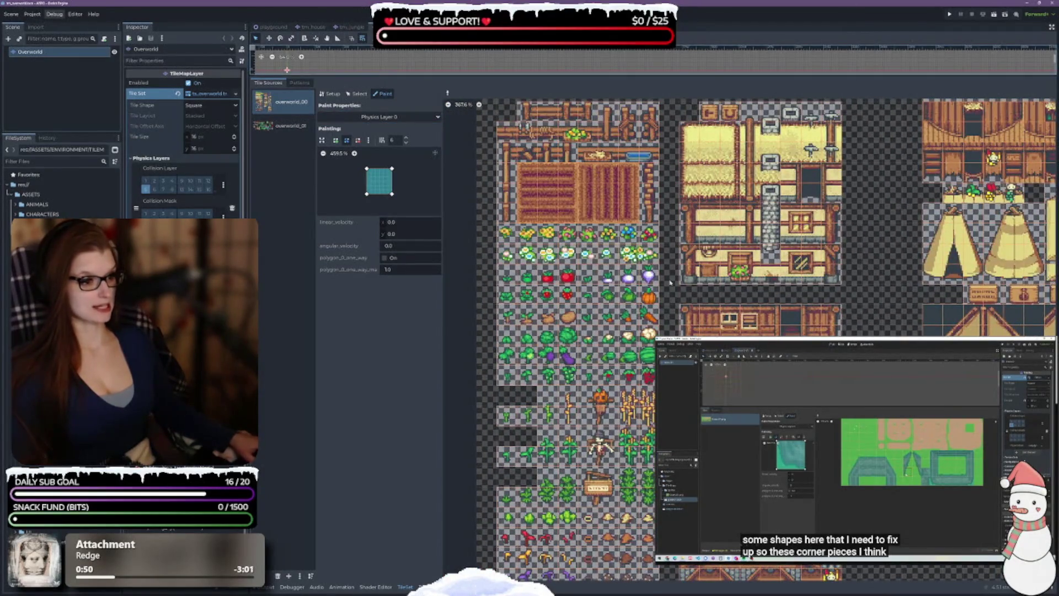
scroll(670, 283, up, 5)
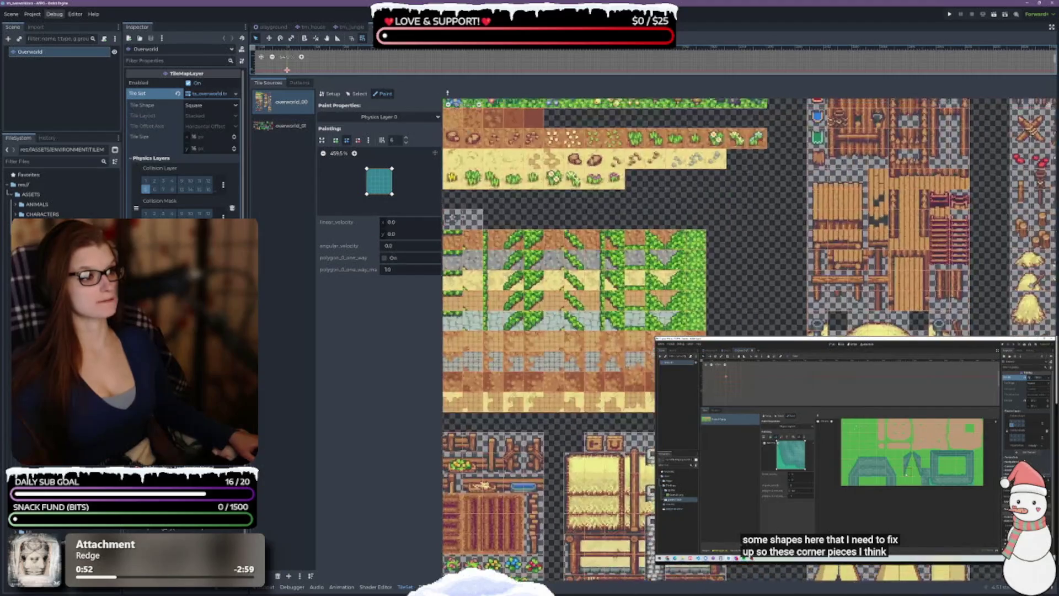
scroll(670, 282, up, 4)
scroll(670, 283, down, 10)
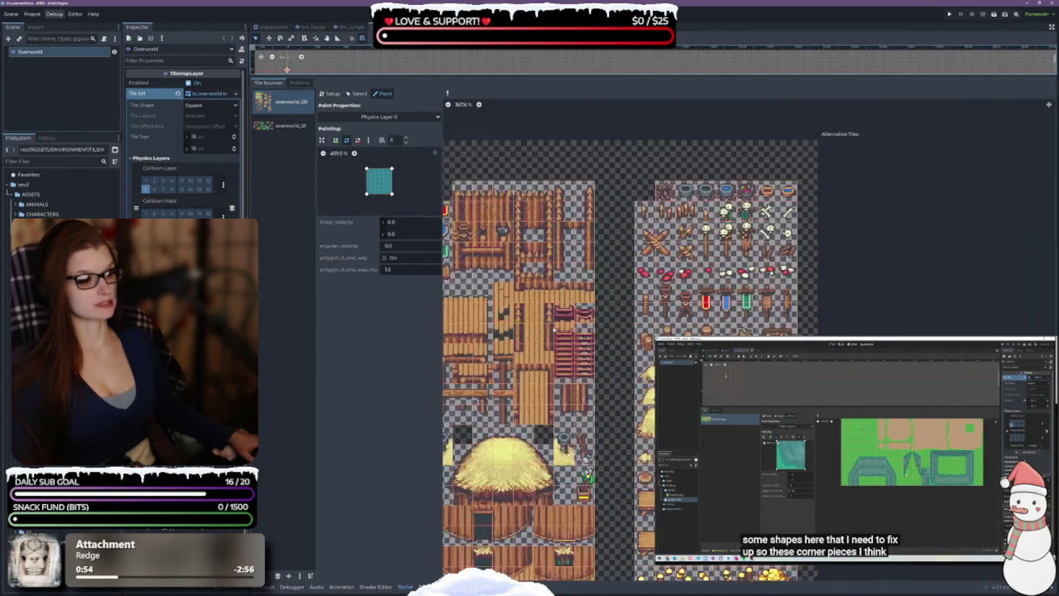
scroll(698, 331, down, 6)
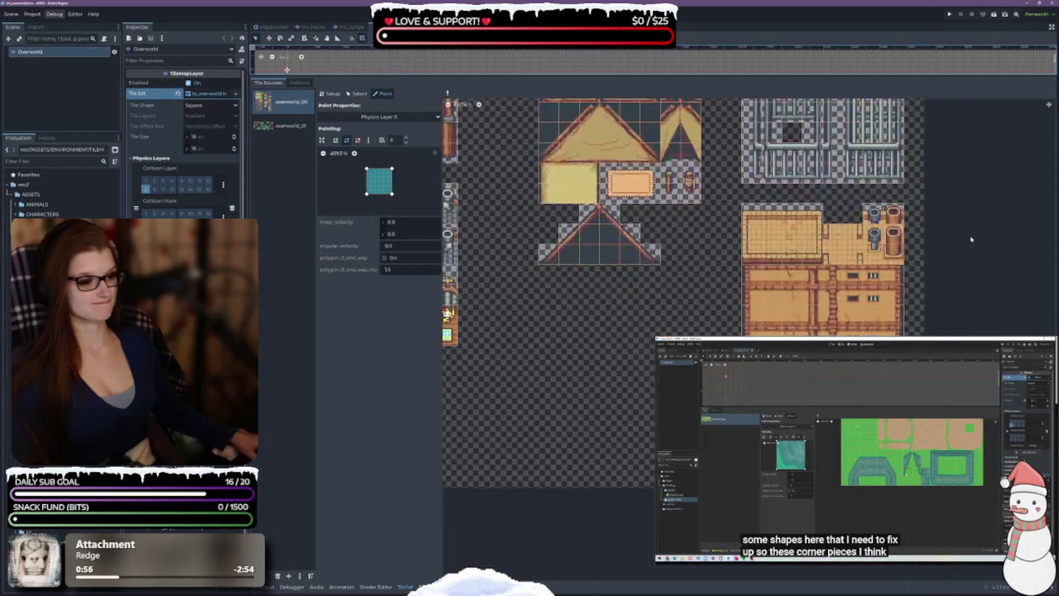
scroll(697, 331, up, 3)
scroll(913, 298, down, 3)
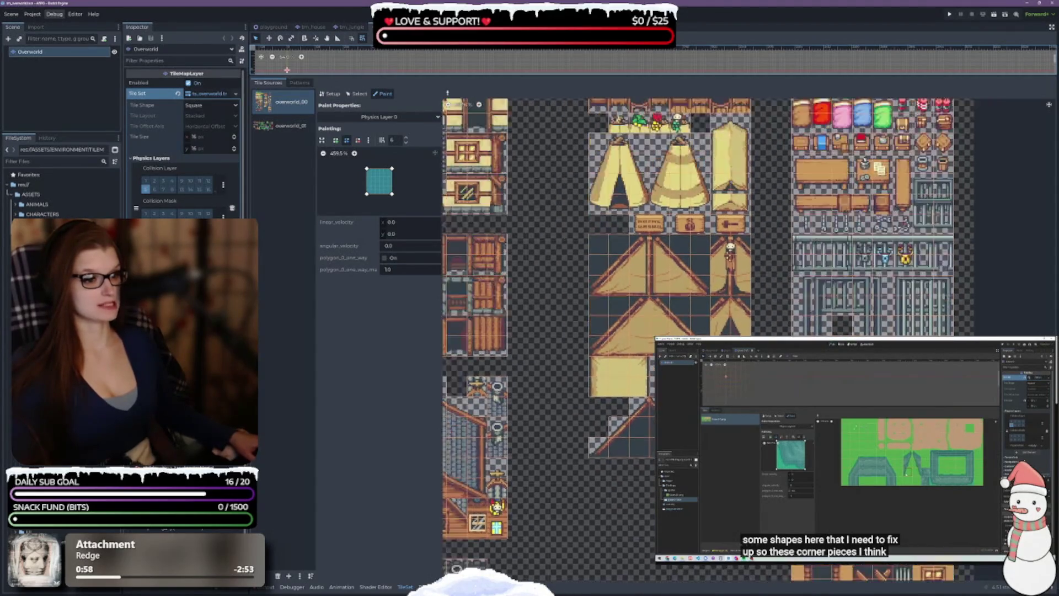
scroll(913, 298, up, 8)
scroll(913, 298, up, 5)
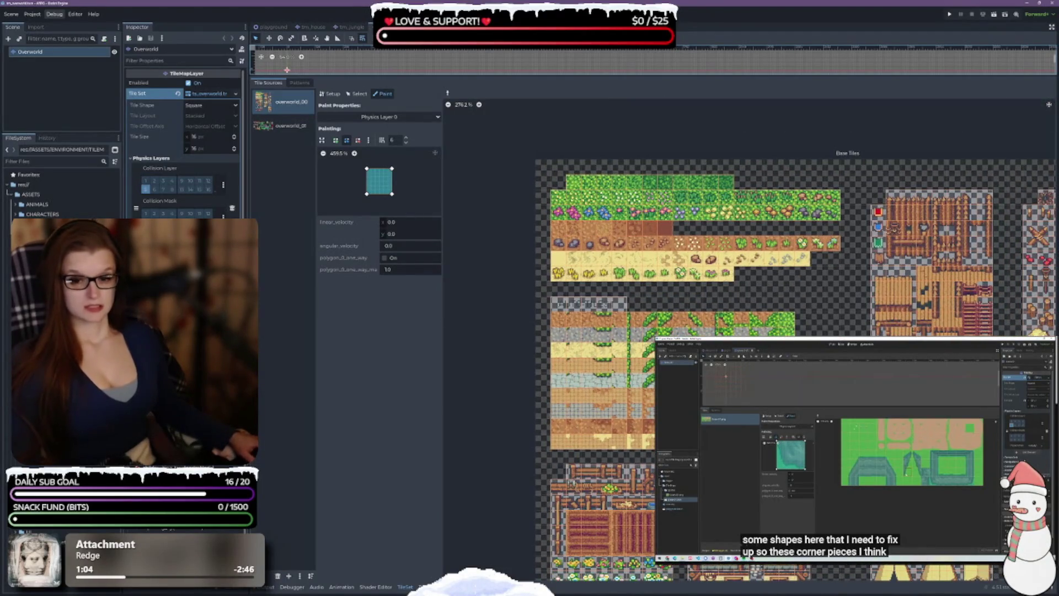
double_click(56, 248)
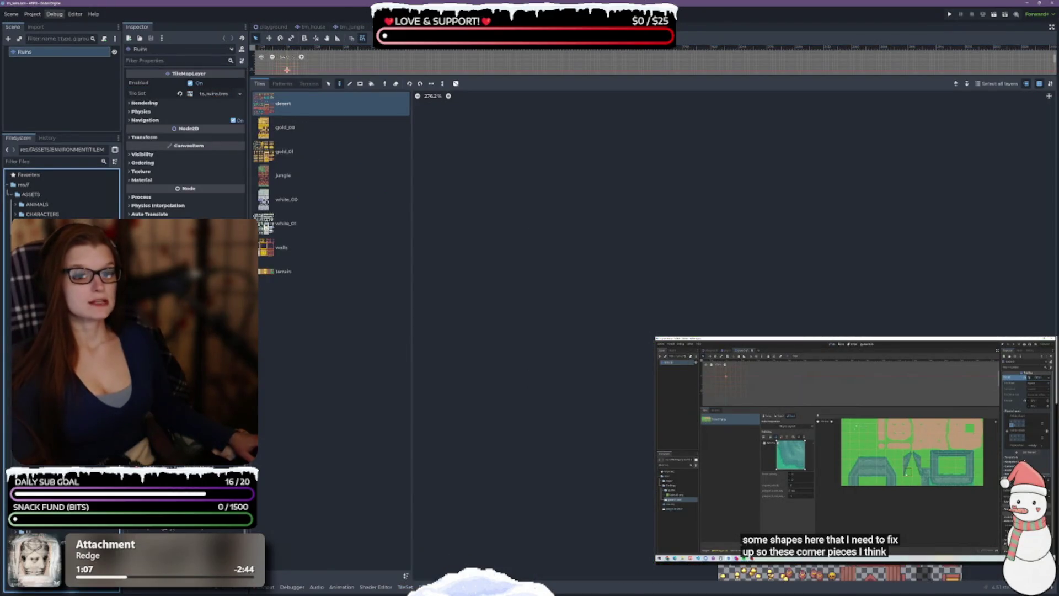
Add a physics layer to the Ruins tileset and set painting to Physics Layer 0
click(213, 95)
click(150, 158)
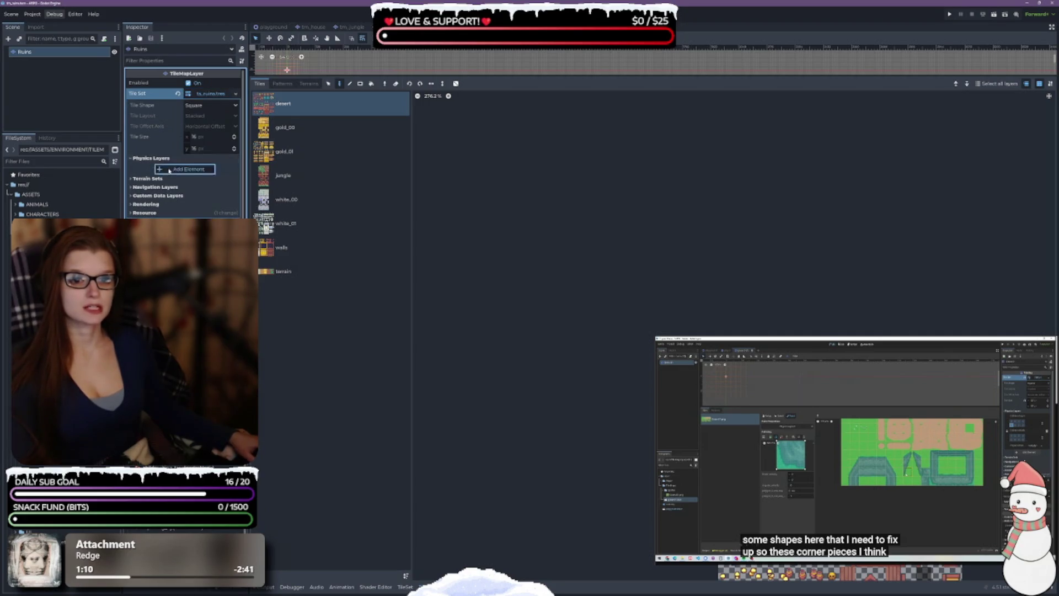
click(169, 170)
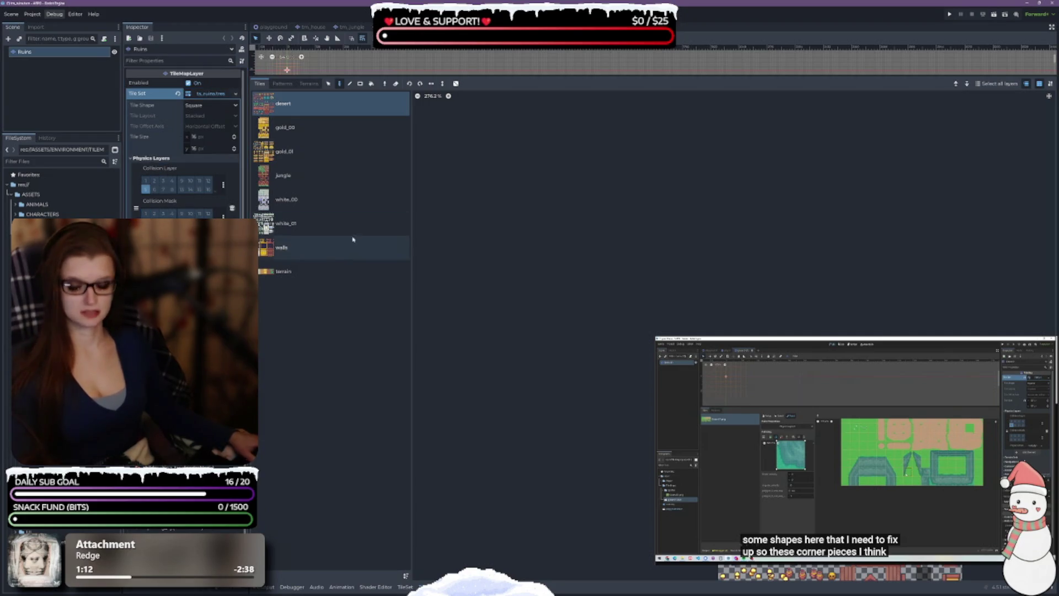
scroll(598, 208, down, 5)
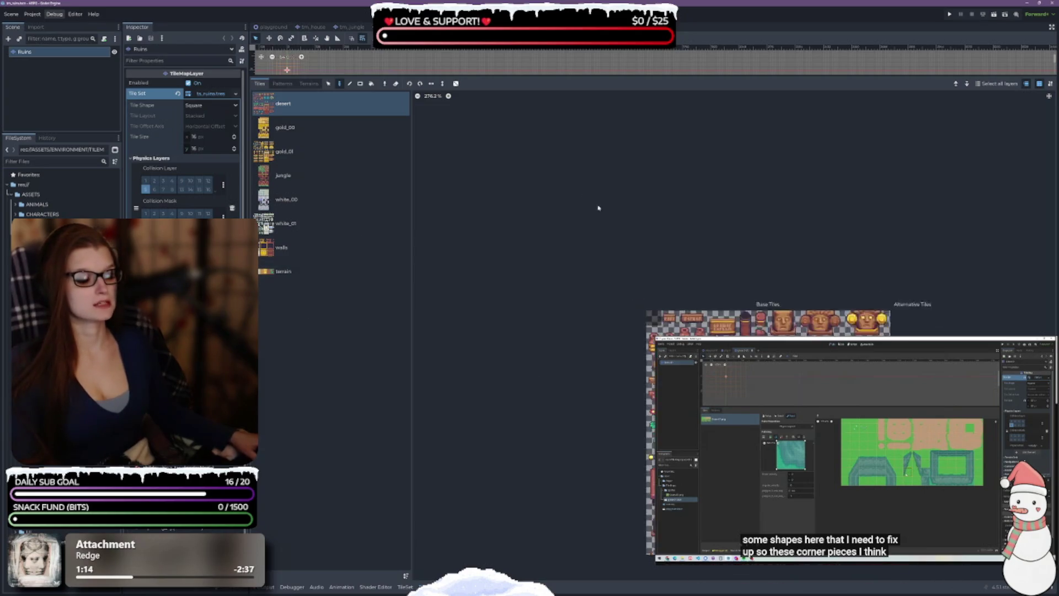
click(405, 587)
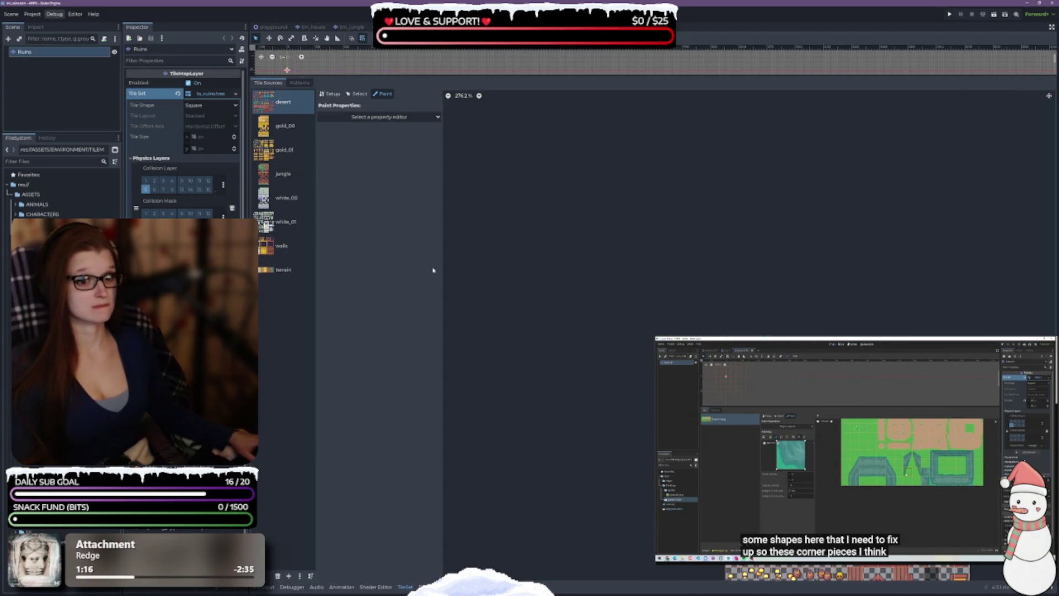
click(386, 116)
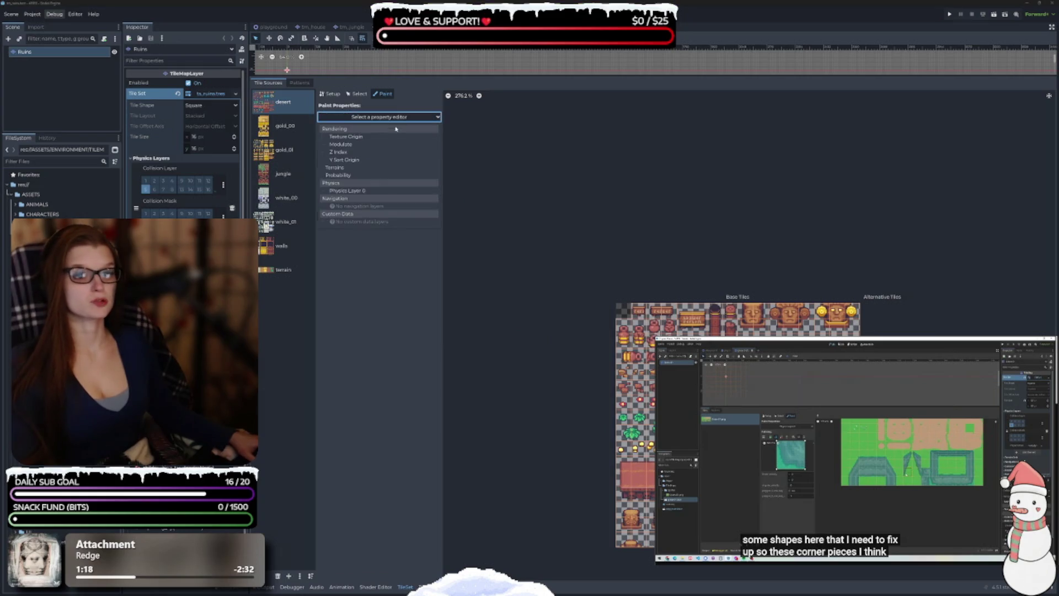
click(350, 190)
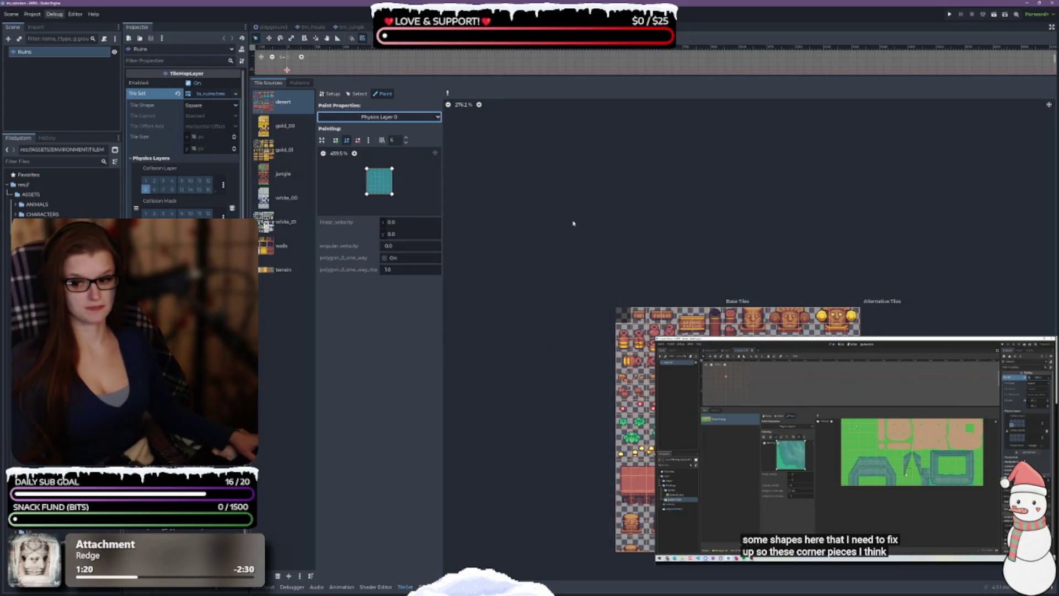
scroll(674, 221, up, 5)
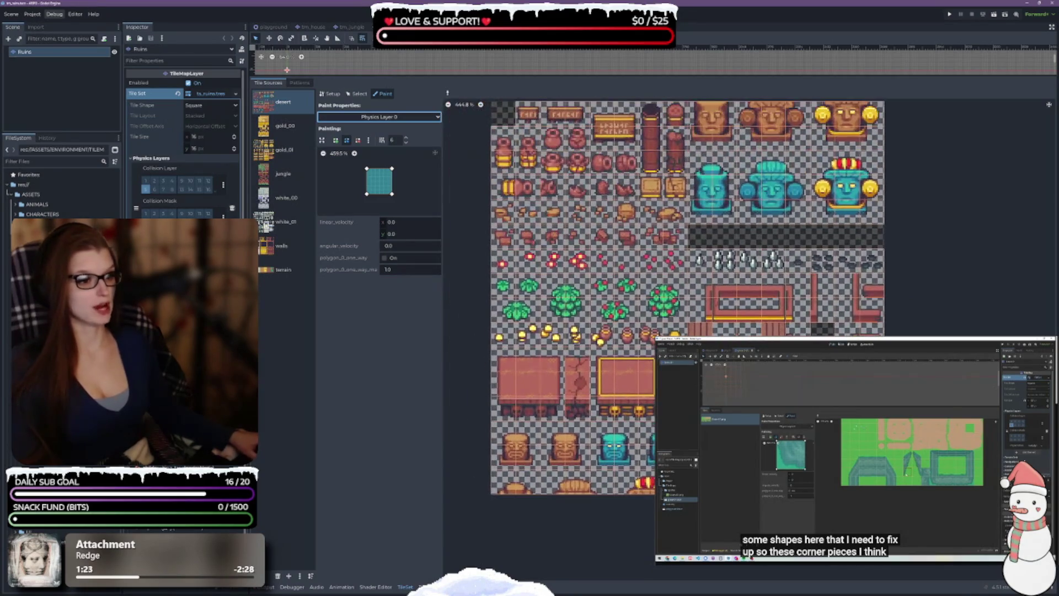
Paint collision onto the left stone-face tile, cutting its lower-left corner diagonally
scroll(499, 469, up, 5)
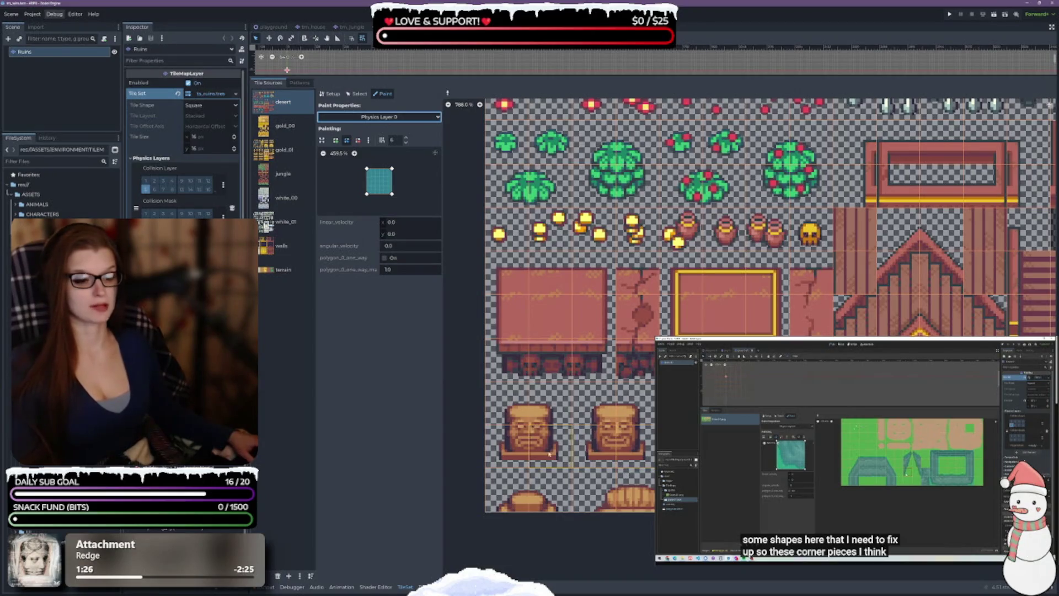
click(518, 450)
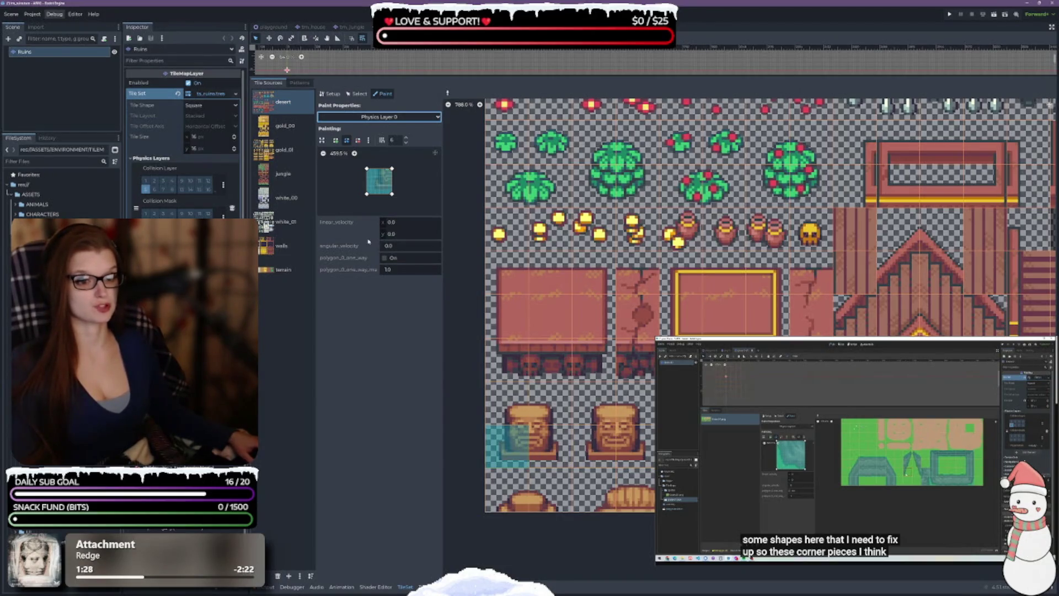
scroll(359, 161, up, 2)
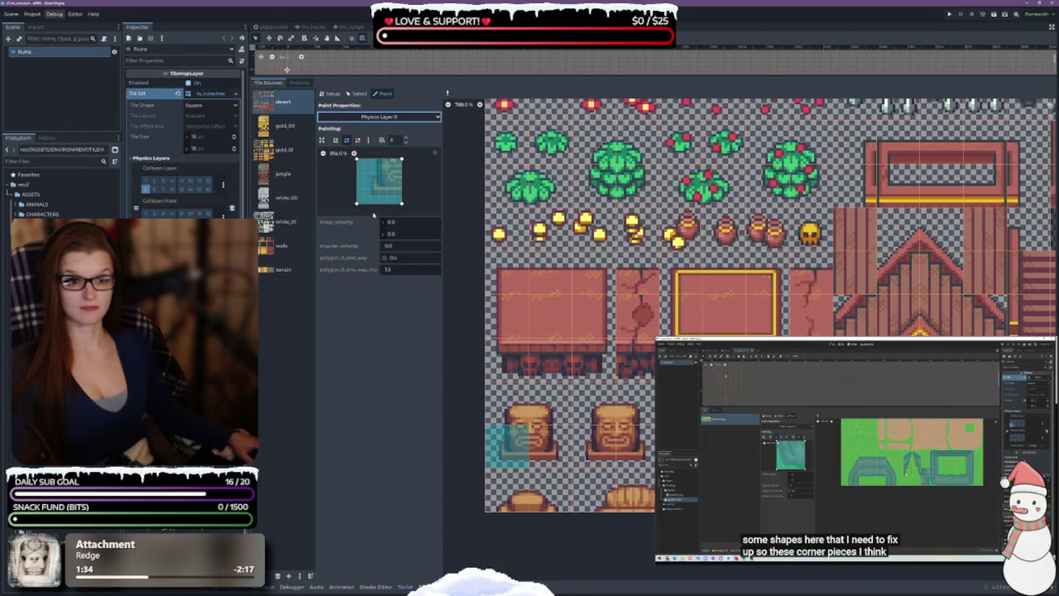
drag(356, 204, 402, 197)
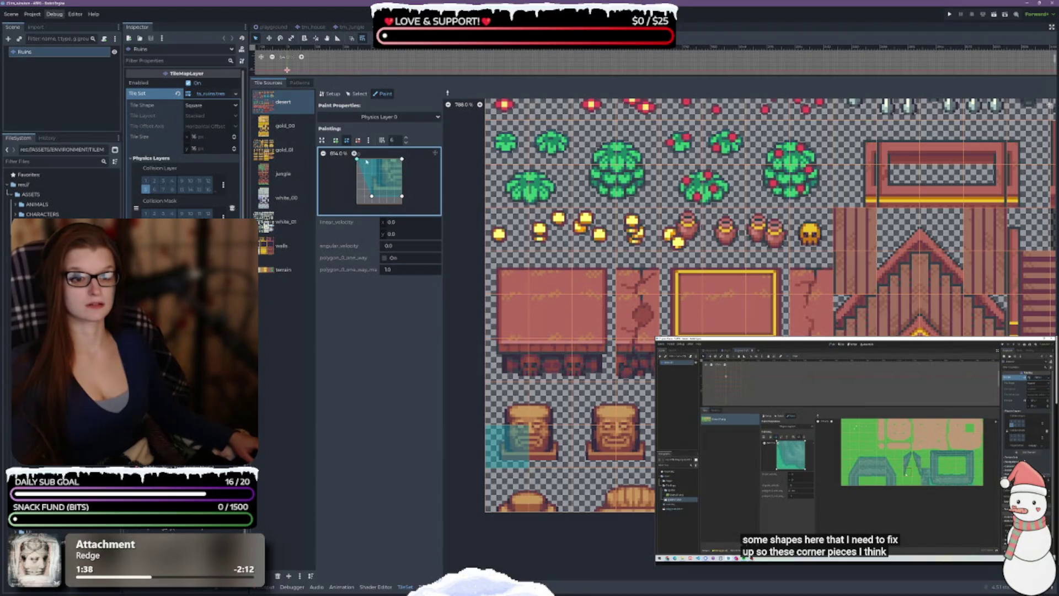
mouse_move(357, 159)
mouse_down()
mouse_move(372, 180)
mouse_move(371, 160)
mouse_up()
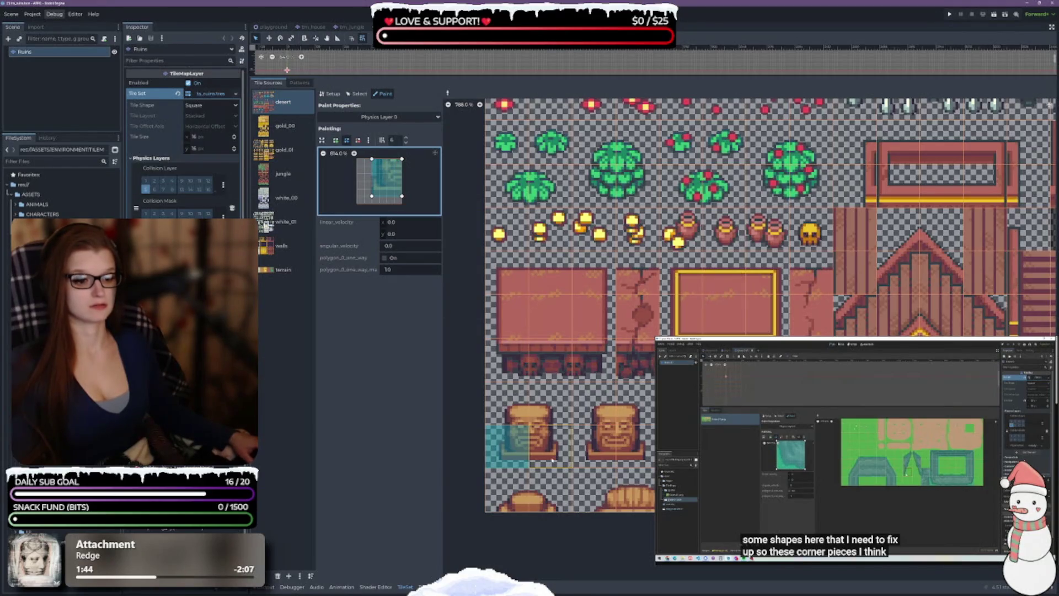
Paint the mirrored collision shape onto the second stone-face tile
click(545, 441)
click(618, 441)
click(368, 139)
click(386, 182)
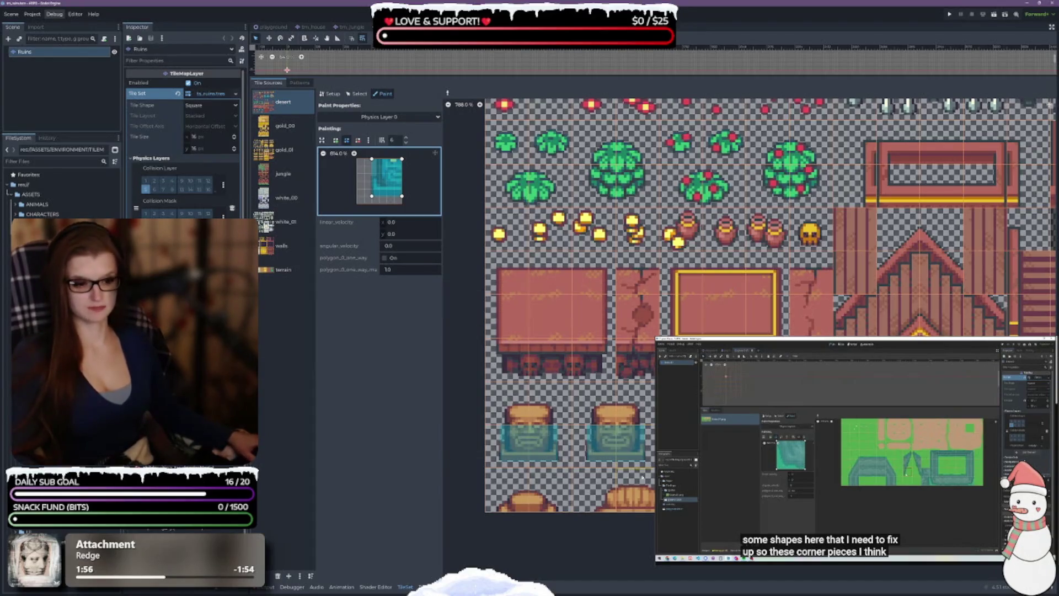
scroll(457, 454, up, 2)
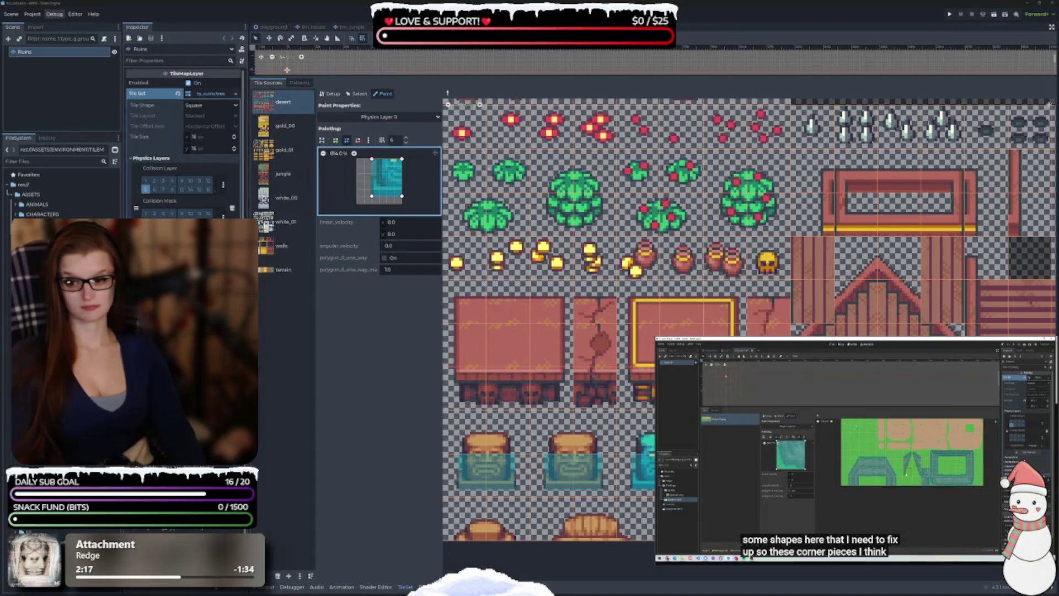
Paint collision onto the red block's bottom tiles, adjusting the shape's right corners
click(465, 390)
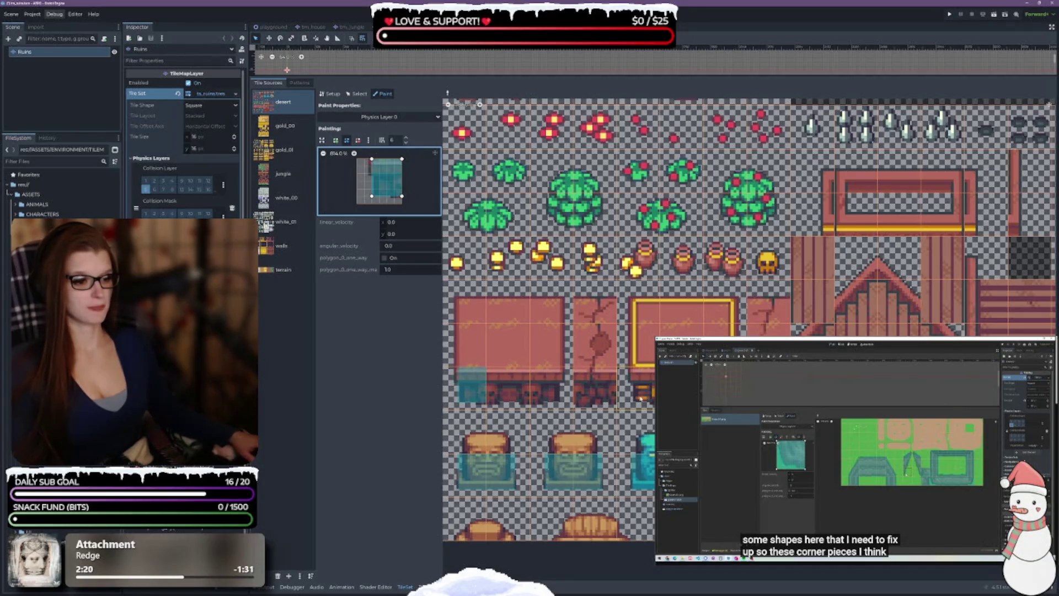
click(642, 387)
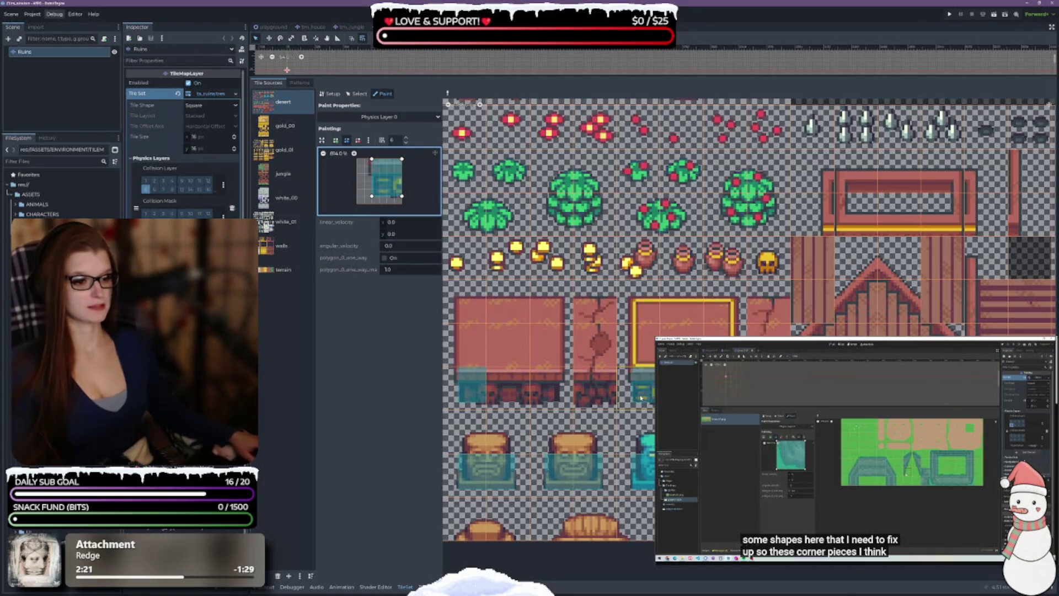
click(546, 386)
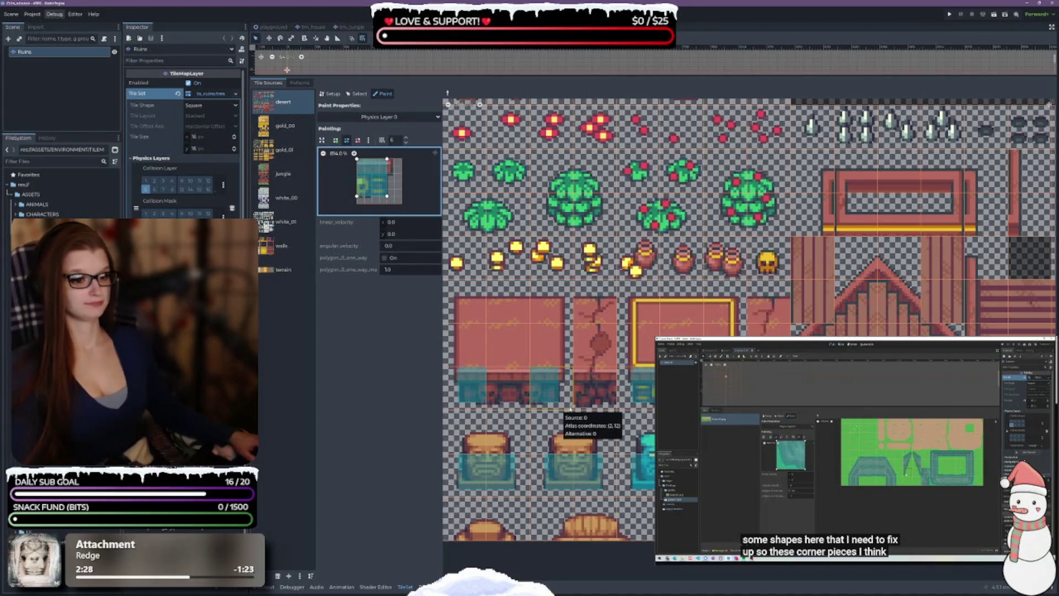
drag(386, 159, 393, 160)
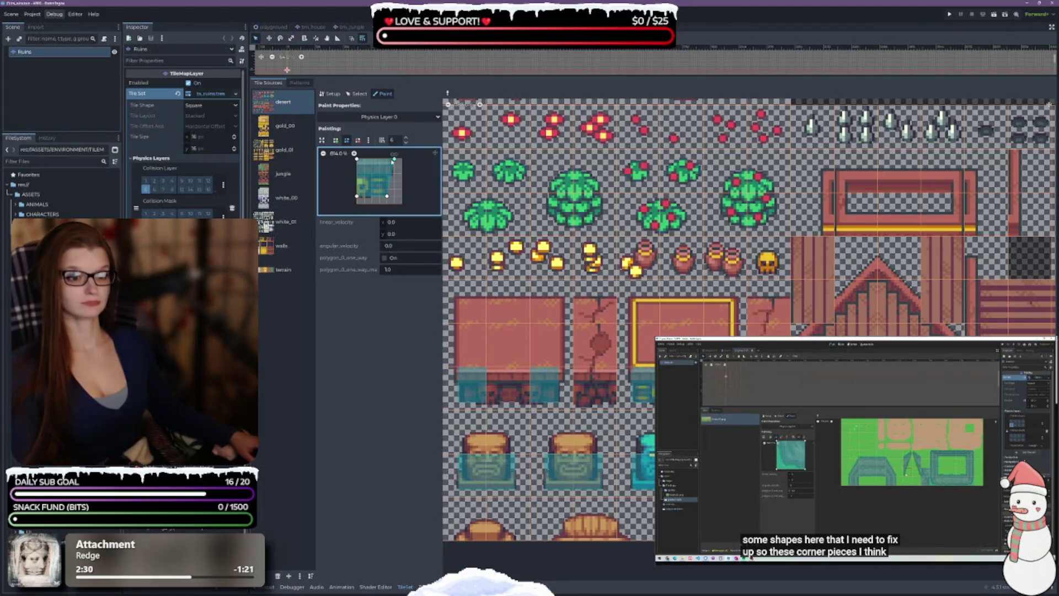
drag(387, 199, 394, 196)
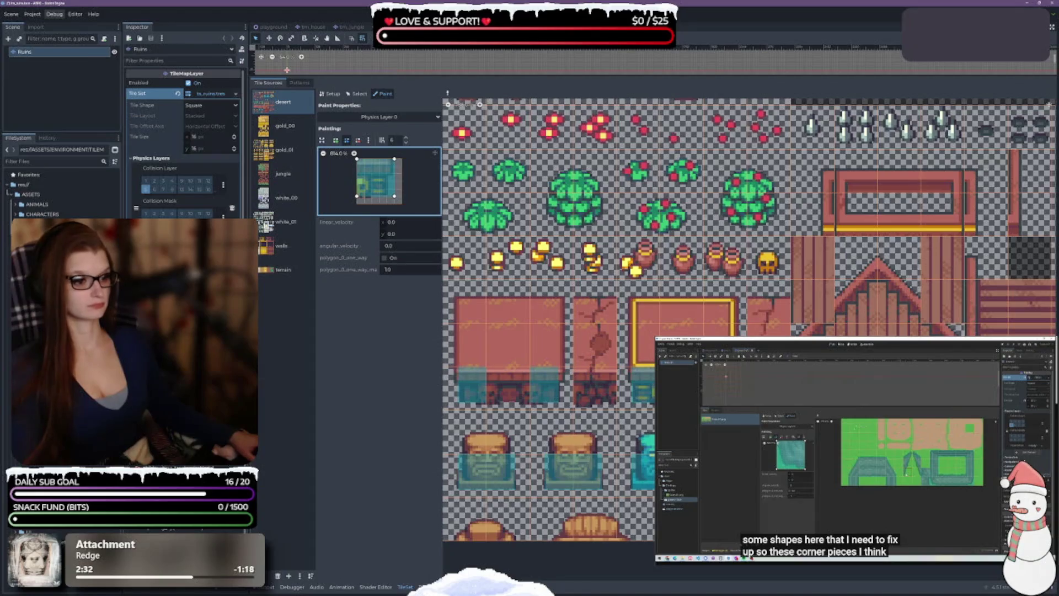
click(565, 381)
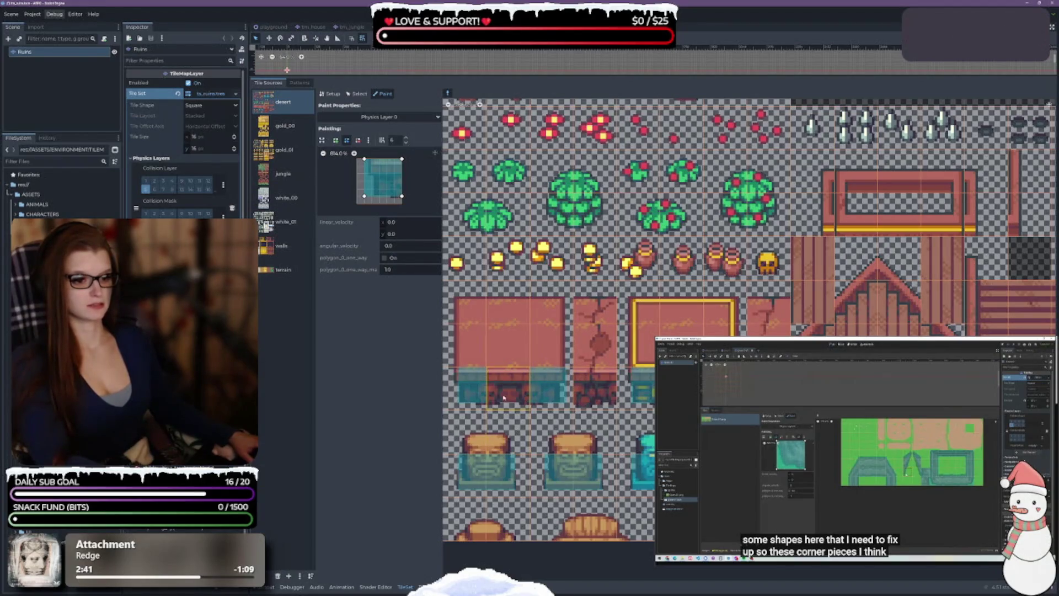
Sample the red brick tile's empty shape and start a new collision polygon
click(508, 389)
click(335, 140)
click(401, 197)
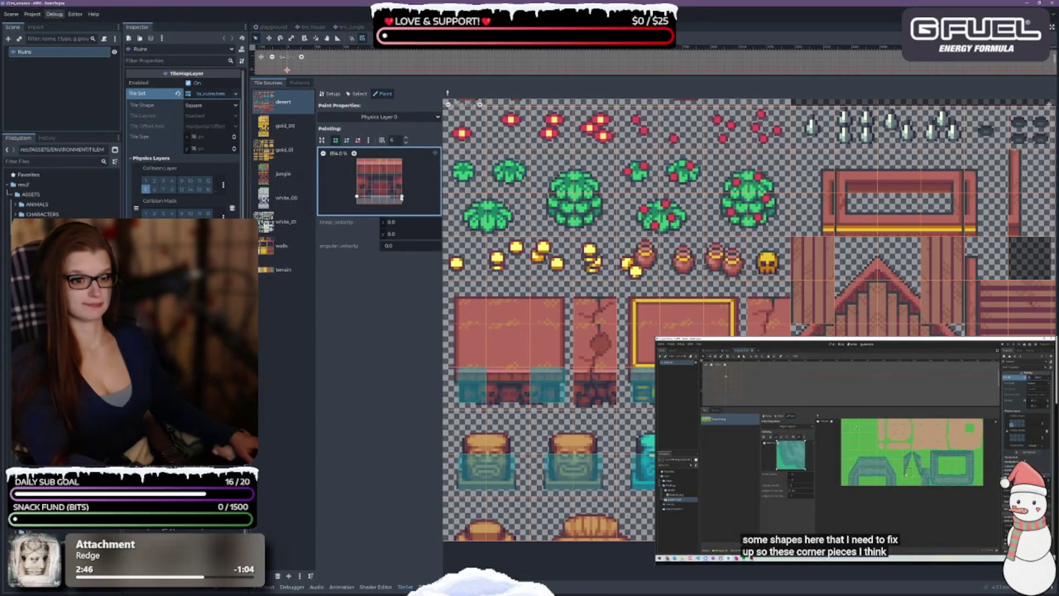
Paint collision onto the remaining dark-red bottom tiles and the cracked pillar's bottom tile
scroll(356, 159, up, 3)
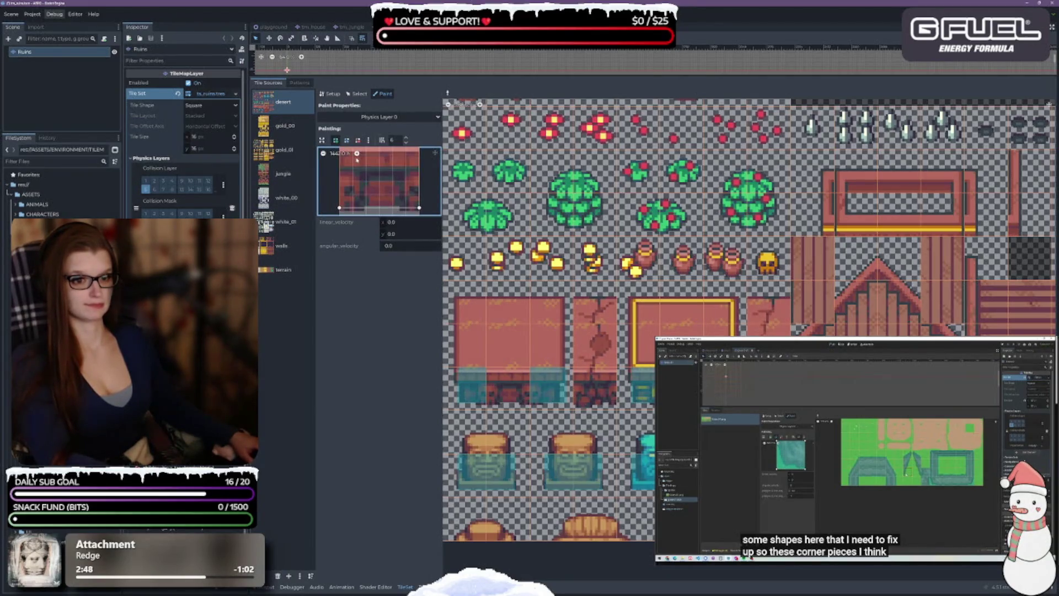
click(323, 154)
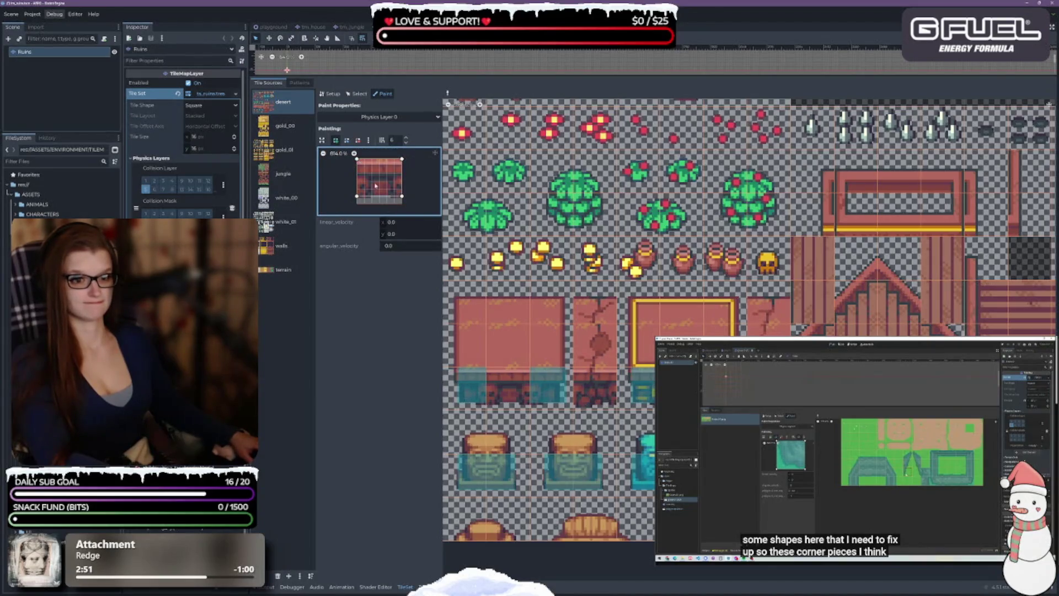
click(507, 386)
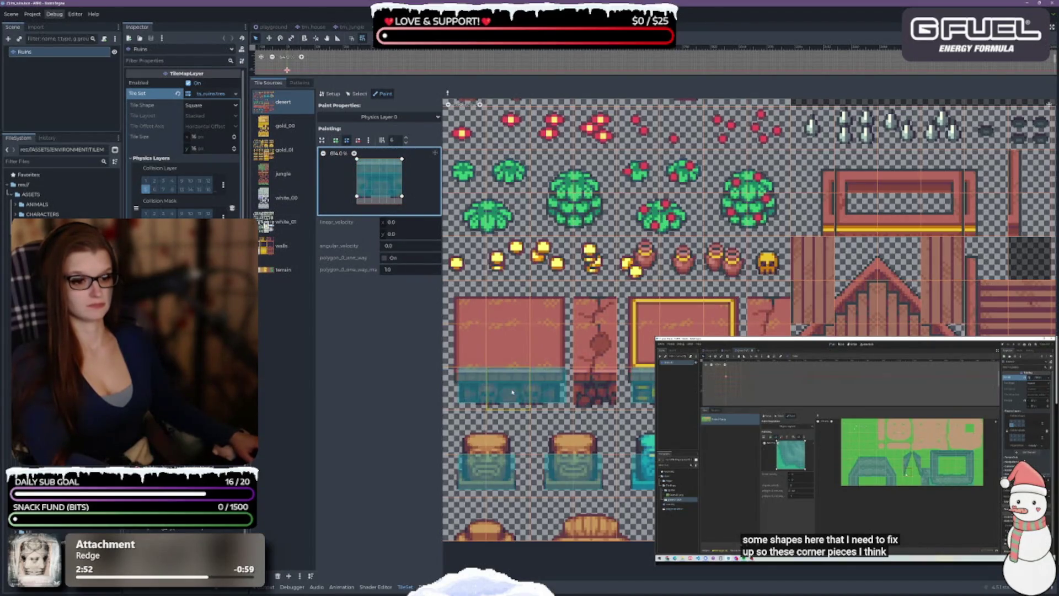
click(596, 393)
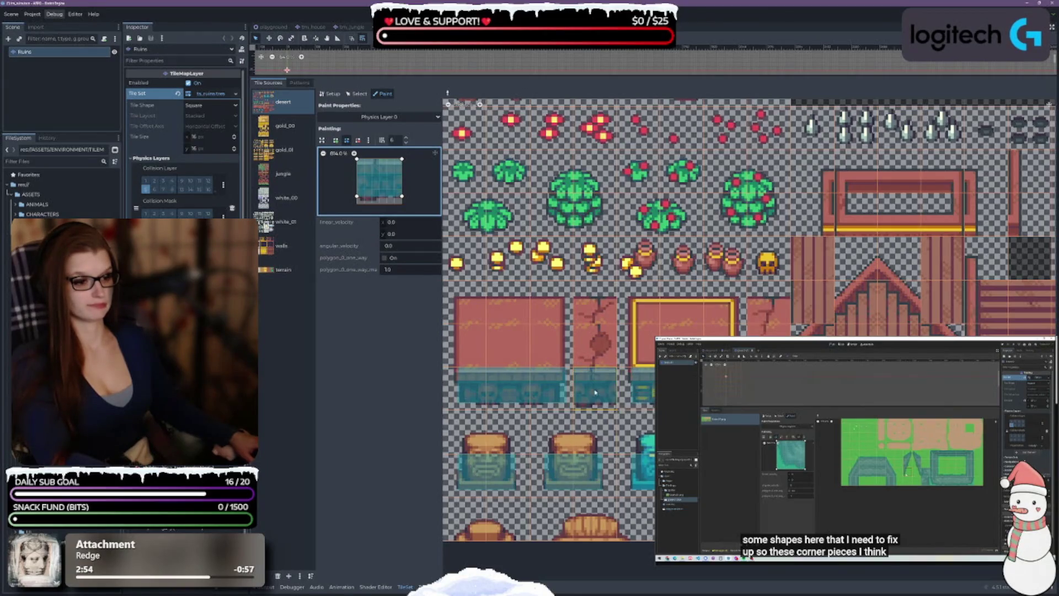
click(574, 480)
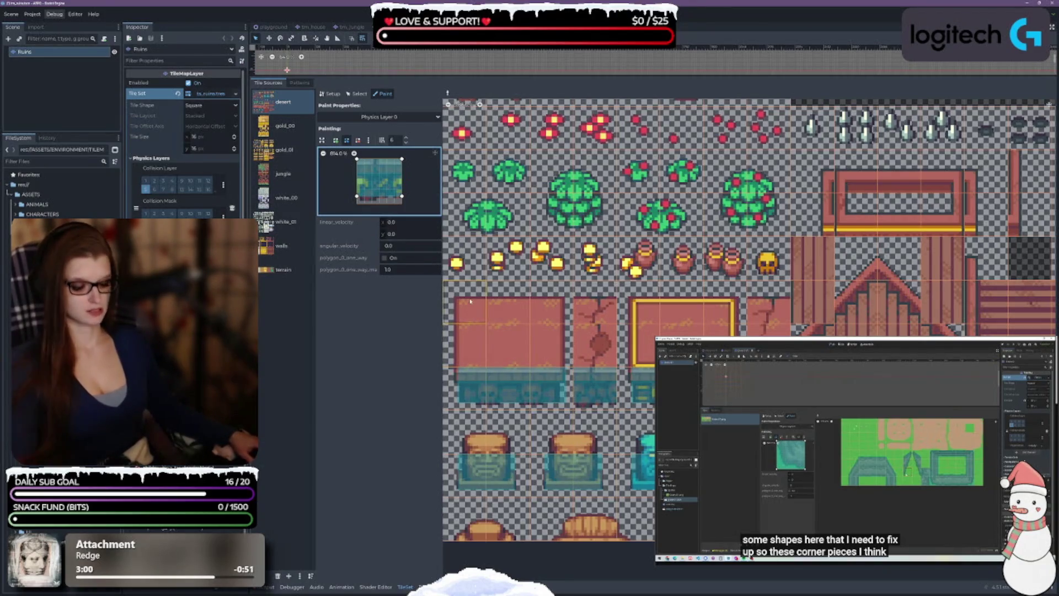
click(465, 389)
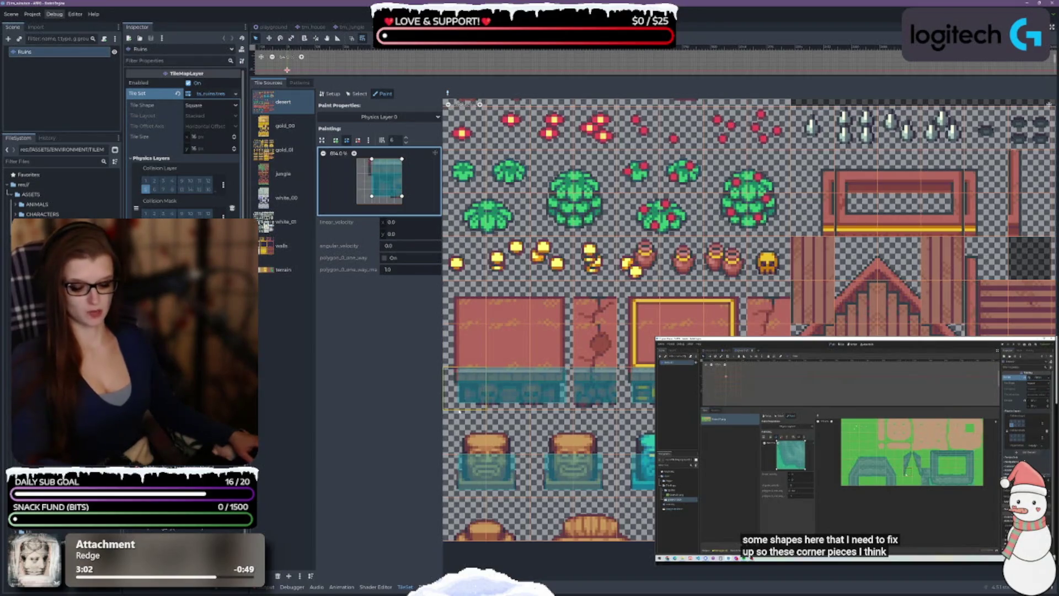
Clear the red block's top-left corner tile by emptying the polygon's points and repainting it
click(472, 305)
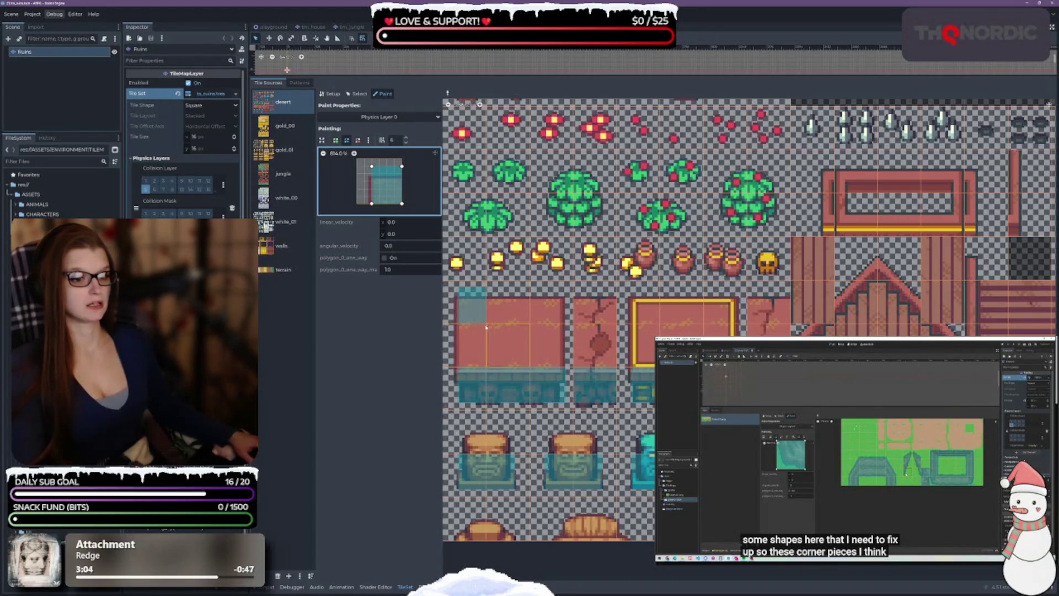
drag(374, 170, 375, 178)
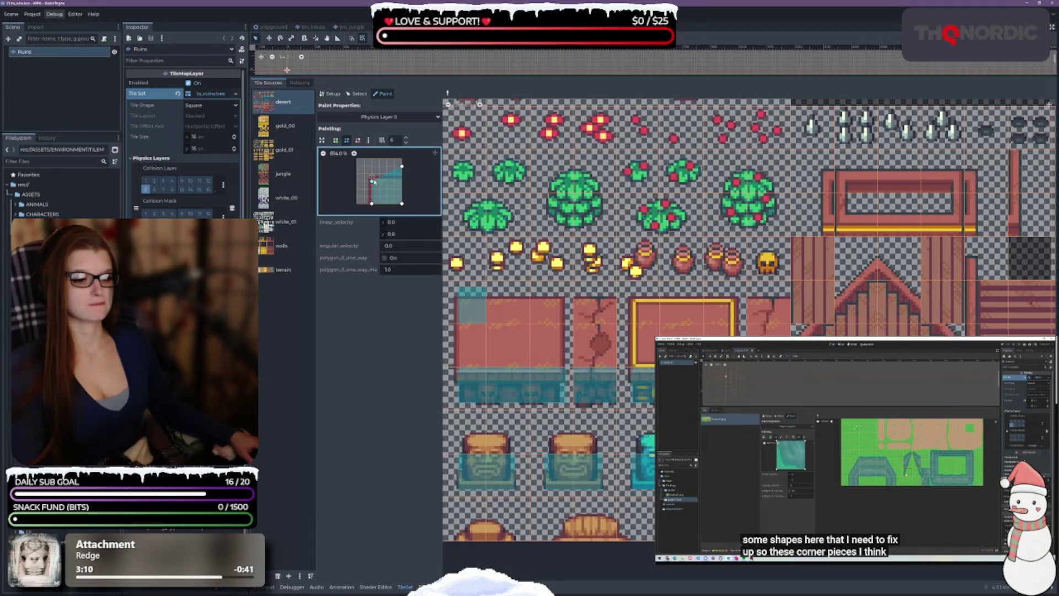
drag(402, 167, 402, 181)
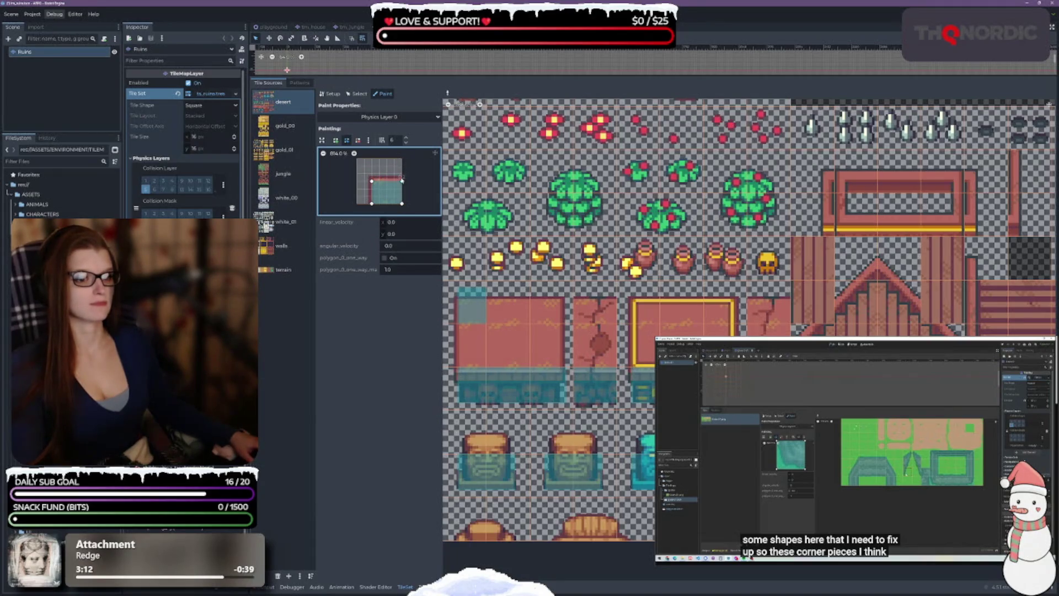
click(357, 139)
click(371, 180)
click(402, 180)
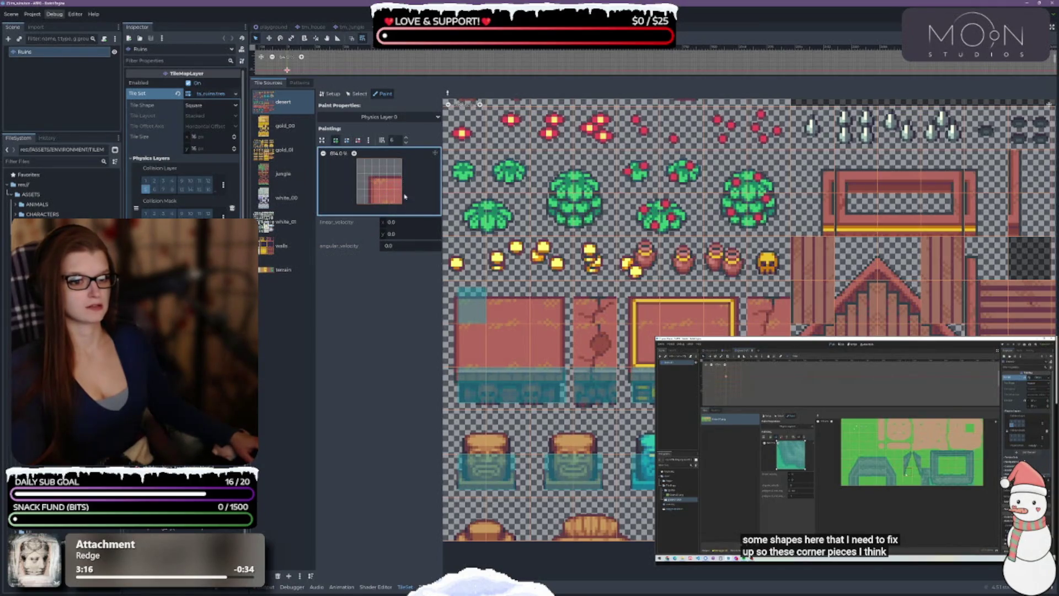
click(472, 305)
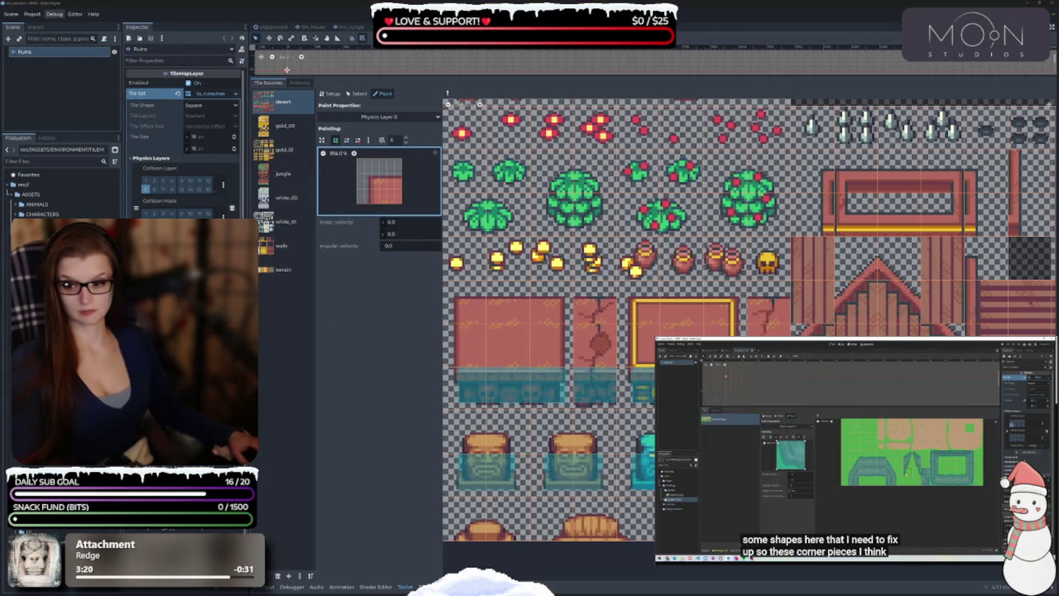
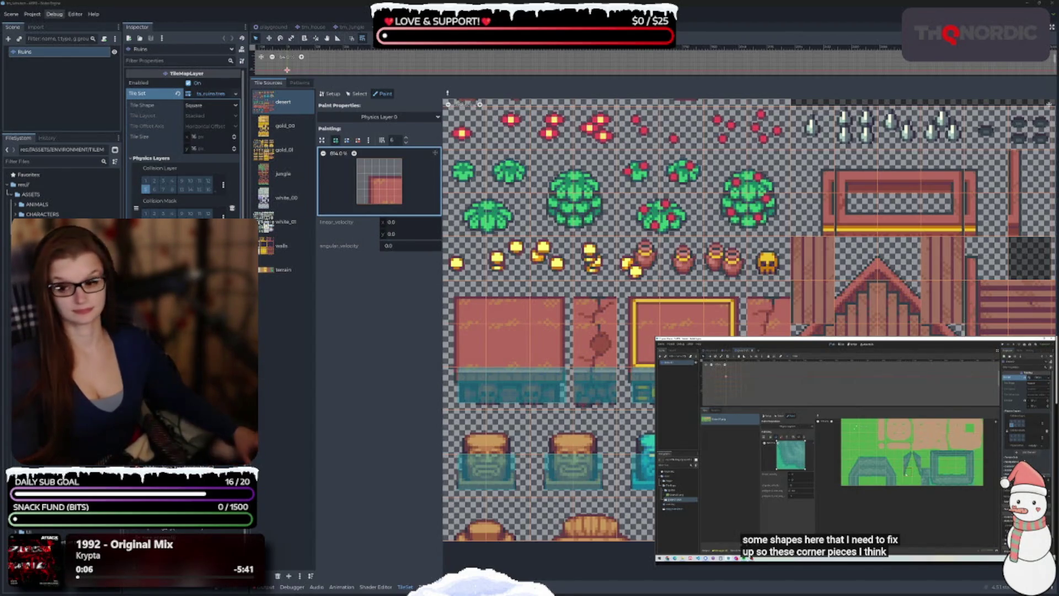
Pan around the Ruins tile atlas to bring the lower roof and wall tiles into view
scroll(552, 331, down, 3)
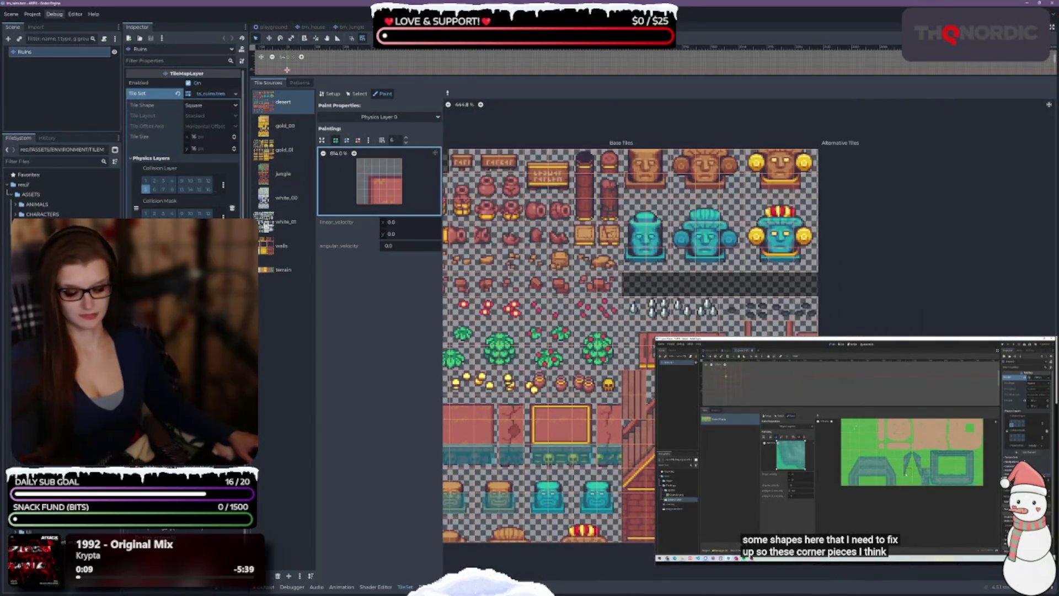
drag(551, 331, 634, 373)
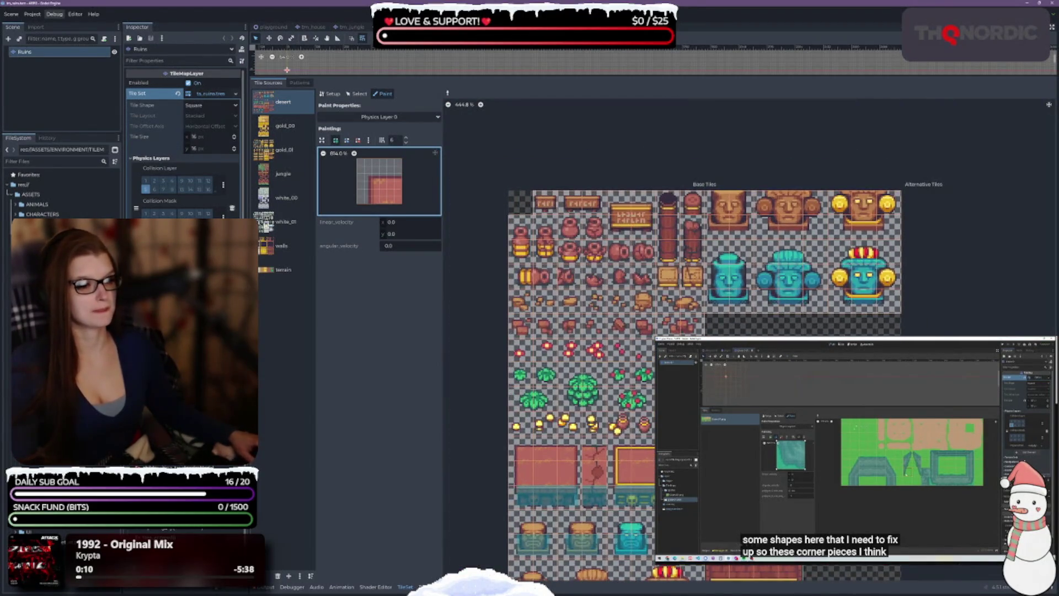
drag(689, 276, 668, 124)
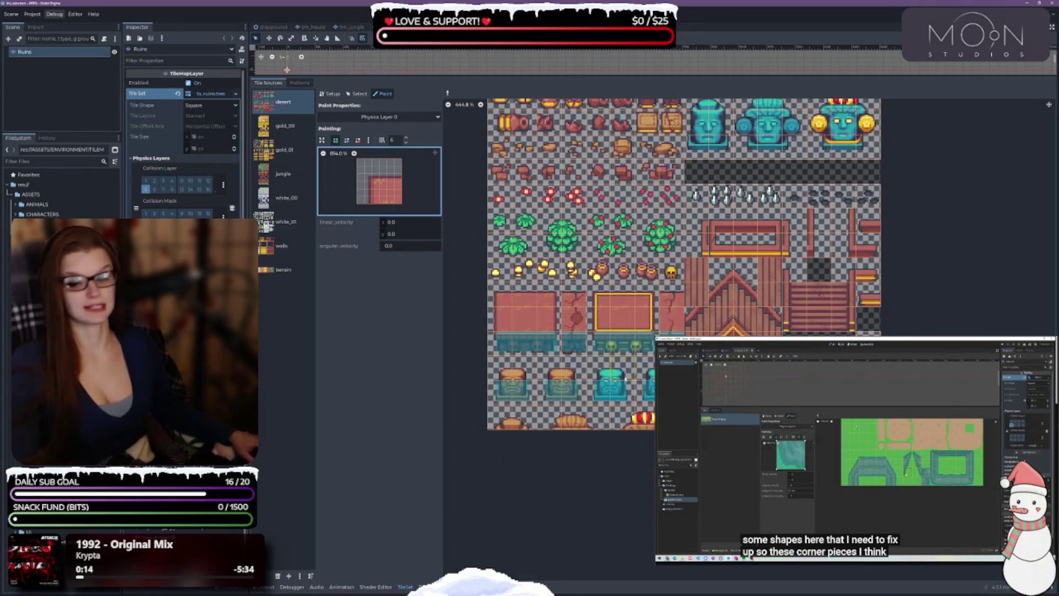
Browse the gold_00, gold_01 and jungle tile sheets in the Tile Sources list
click(286, 129)
scroll(833, 312, up, 3)
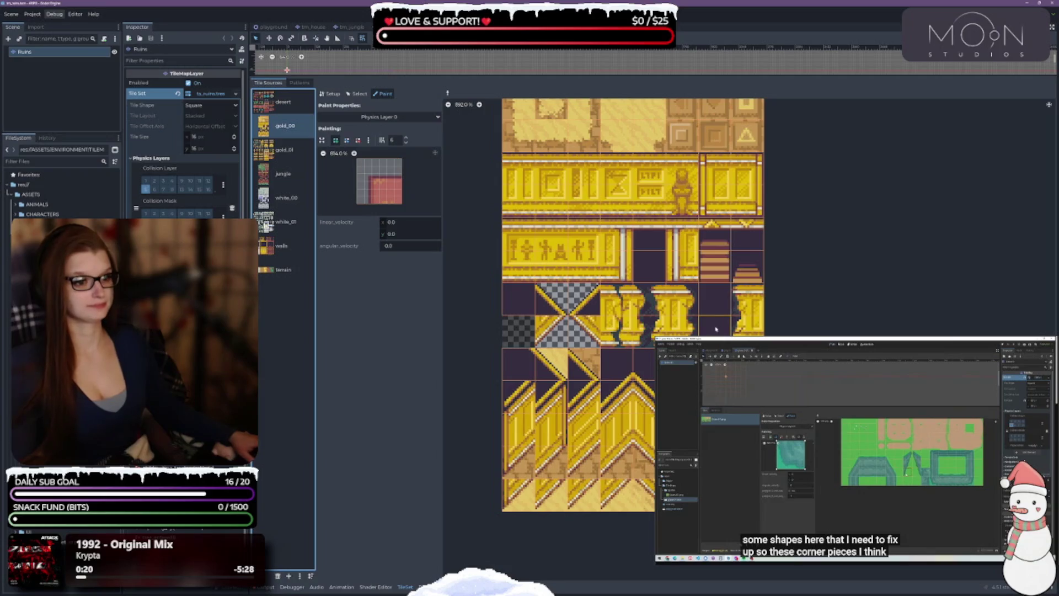
scroll(815, 300, up, 2)
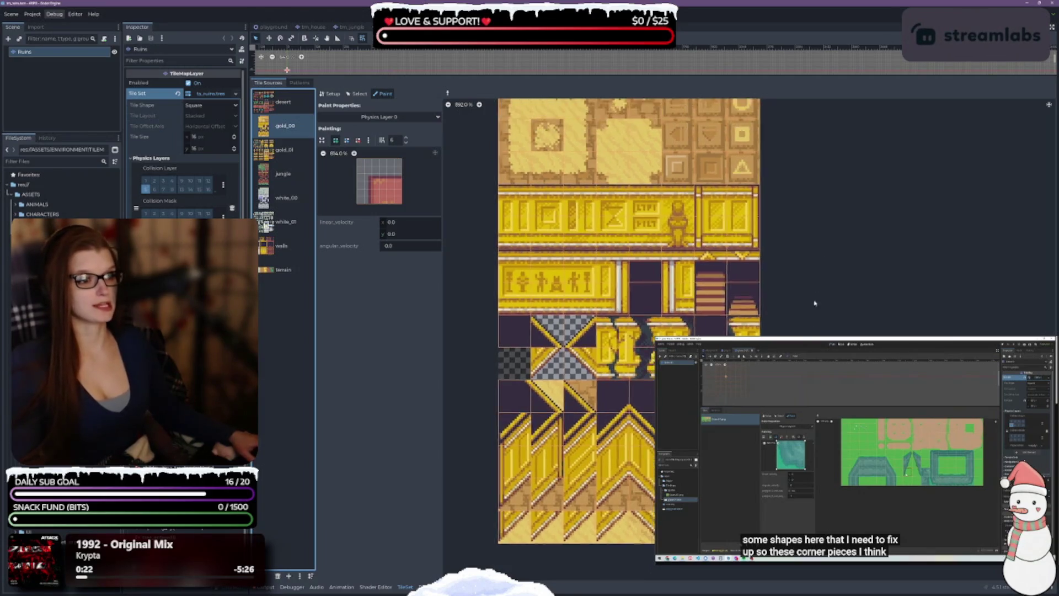
click(282, 150)
scroll(568, 389, down, 2)
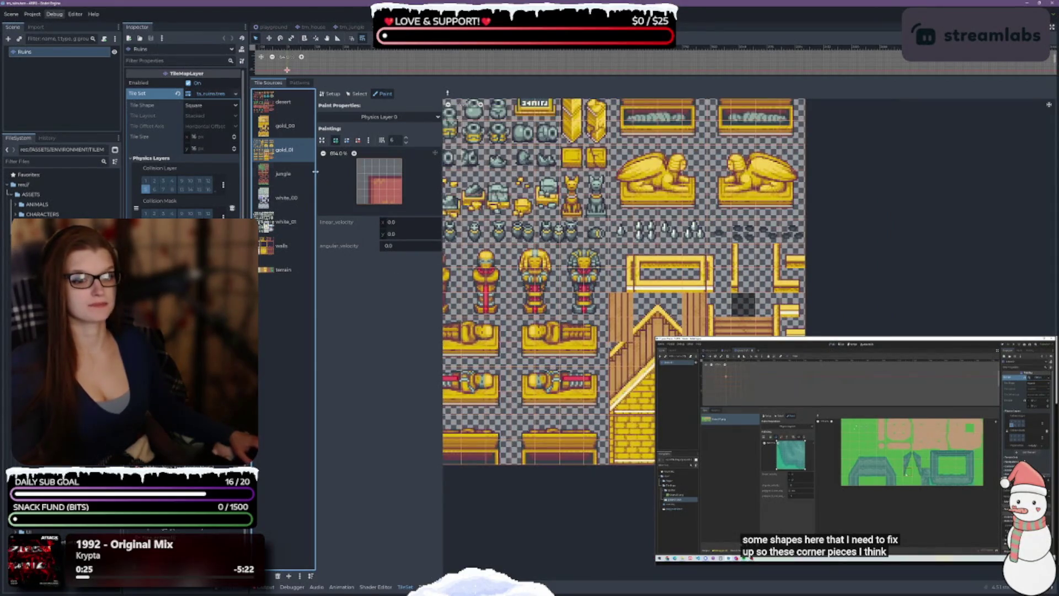
click(281, 175)
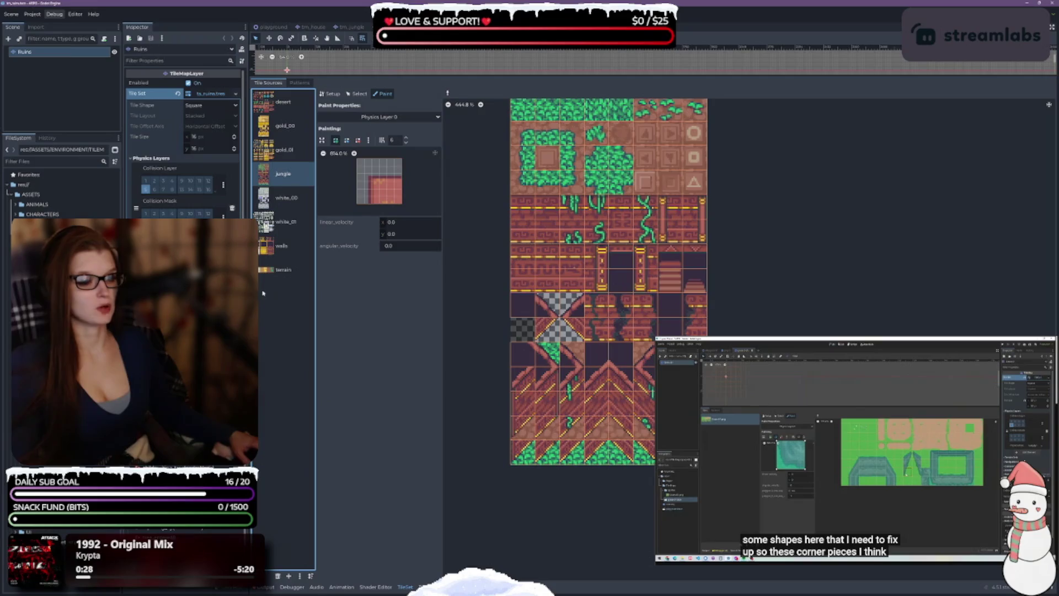
Step through the white_00, white_01 and walls sheets, ending on the terrain source
click(287, 198)
click(290, 231)
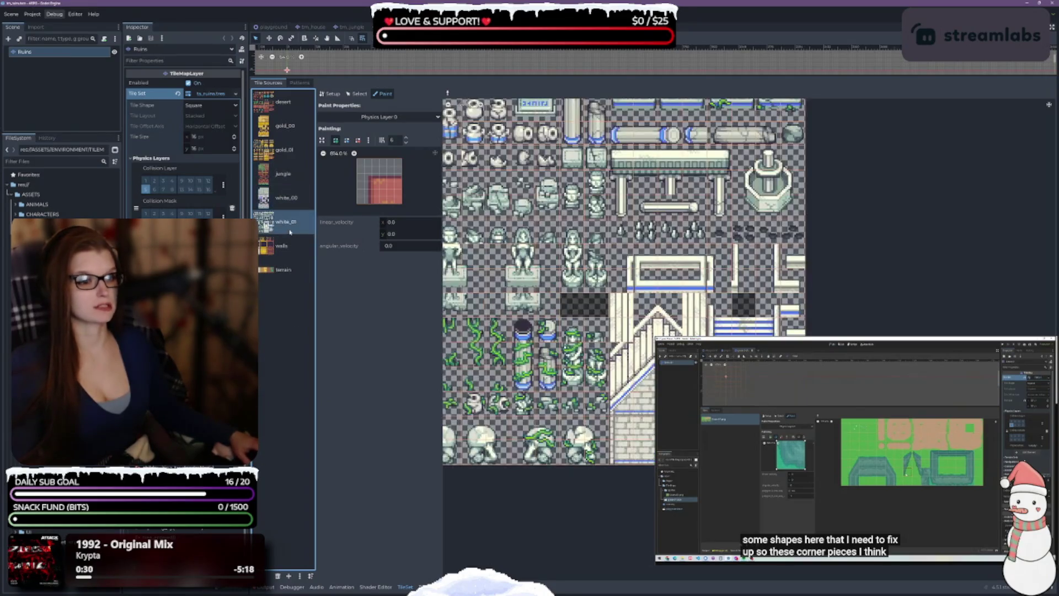
scroll(513, 331, up, 1)
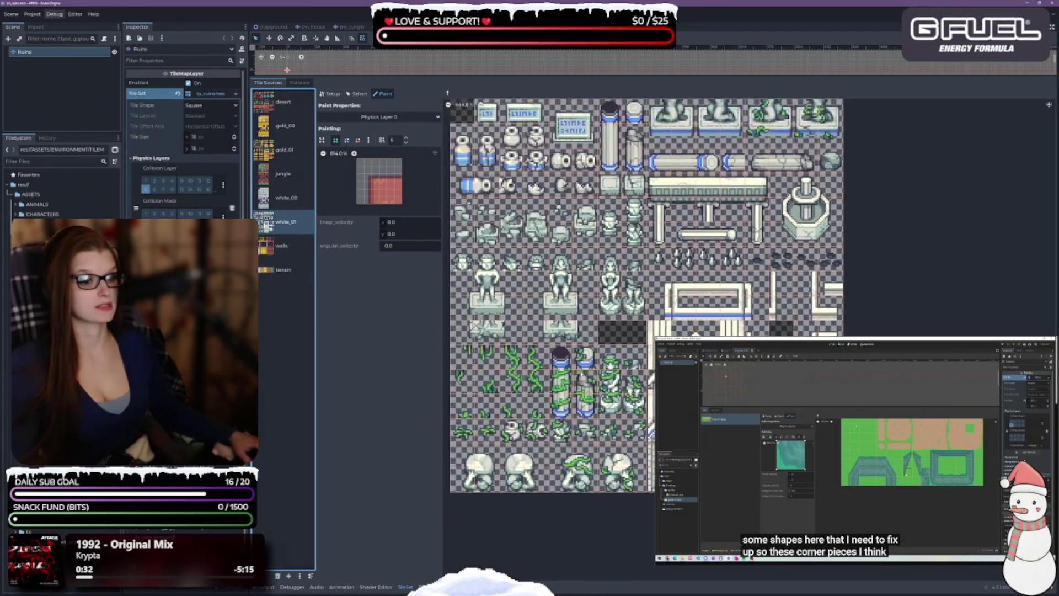
click(282, 250)
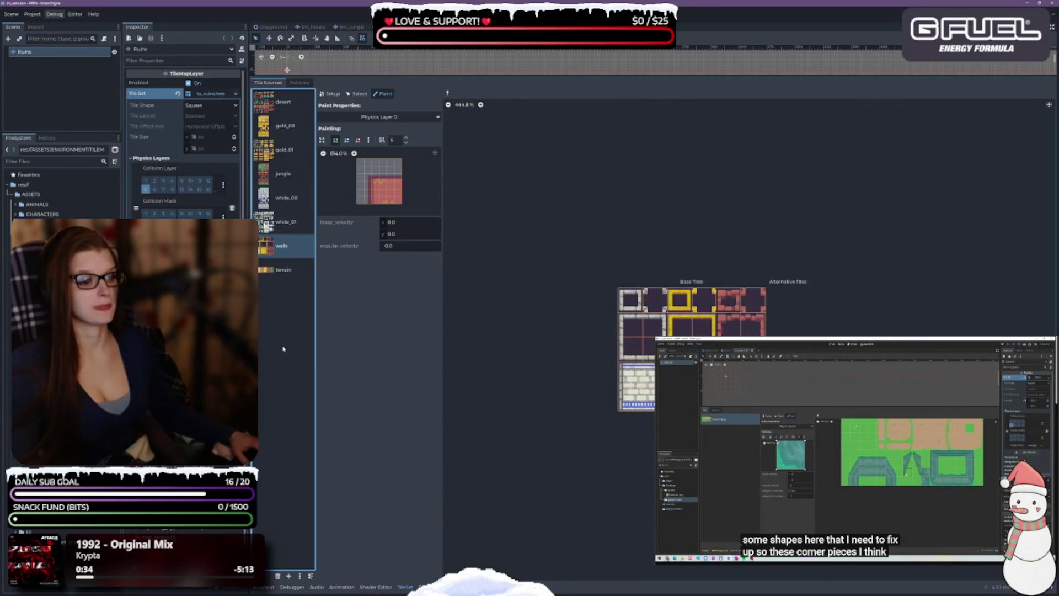
click(274, 270)
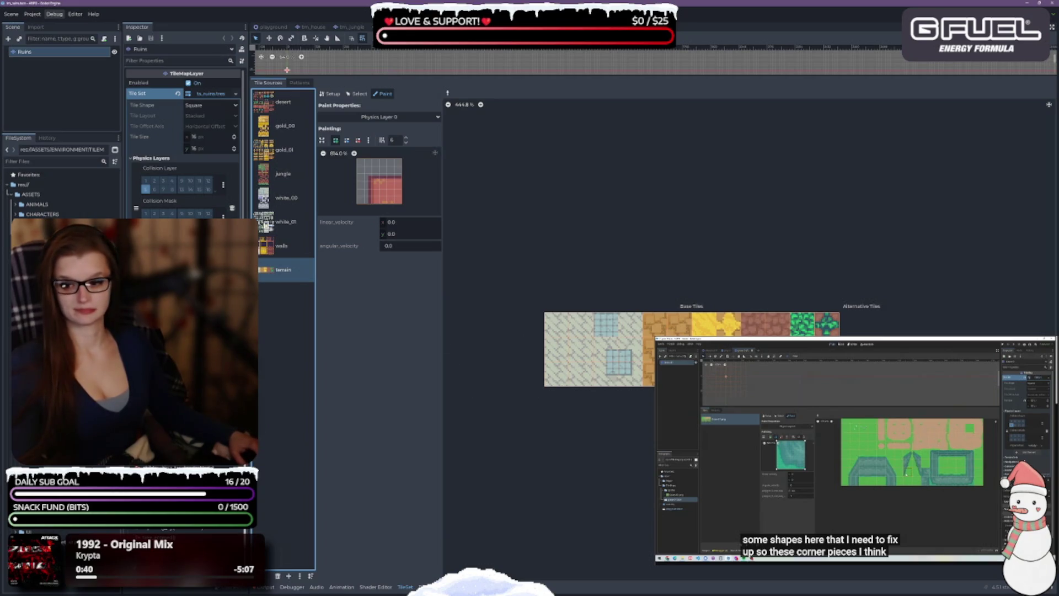
Switch to the Winter scene and expand its Tile Set and Physics Layers properties in the Inspector
key(ctrl+Tab)
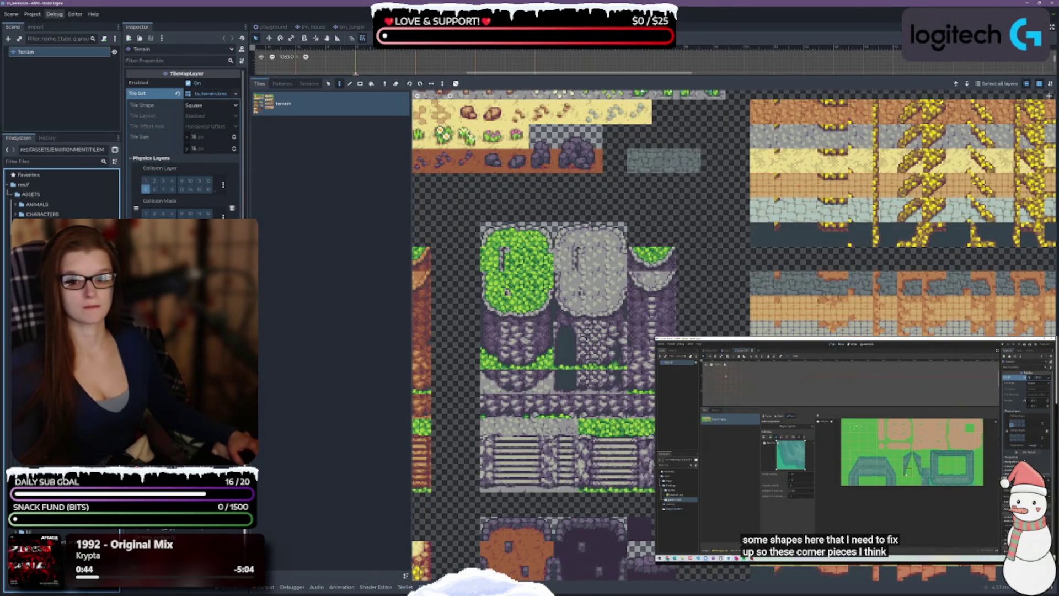
key(ctrl+Tab)
click(210, 94)
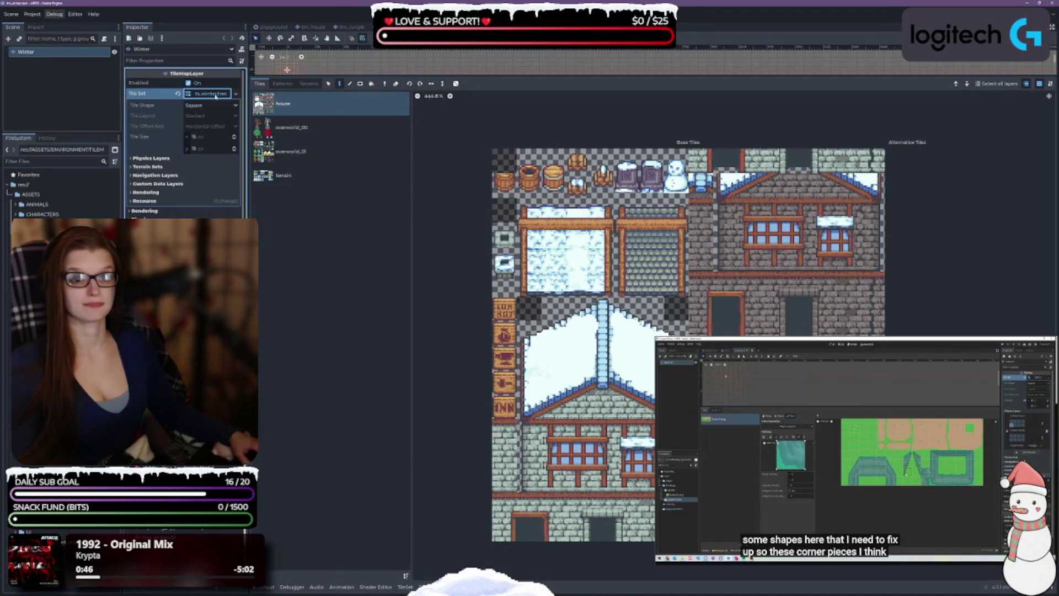
click(152, 158)
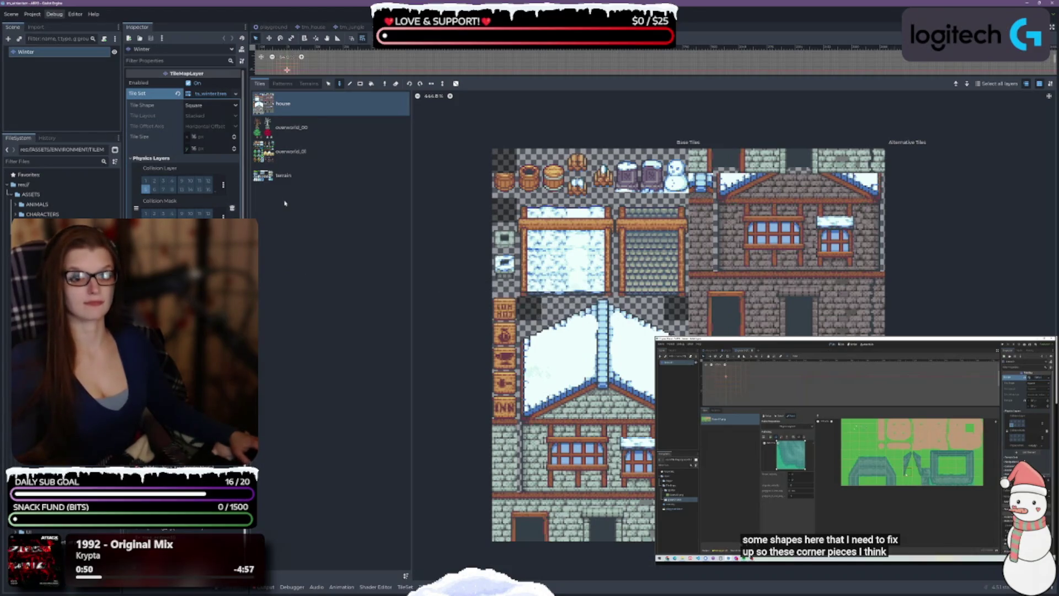
In the TileSet editor's Paint mode, select Physics Layer 0 on the house atlas
click(404, 587)
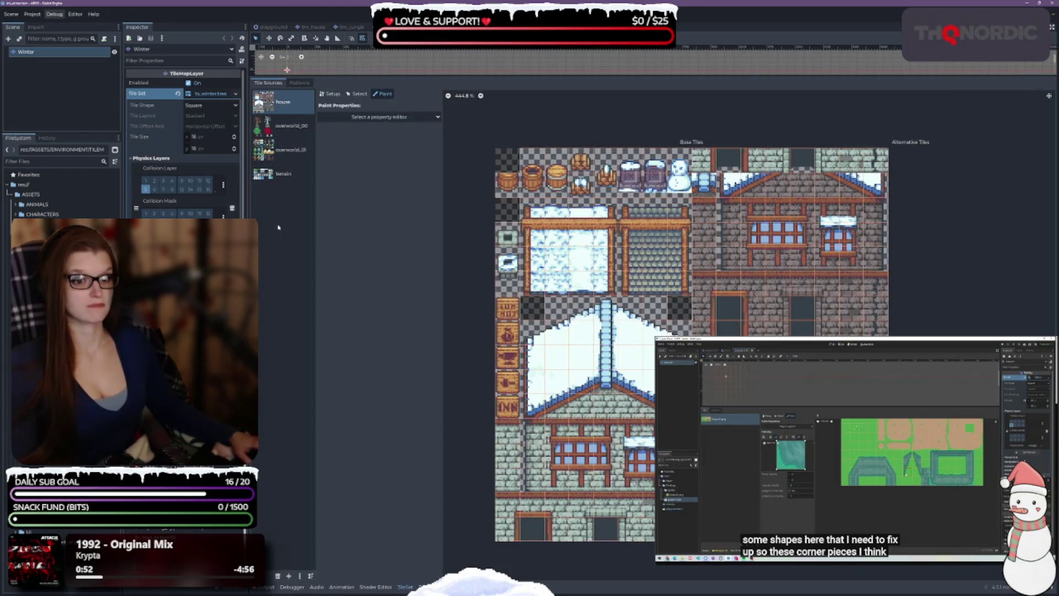
click(385, 116)
click(379, 186)
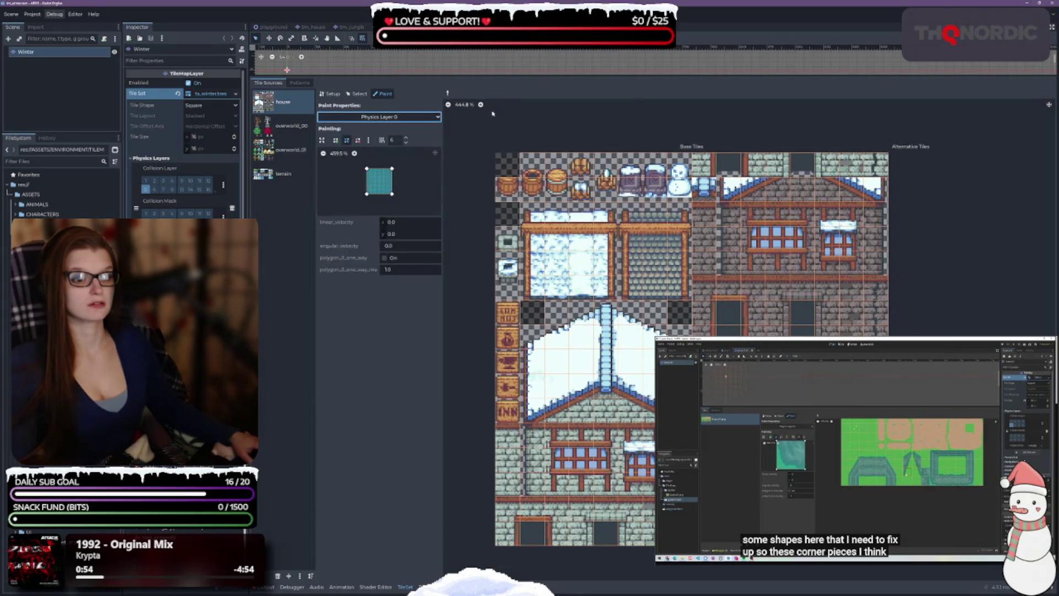
scroll(711, 331, down, 2)
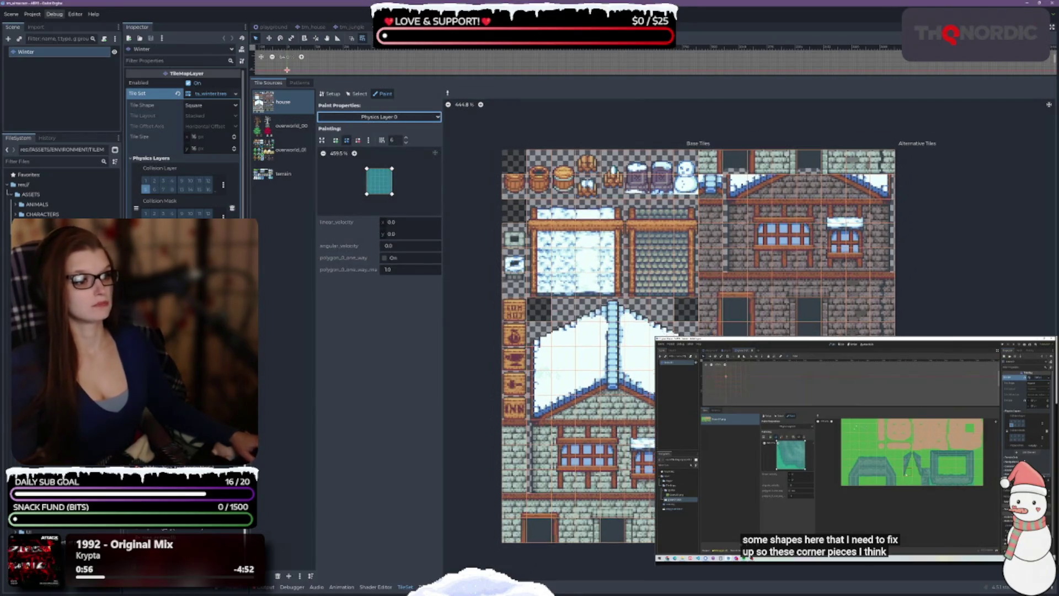